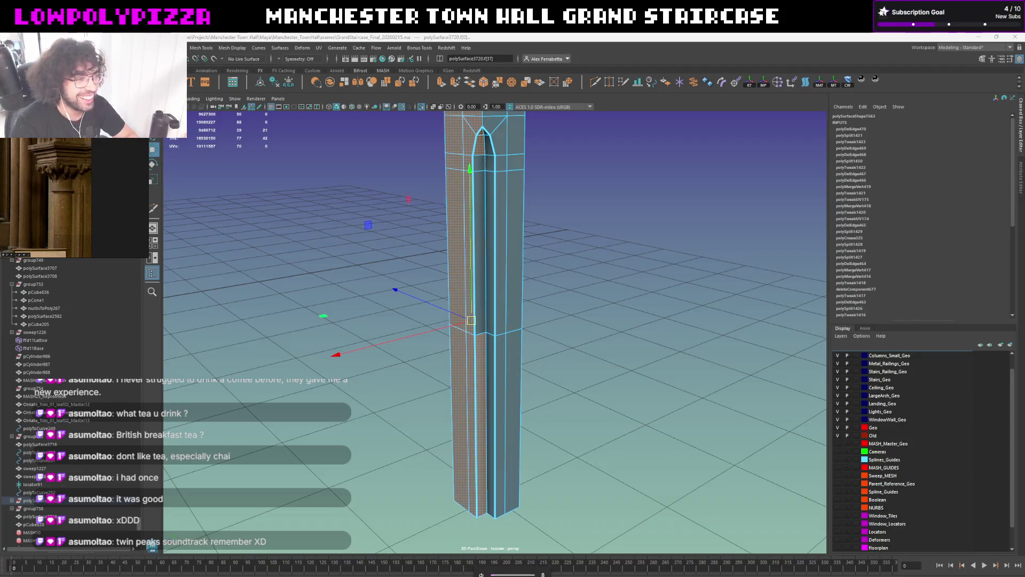
Select the two thin vertical face strips on the isolated column piece
click(483, 361)
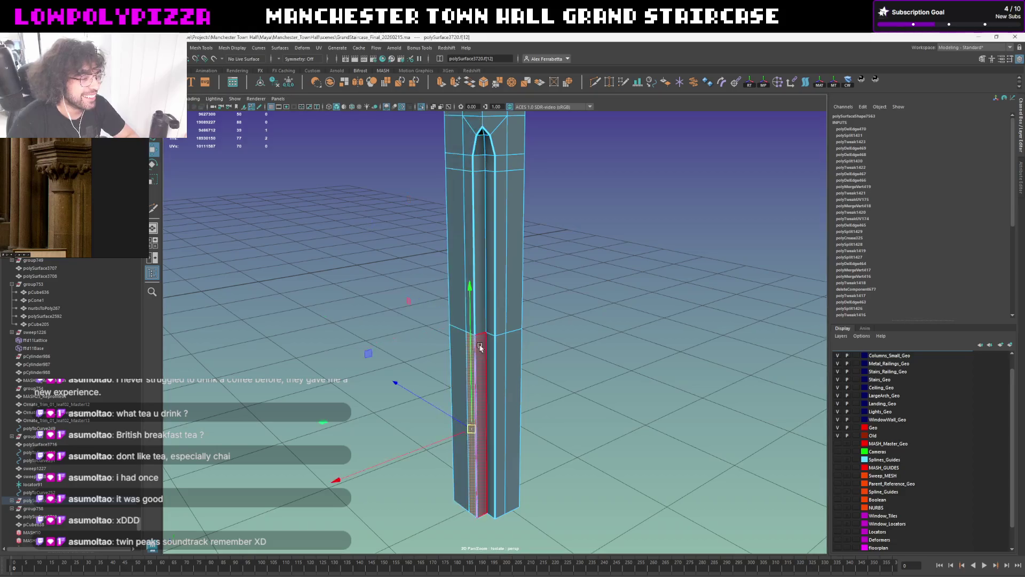
mouse_move(482, 141)
alt+mouse_down()
mouse_move(478, 487)
mouse_move(471, 231)
alt+mouse_up()
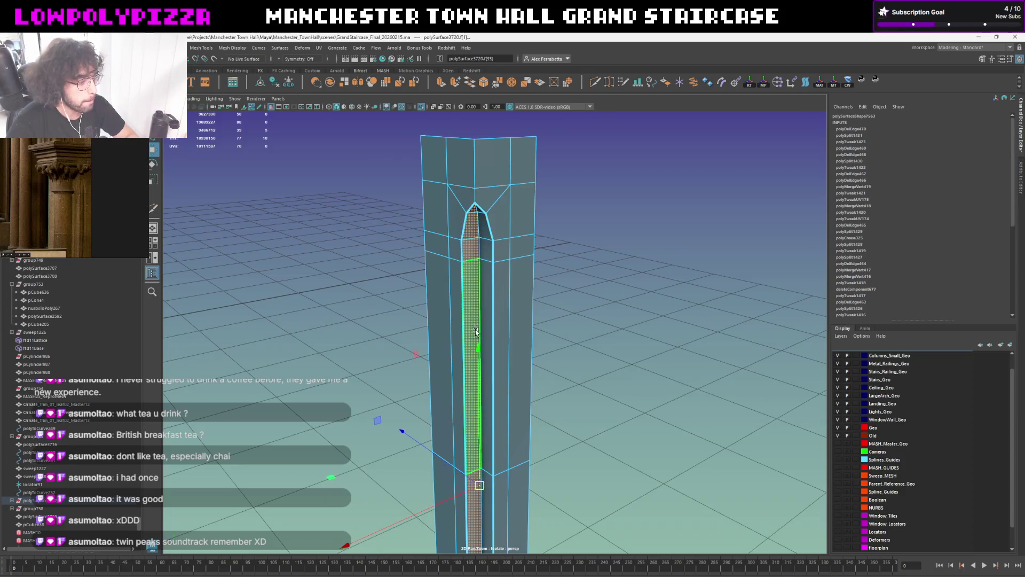
alt+drag(485, 401, 499, 413)
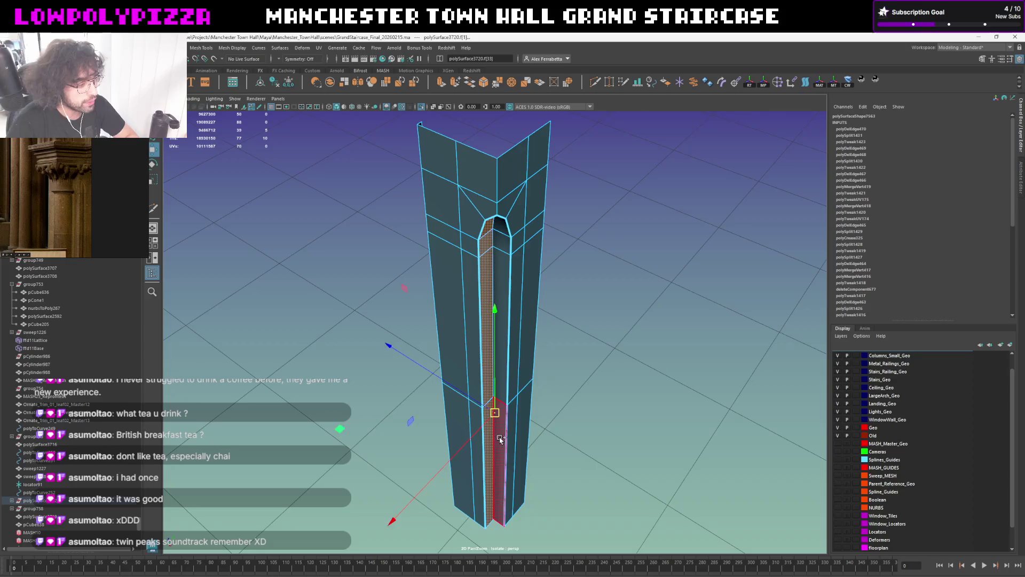
mouse_move(498, 414)
shift+mouse_down()
mouse_move(511, 231)
mouse_move(481, 168)
mouse_move(494, 412)
shift+mouse_up()
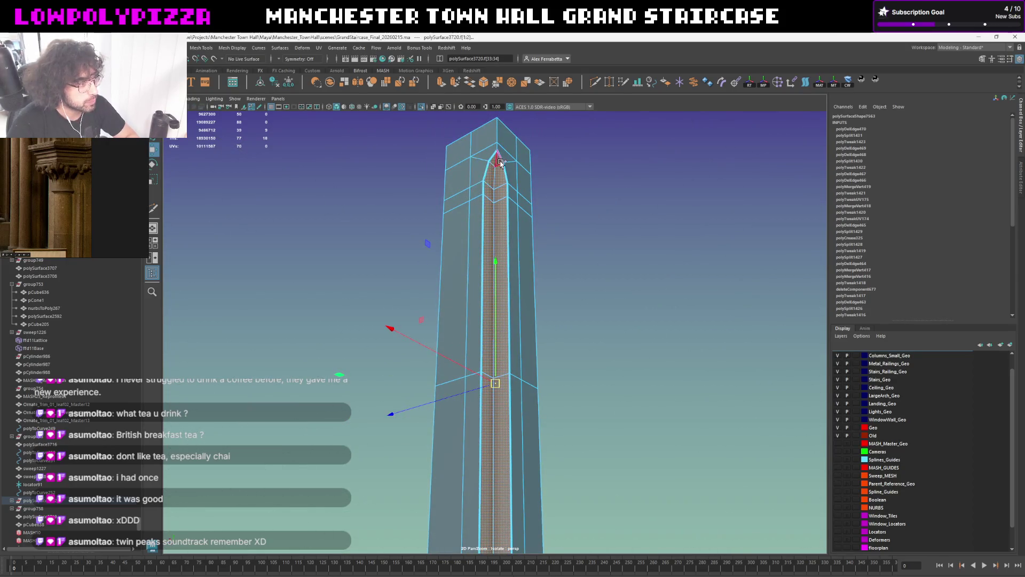
key(e)
click(499, 137)
alt+drag(514, 163, 395, 329)
Scale the selected strips wider until they fill the gap between the round columns in the staircase
key(r)
middle_drag(361, 344, 358, 350)
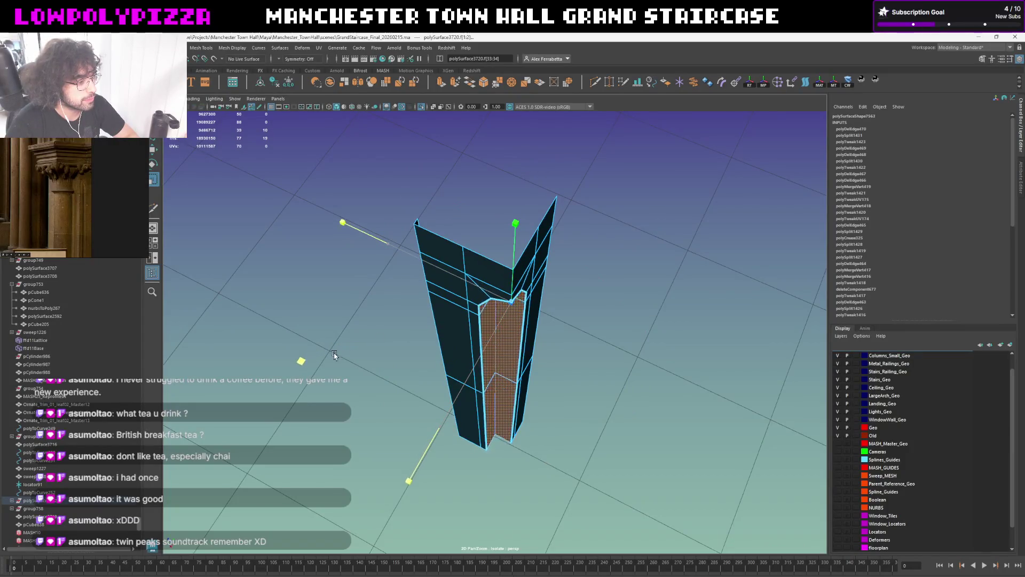
key(shift+i)
alt+drag(359, 349, 384, 180)
mouse_move(332, 166)
middle_down()
mouse_move(312, 174)
mouse_move(324, 173)
middle_up()
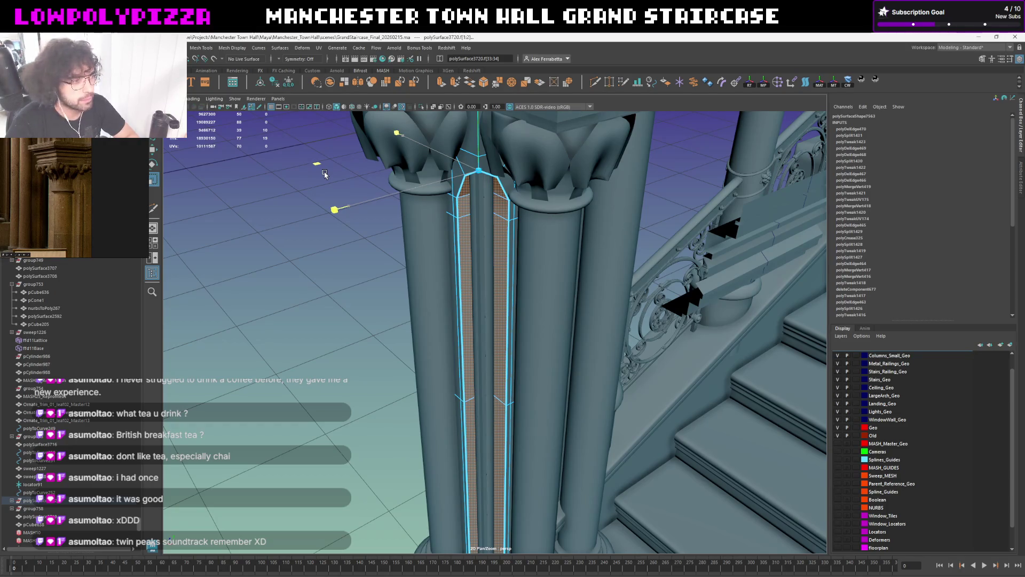
alt+drag(347, 183, 430, 210)
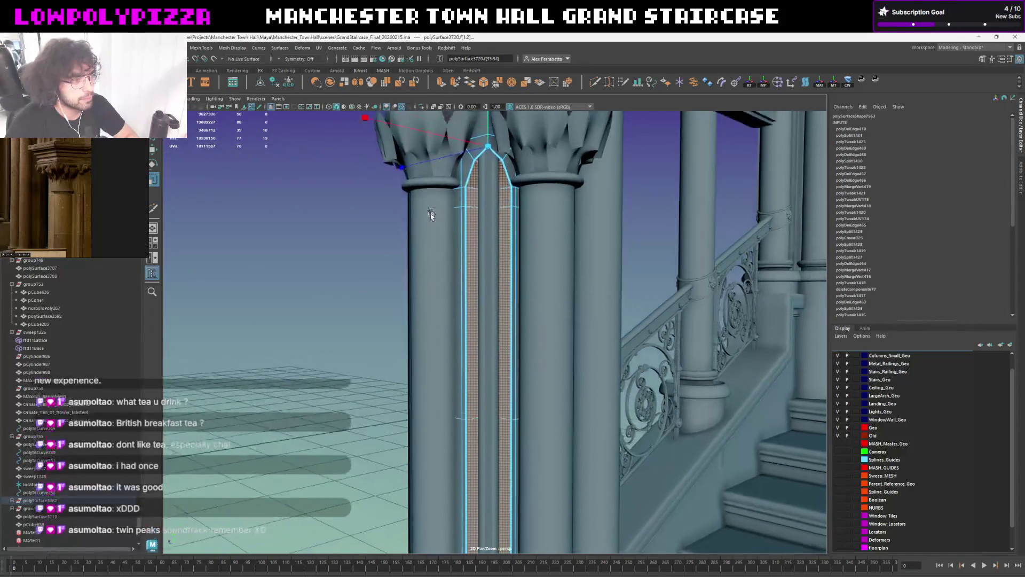
alt+middle_drag(429, 211, 424, 291)
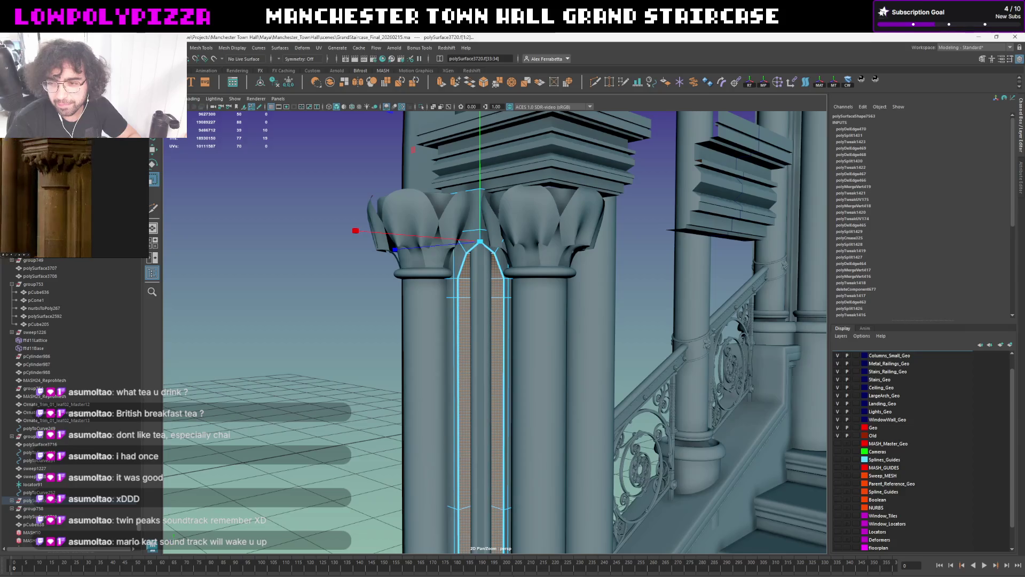
alt+drag(538, 264, 513, 225)
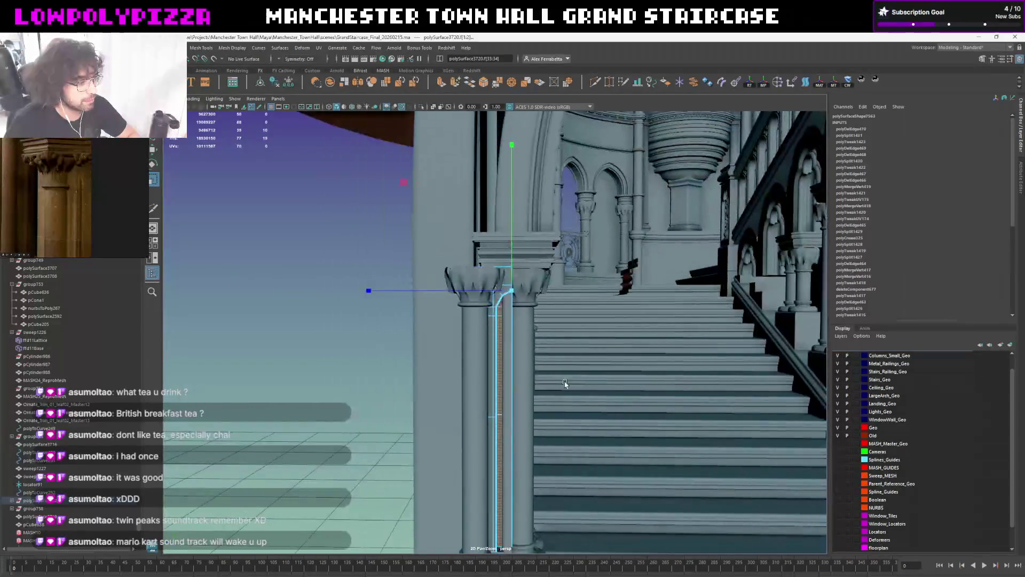
click(339, 218)
mouse_move(338, 217)
alt+mouse_down()
mouse_move(379, 305)
mouse_move(344, 305)
alt+mouse_up()
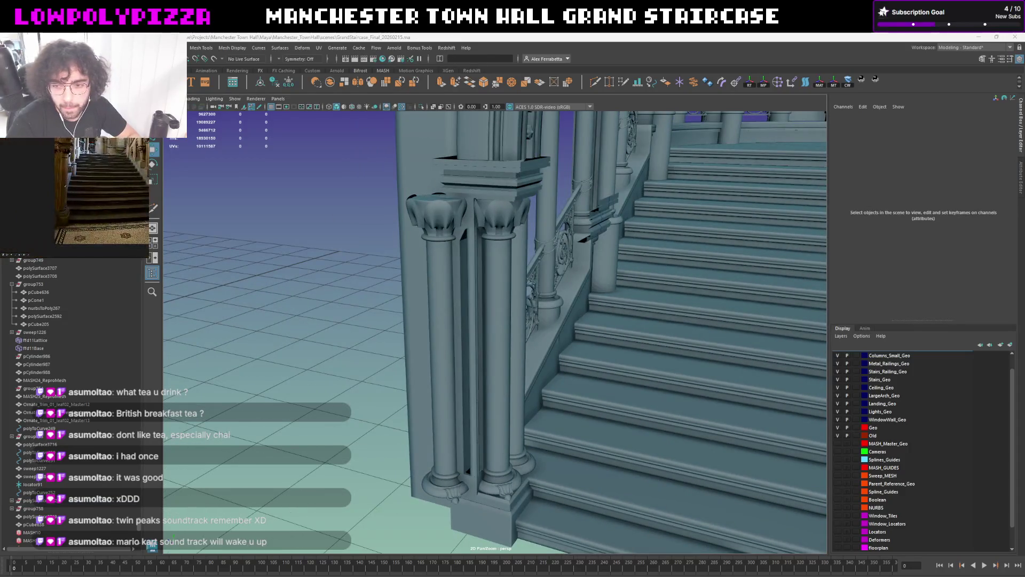
alt+drag(519, 286, 531, 279)
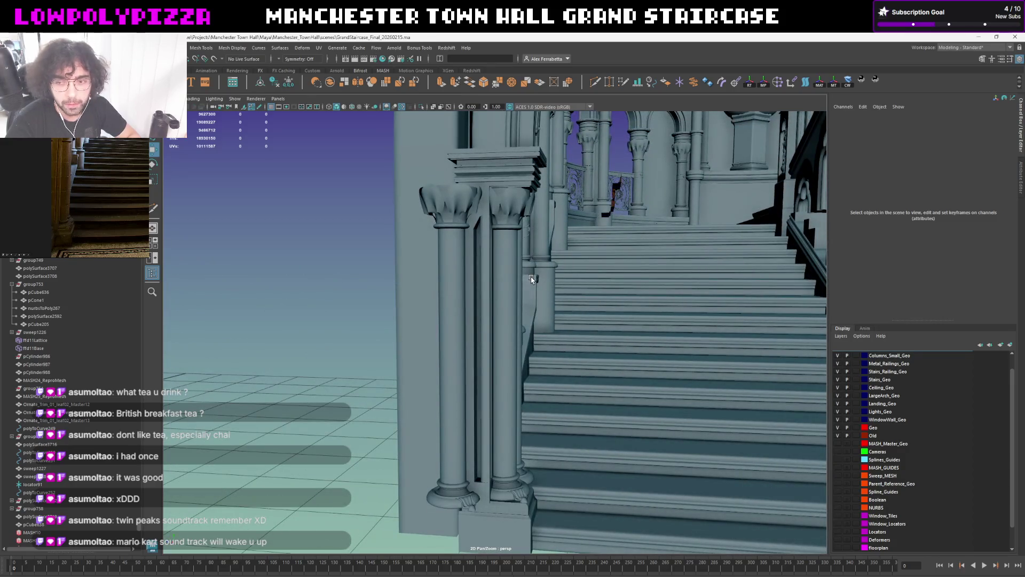
scroll(481, 240, up, 5)
click(525, 368)
Enlarge the thin base piece pCube638 between the two column bases
alt+drag(544, 357, 528, 320)
scroll(529, 321, up, 2)
click(520, 285)
scroll(521, 284, up, 1)
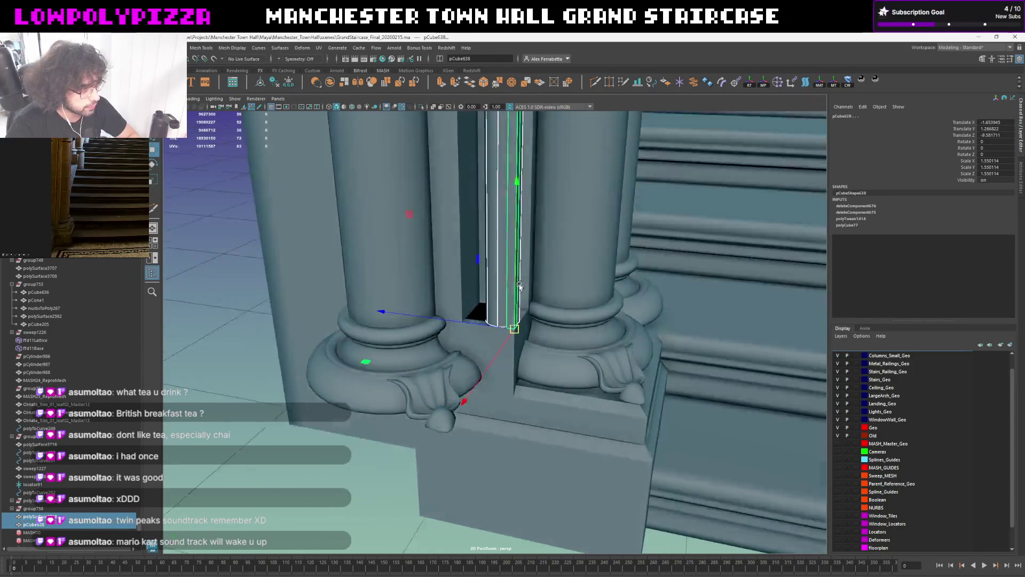
alt+drag(521, 284, 558, 375)
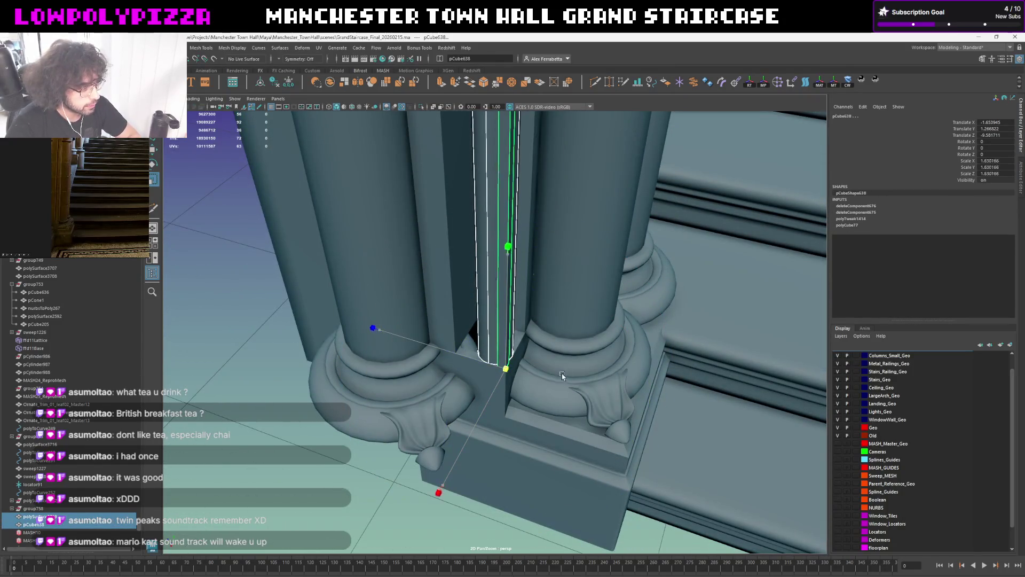
mouse_move(559, 375)
alt+mouse_down()
mouse_move(633, 268)
mouse_move(618, 261)
mouse_move(327, 293)
mouse_move(360, 211)
mouse_move(427, 169)
mouse_move(427, 296)
alt+mouse_up()
click(327, 294)
Check pCube638 against the column bases and stair treads, then clear the selection
mouse_move(486, 256)
alt+mouse_down()
mouse_move(481, 266)
mouse_move(496, 259)
mouse_move(493, 248)
alt+mouse_up()
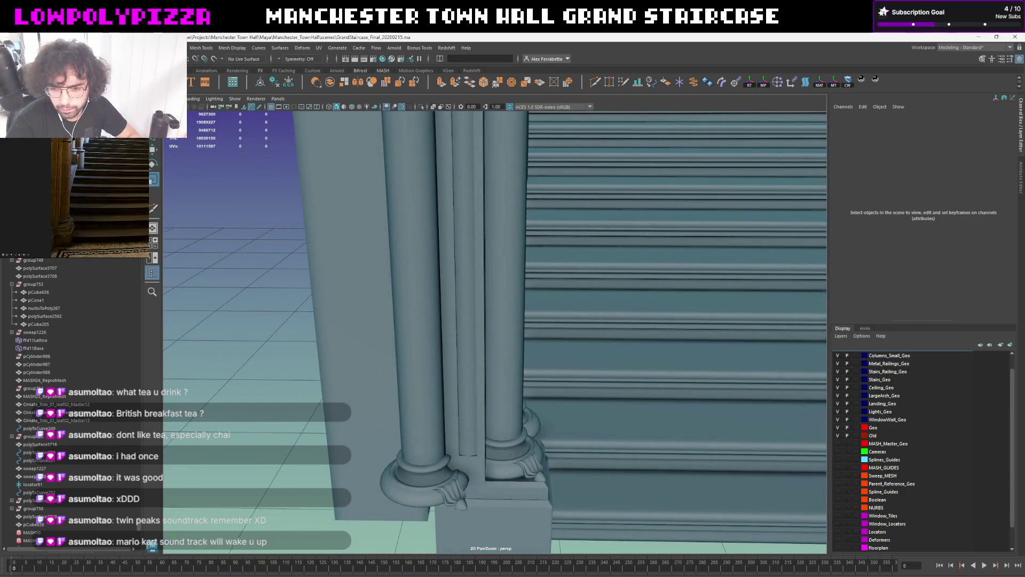
alt+drag(623, 448, 436, 383)
scroll(527, 413, up, 2)
click(517, 414)
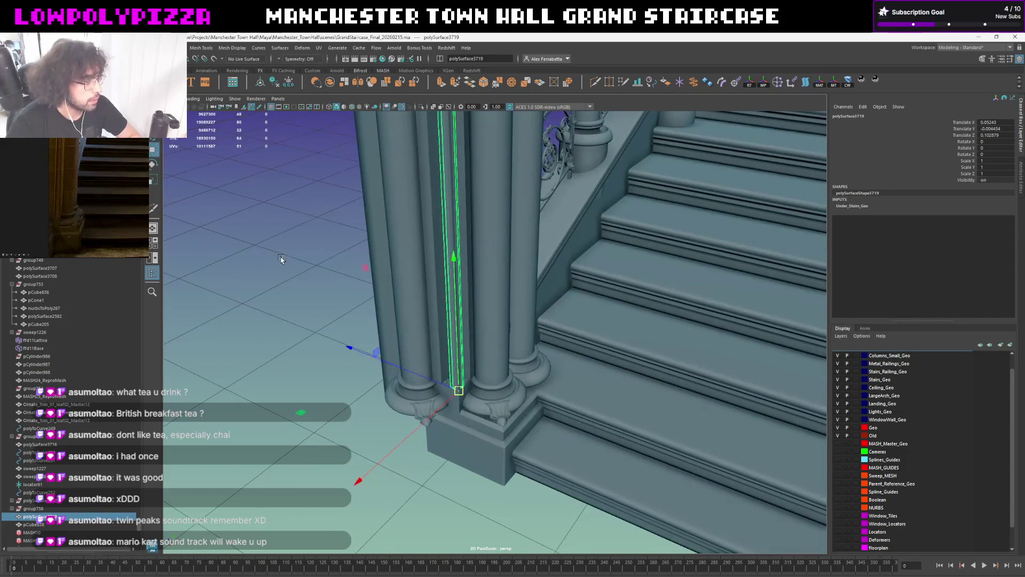
click(280, 258)
alt+drag(279, 258, 318, 243)
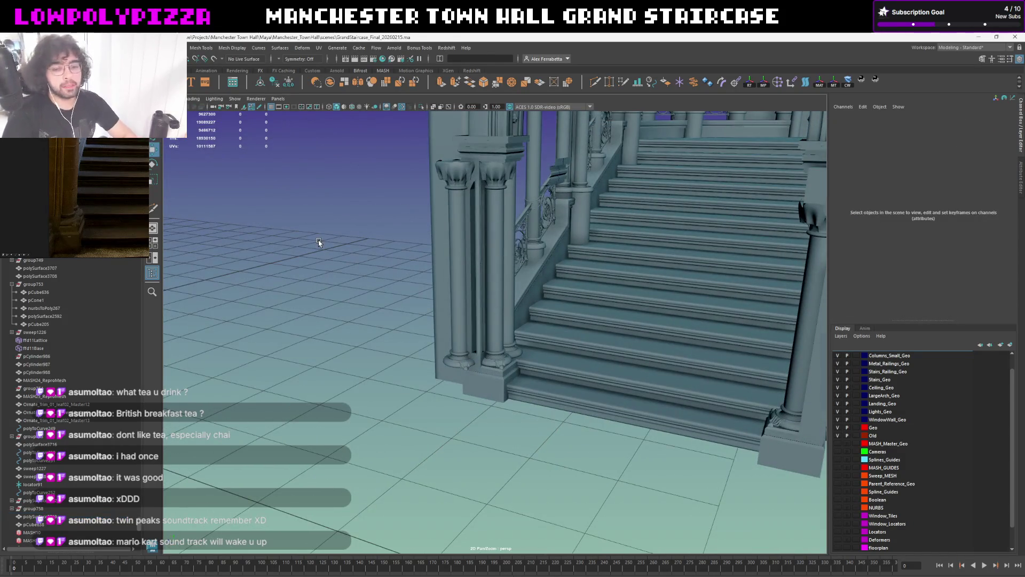
scroll(497, 329, up, 5)
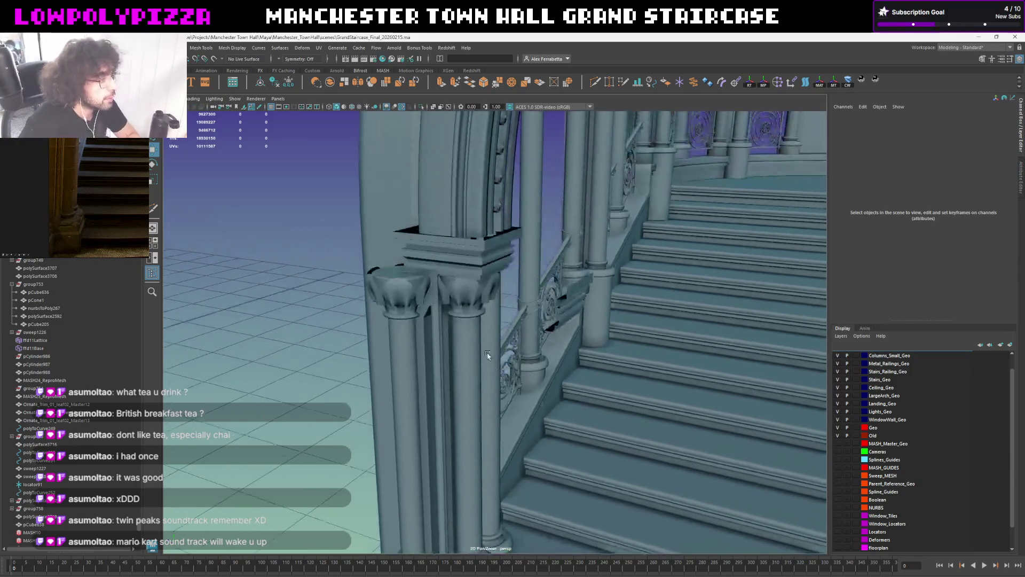
Isolate the thin column piece in the gap so the rest of the staircase is hidden
alt+drag(497, 329, 578, 476)
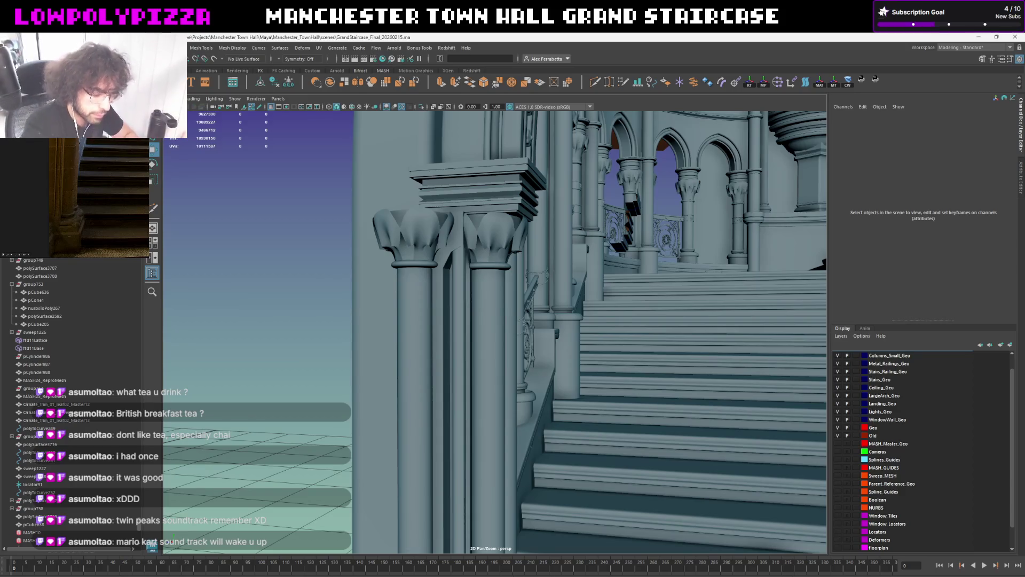
mouse_move(488, 343)
alt+mouse_down()
mouse_move(543, 315)
mouse_move(504, 240)
mouse_move(497, 265)
alt+mouse_up()
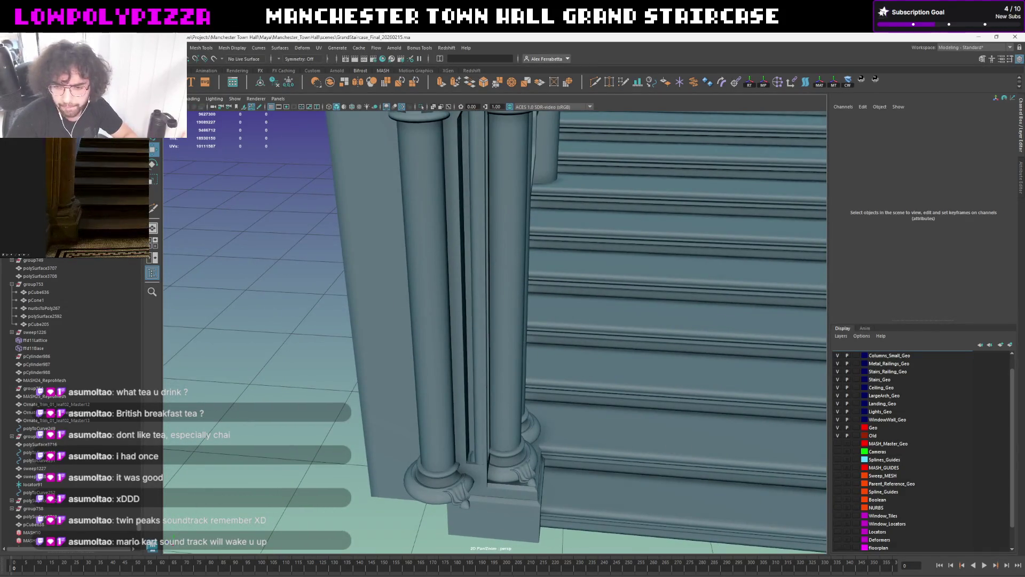
alt+middle_drag(522, 445, 544, 342)
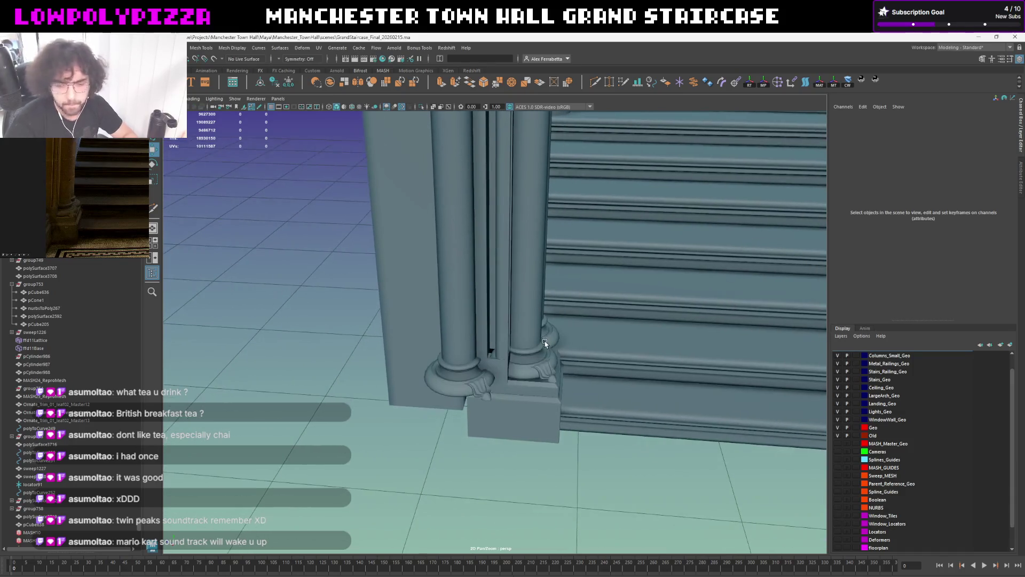
click(544, 341)
key(ctrl+1)
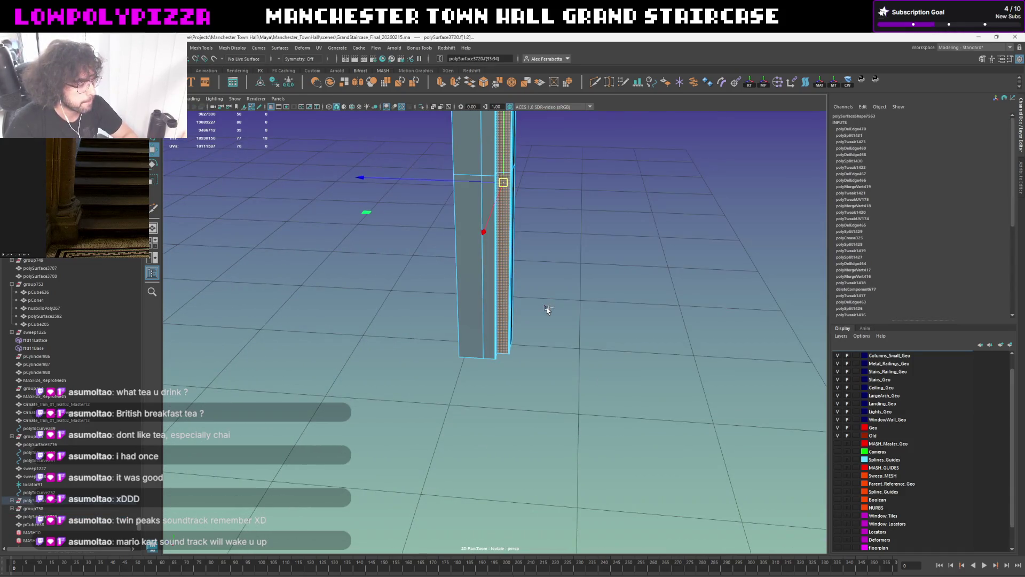
Restore the full staircase and select the column piece between the capitals
click(564, 245)
key(ctrl+1)
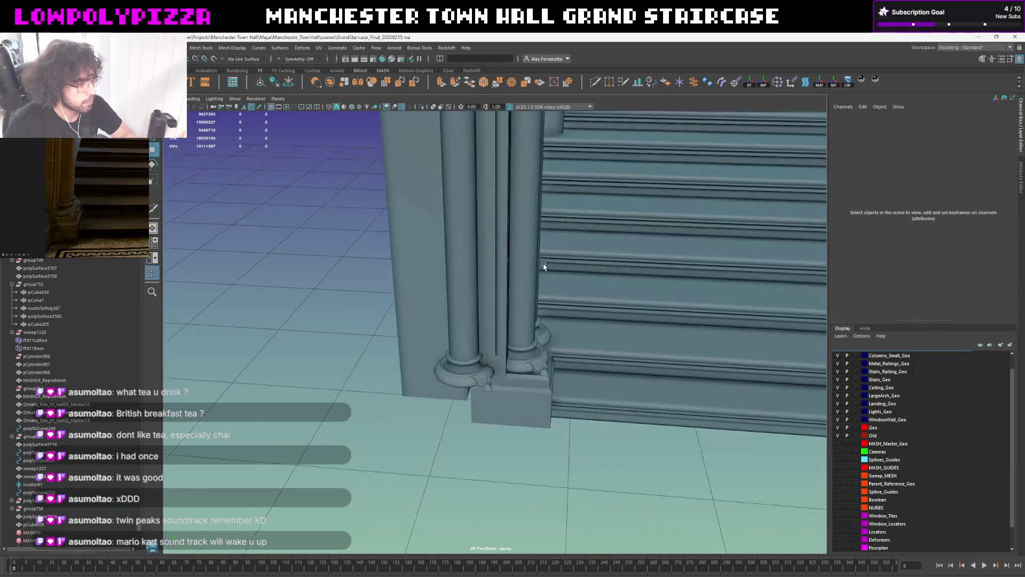
alt+right_drag(540, 267, 521, 370)
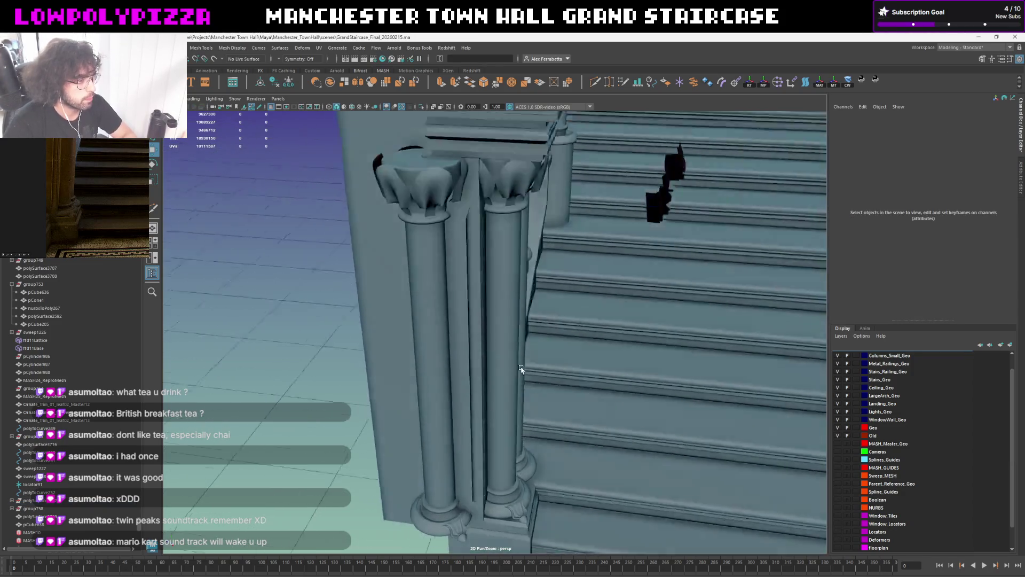
alt+drag(521, 370, 520, 340)
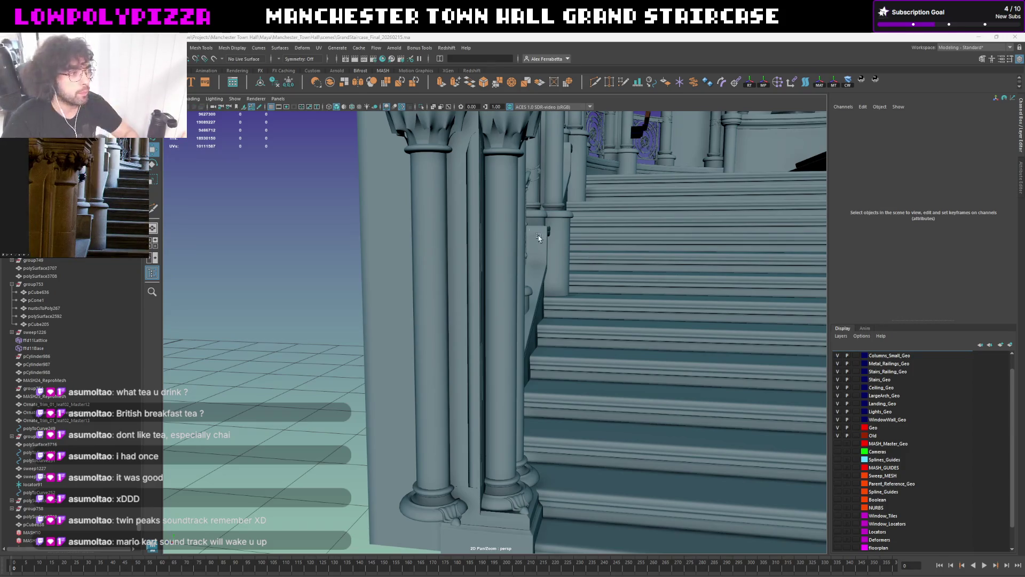
alt+middle_drag(507, 201, 507, 328)
scroll(507, 327, up, 3)
click(495, 392)
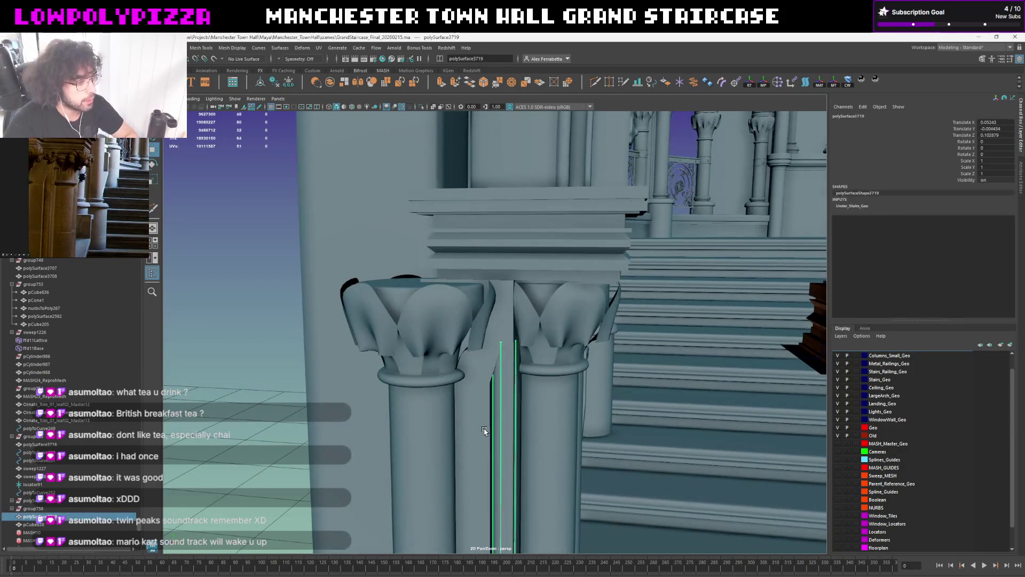
scroll(481, 360, up, 5)
Align the manipulator pivot to a vertex on the column piece's upper end
right_drag(471, 237, 518, 223)
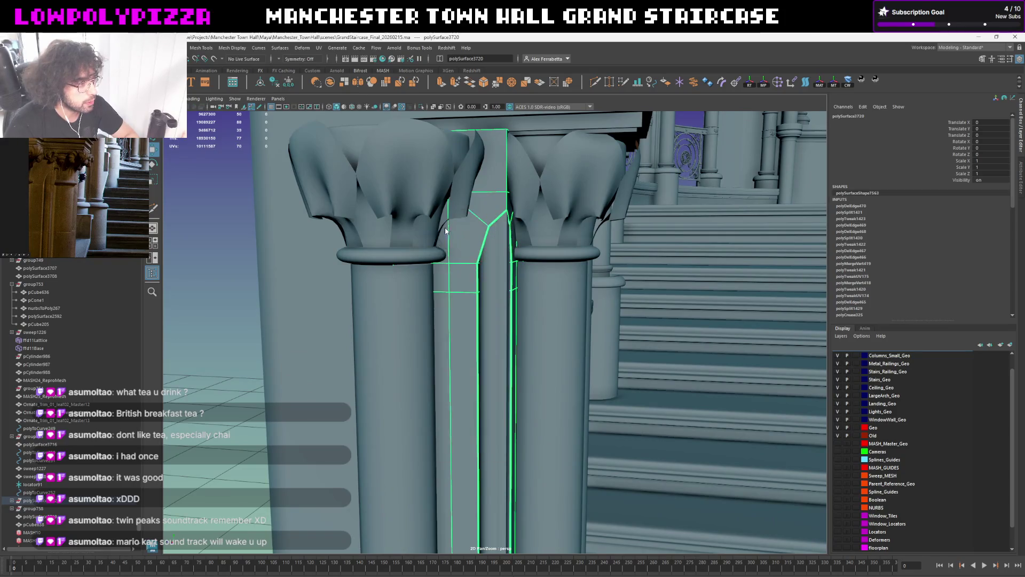
click(498, 199)
key(d)
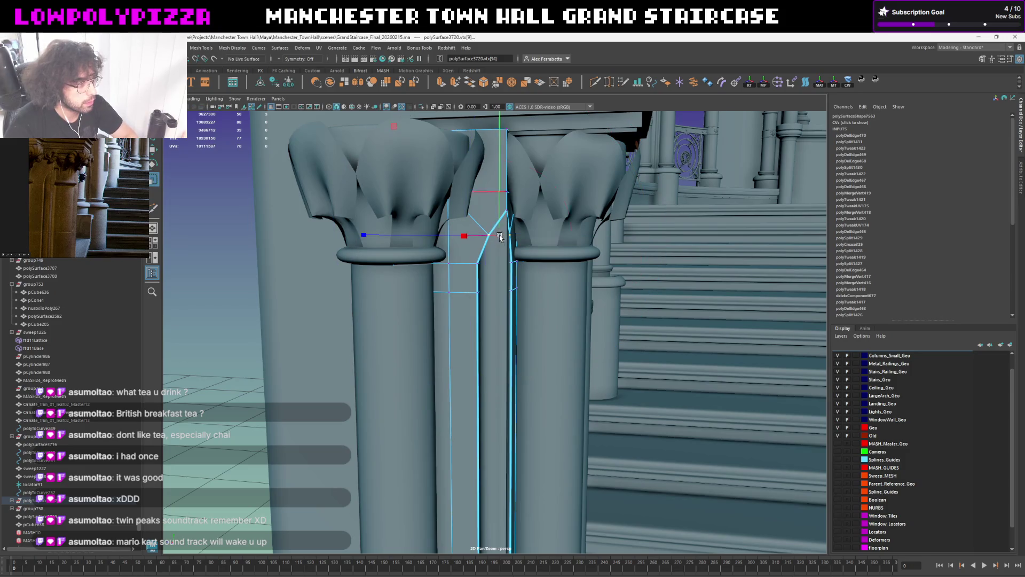
click(447, 236)
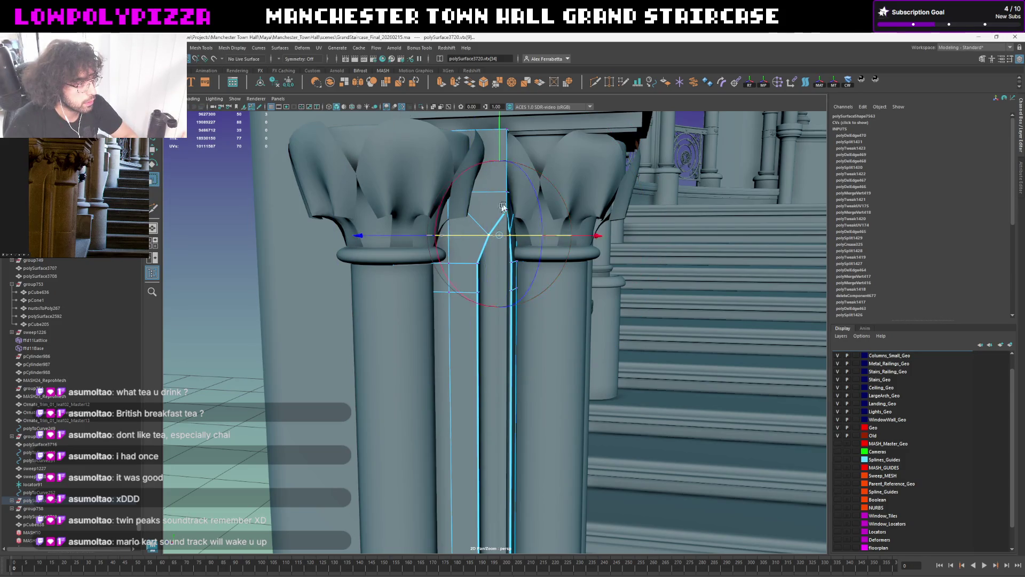
alt+drag(503, 191, 494, 343)
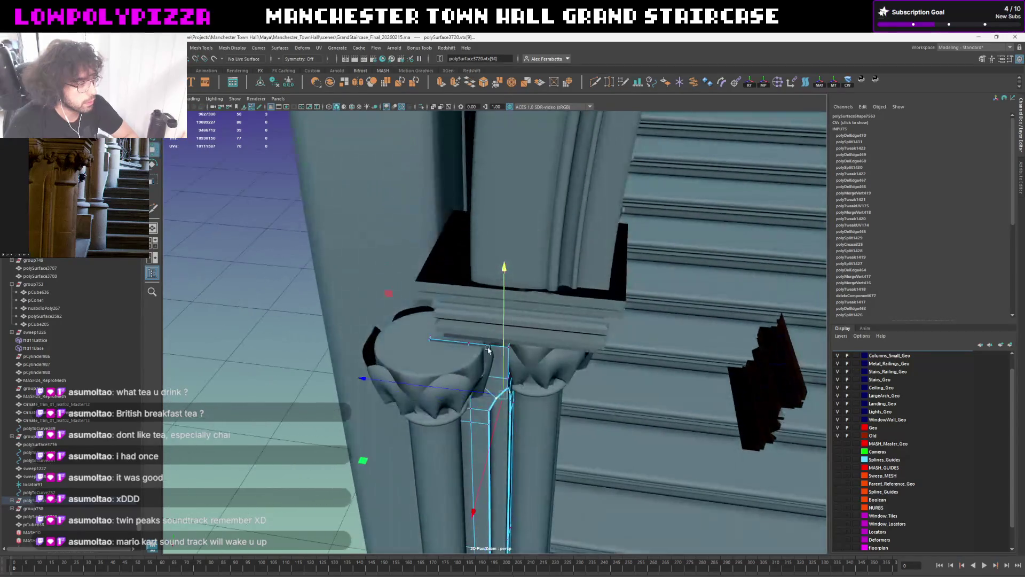
Shape the piece's upper end into a rounded arch under the capitals and return to object mode
key(e)
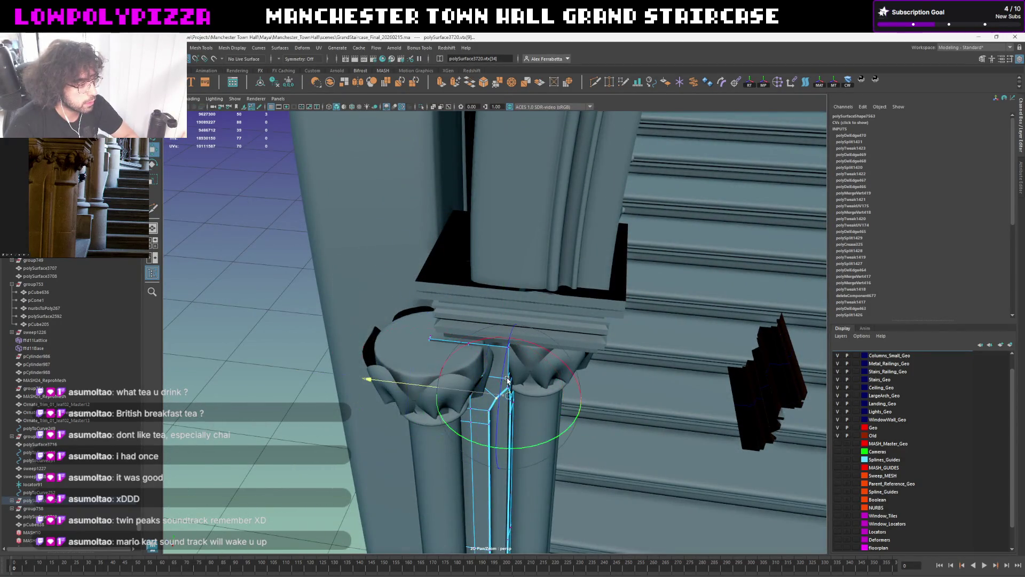
key(d)
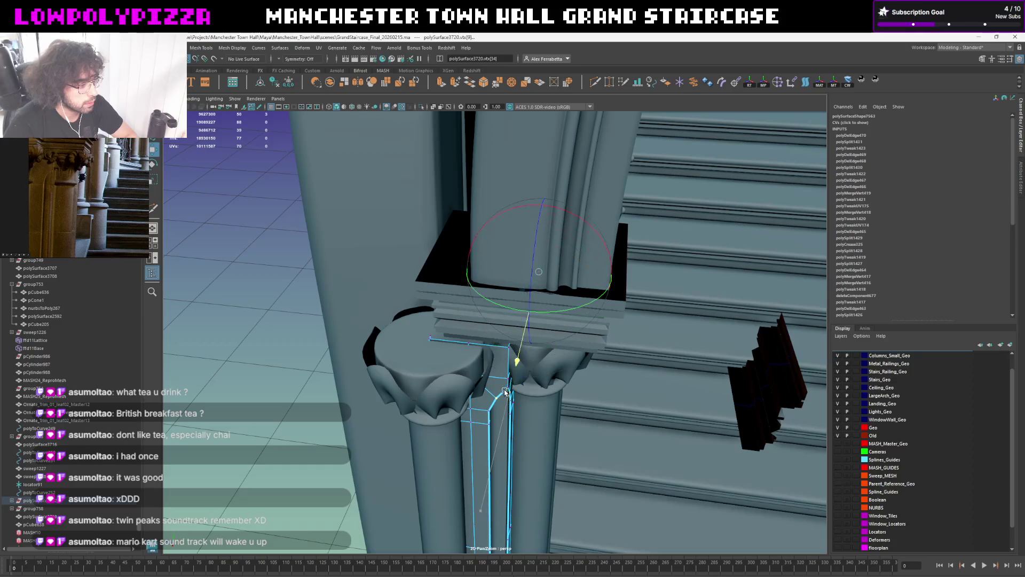
key(r)
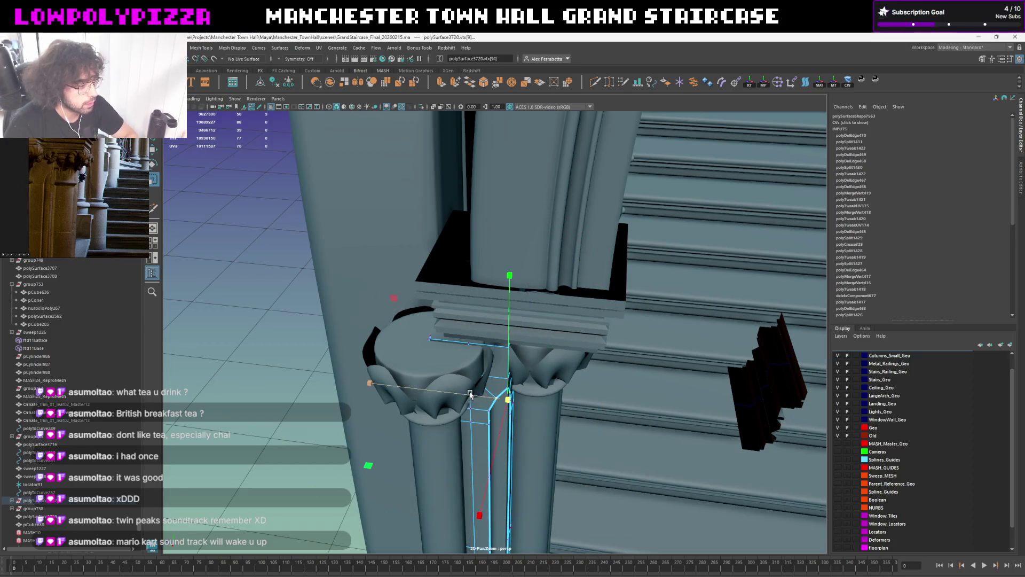
click(368, 467)
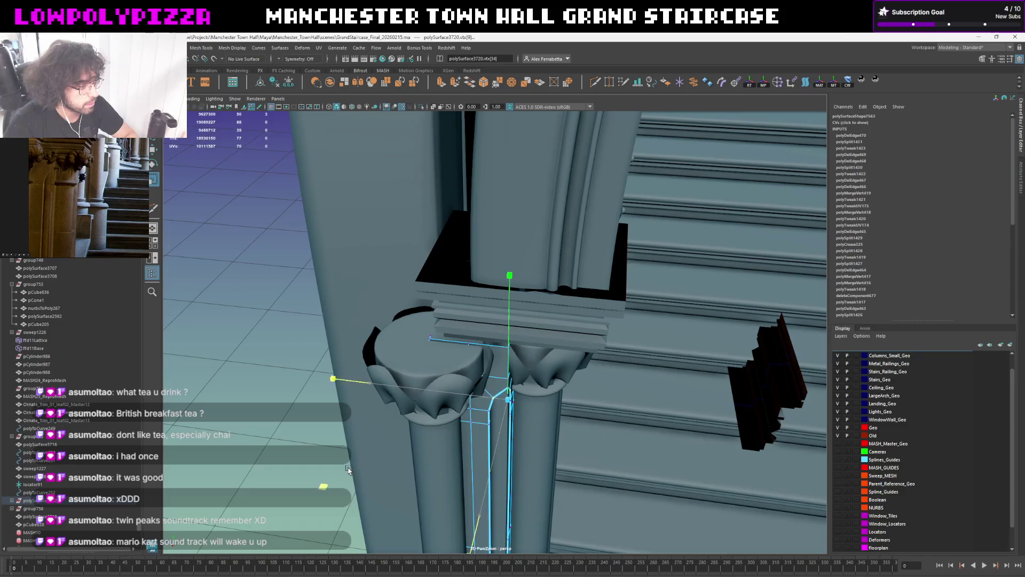
alt+drag(357, 469, 388, 284)
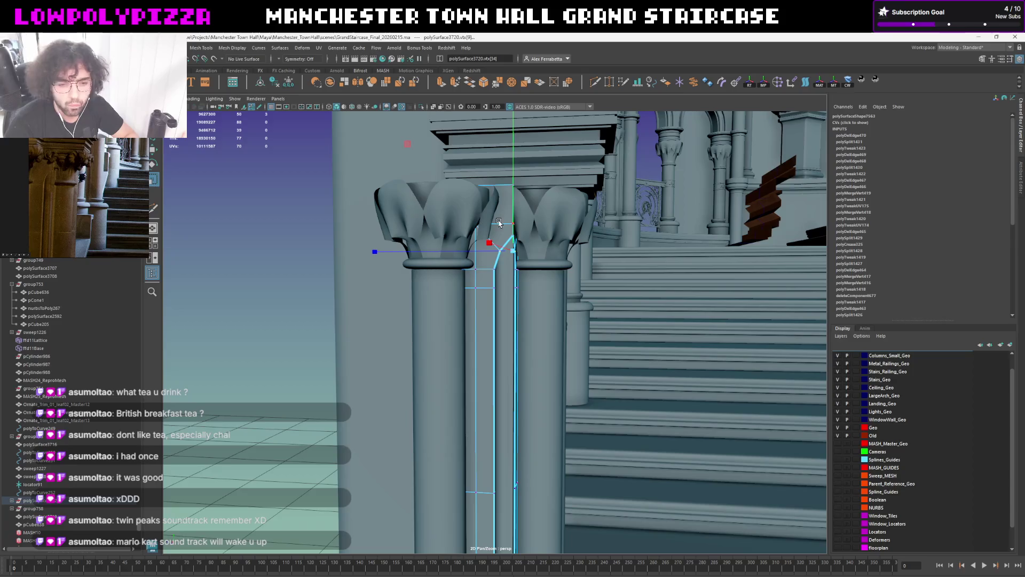
alt+drag(477, 217, 496, 220)
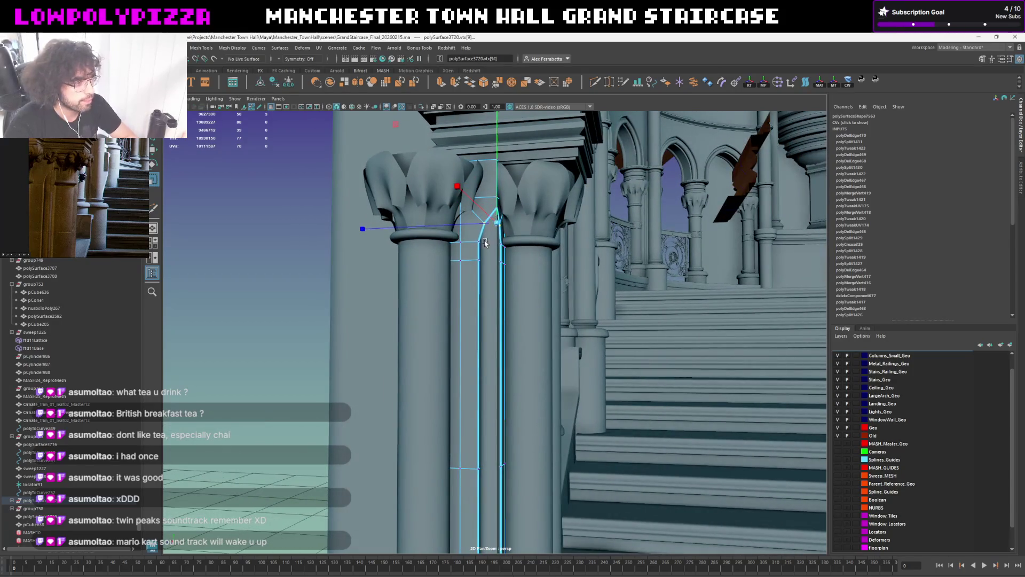
key(F8)
Crease the vertical edge loop along the isolated strip, then restore the full scene
key(ctrl+1)
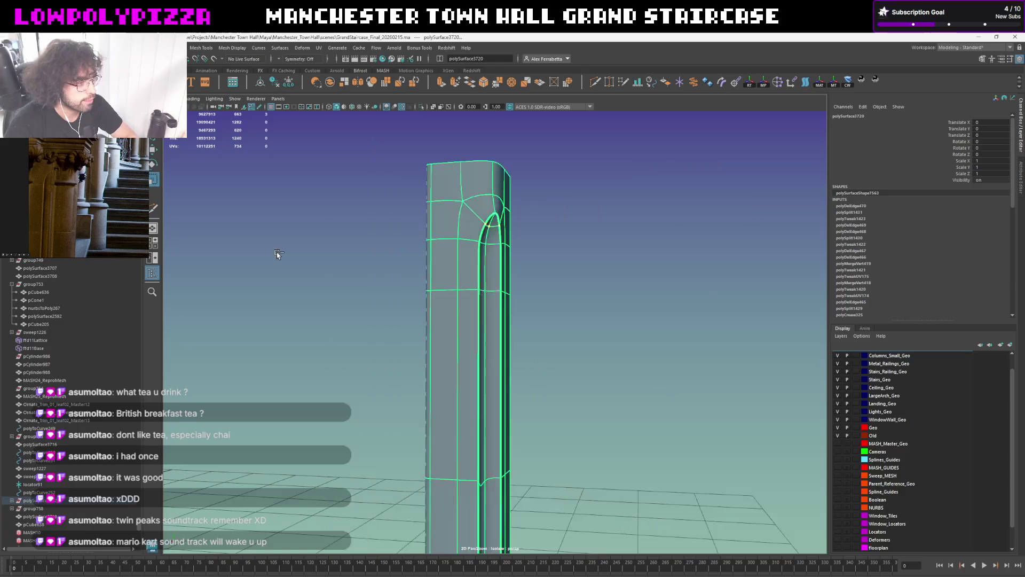
mouse_move(407, 222)
alt+mouse_down()
mouse_move(543, 226)
mouse_move(515, 242)
mouse_move(496, 275)
mouse_move(459, 245)
alt+mouse_up()
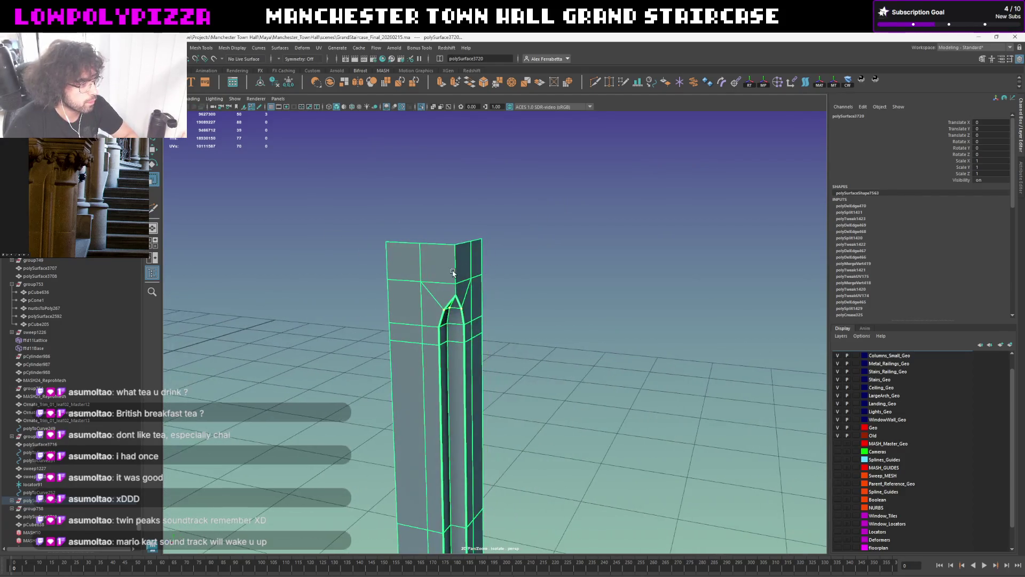
key(F10)
double_click(454, 262)
key(q)
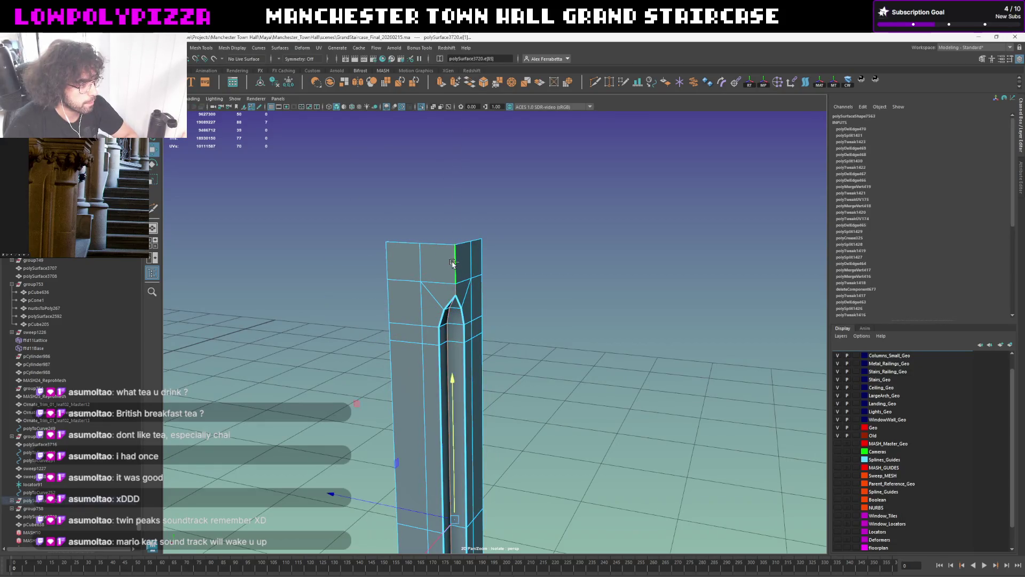
shift+right_click(454, 265)
shift+right_drag(448, 298, 438, 302)
middle_drag(732, 245, 571, 246)
click(553, 257)
key(ctrl+1)
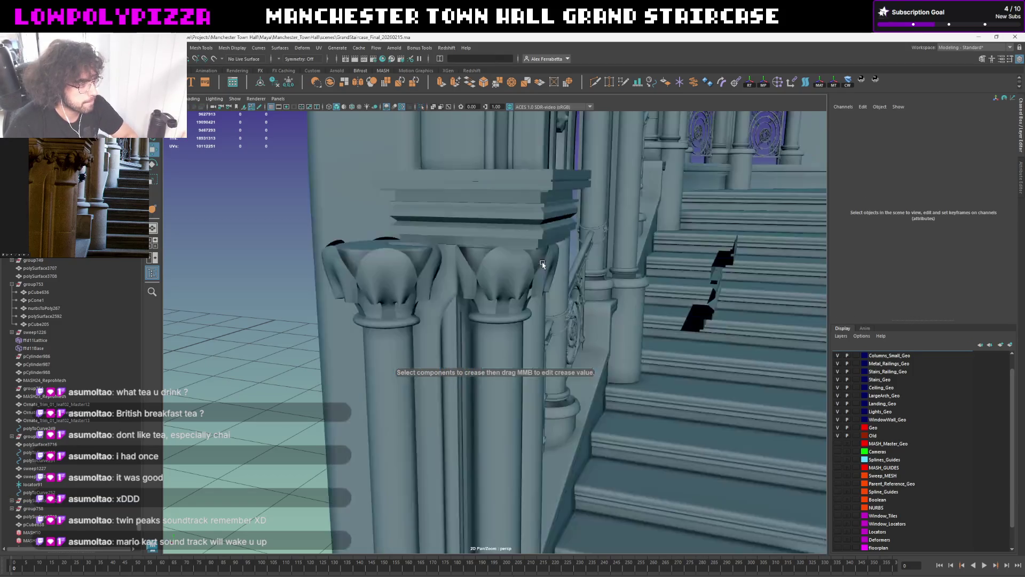
Isolate the strip at the column bases and inspect its bottom edge
mouse_move(538, 265)
alt+mouse_down()
mouse_move(549, 175)
mouse_move(568, 214)
mouse_move(583, 213)
mouse_move(567, 250)
alt+mouse_up()
scroll(567, 250, up, 3)
click(520, 198)
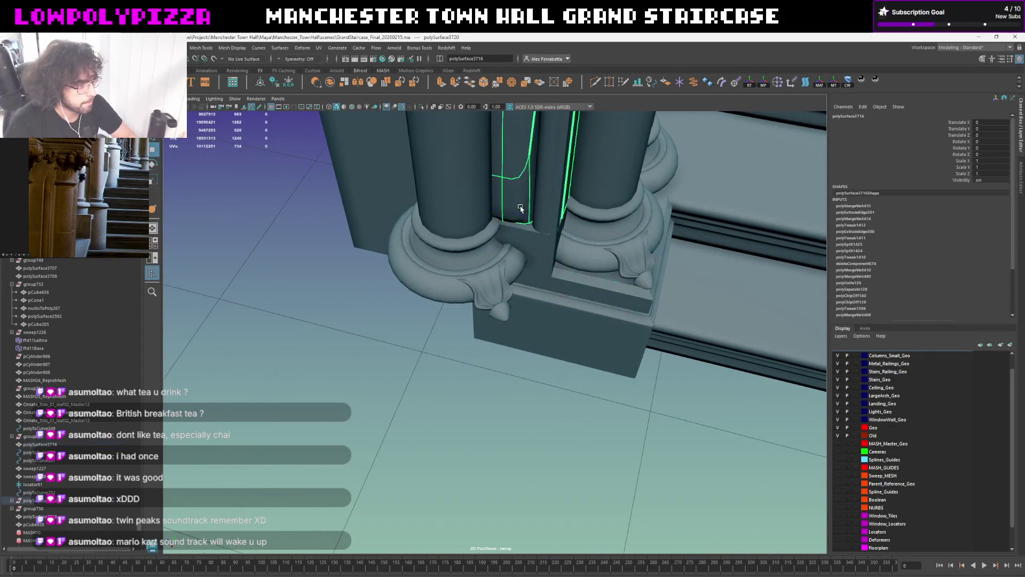
alt+drag(521, 184, 513, 201)
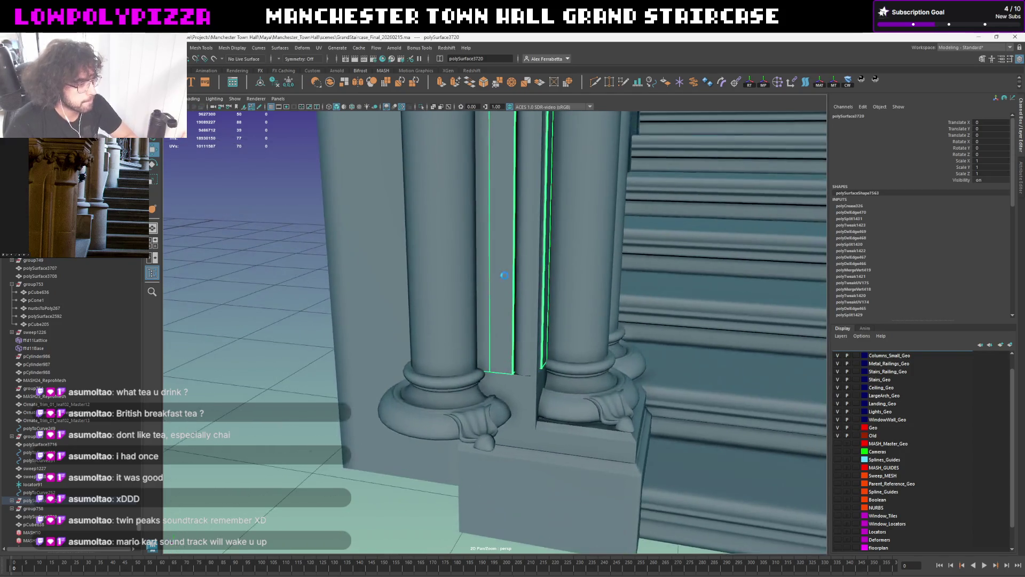
key(ctrl+1)
alt+drag(513, 285, 520, 243)
right_drag(469, 374, 470, 344)
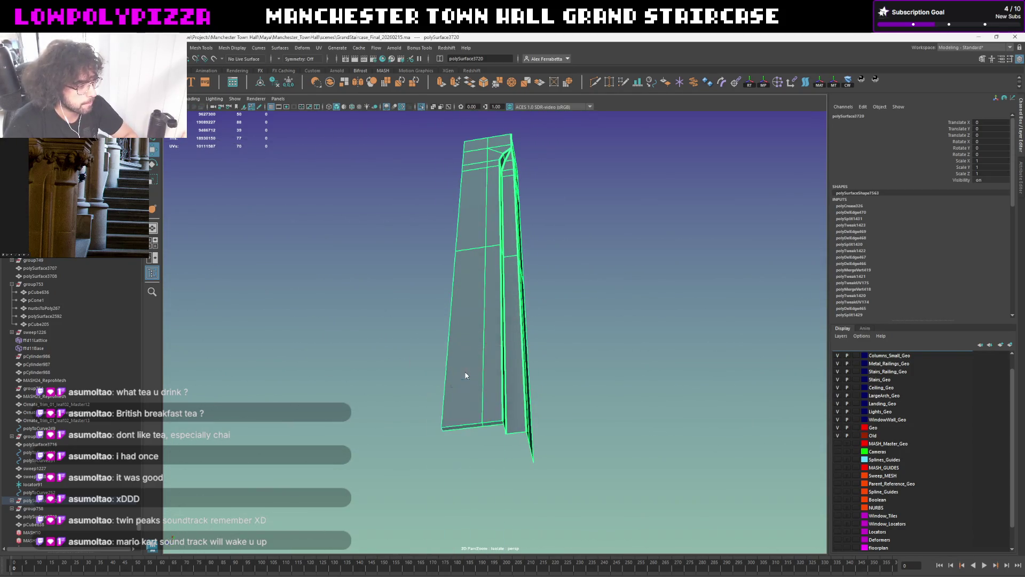
click(465, 427)
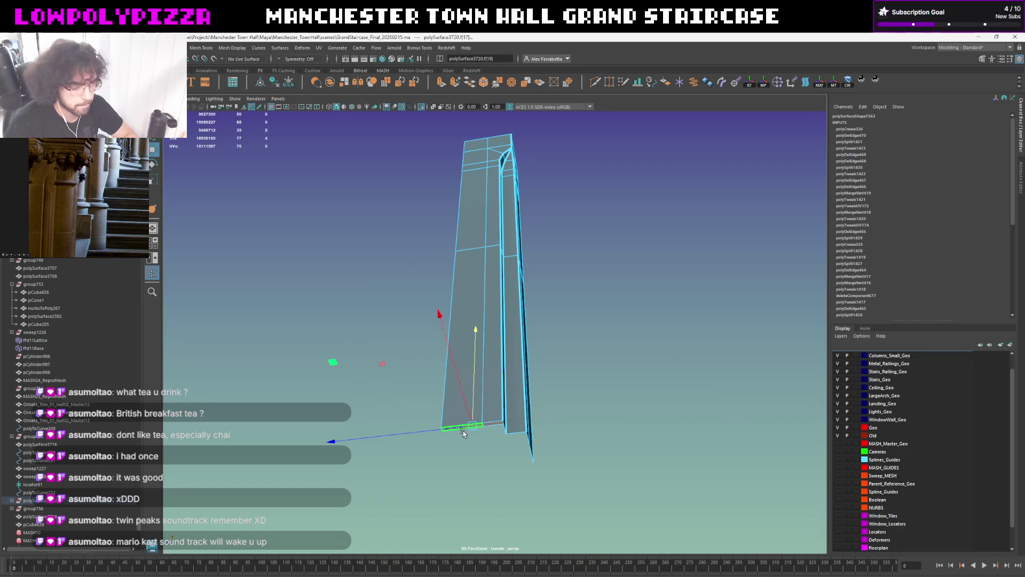
click(545, 407)
Return to the full staircase with the strip seated between the paired columns
key(ctrl+1)
key(f)
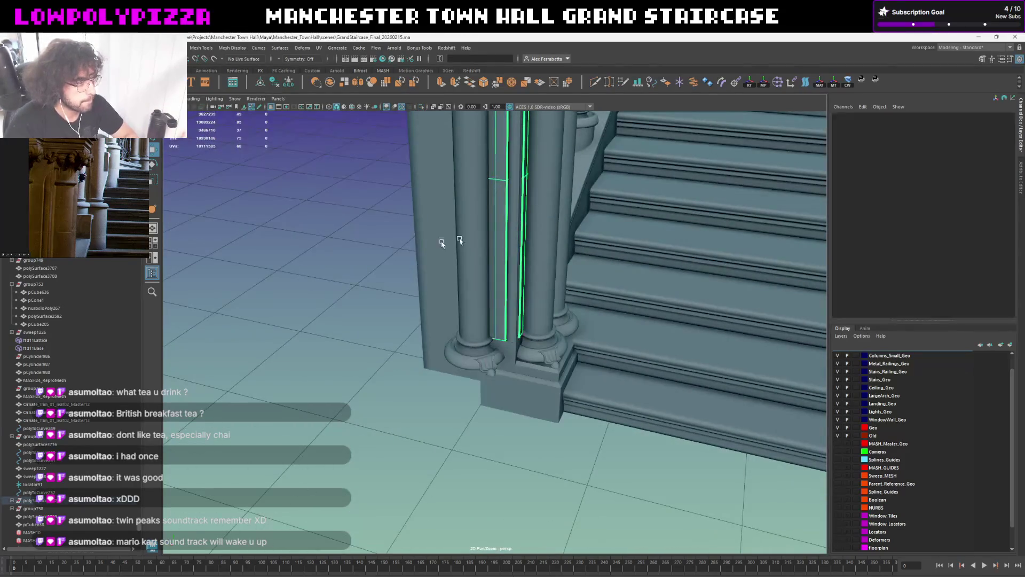
click(283, 225)
alt+drag(284, 225, 312, 258)
scroll(573, 280, up, 2)
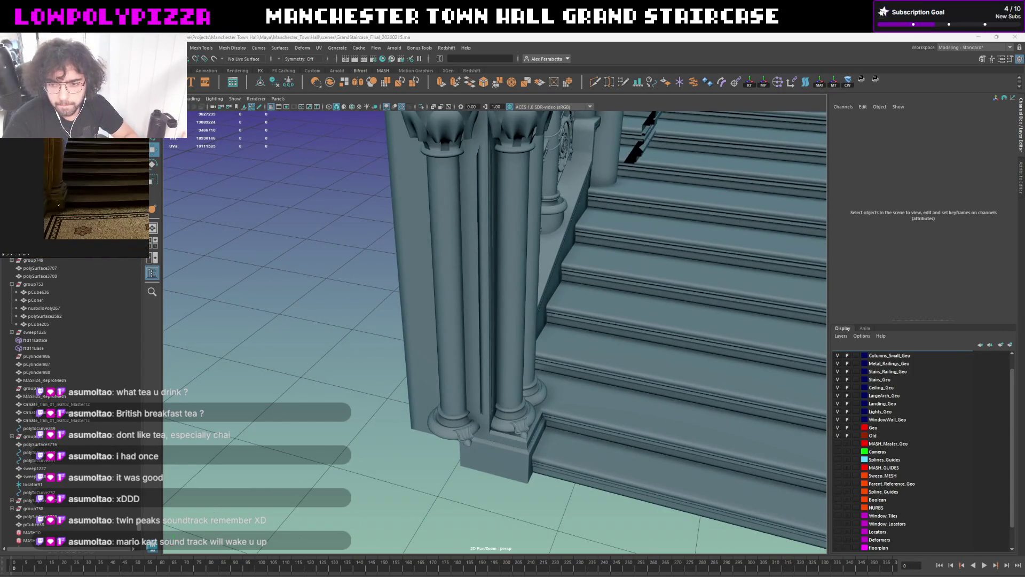
Duplicate the column base block, rotate the copy -90 in Y and shift it along X
click(489, 445)
alt+middle_drag(489, 445, 499, 397)
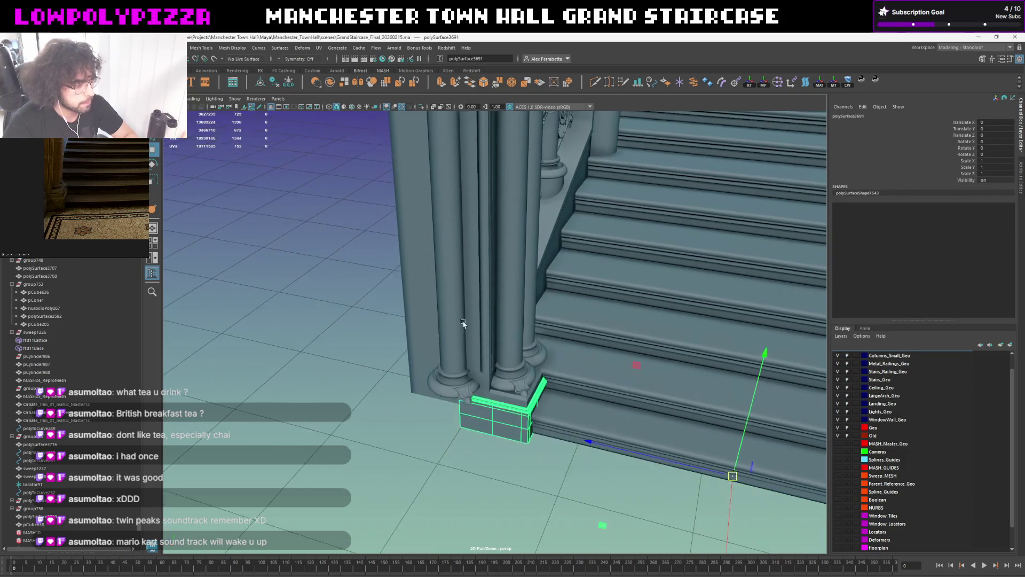
key(ctrl+d)
key(e)
drag(481, 507, 438, 509)
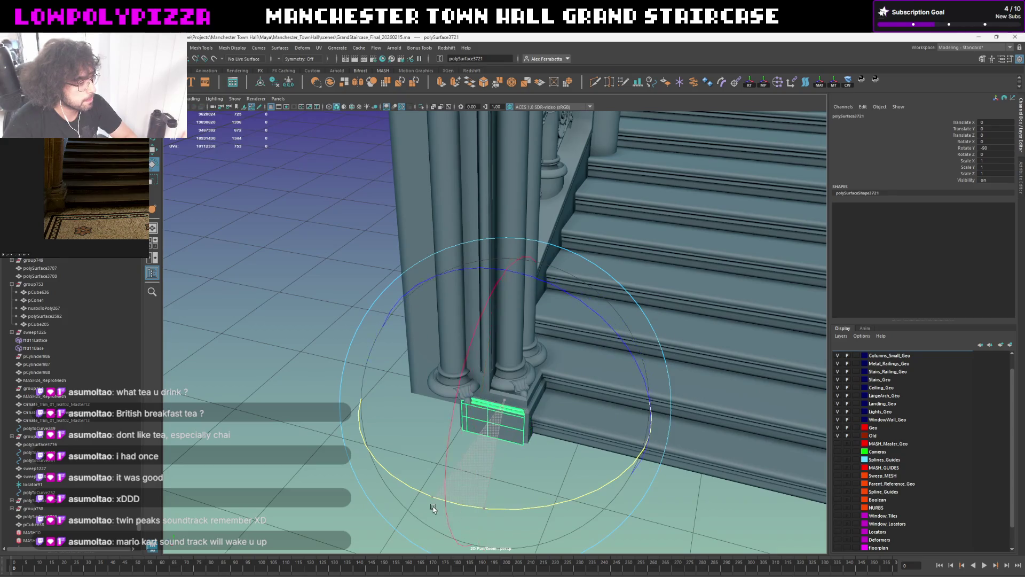
key(w)
mouse_move(477, 444)
mouse_down()
mouse_move(418, 484)
mouse_move(532, 391)
mouse_up()
scroll(534, 387, up, 4)
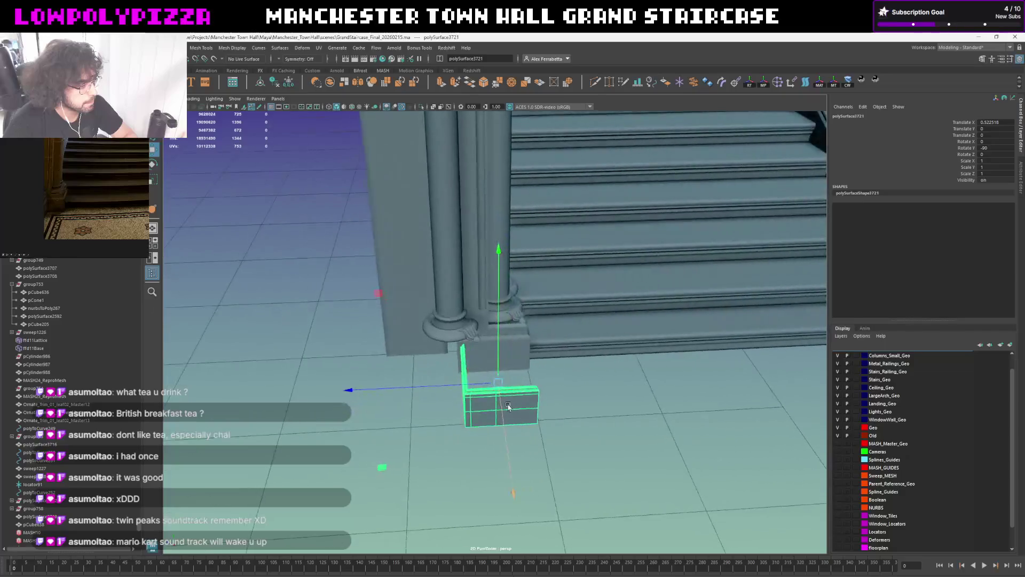
Slide the copied block against the column base to form a solid block beside the treads
alt+drag(534, 387, 477, 401)
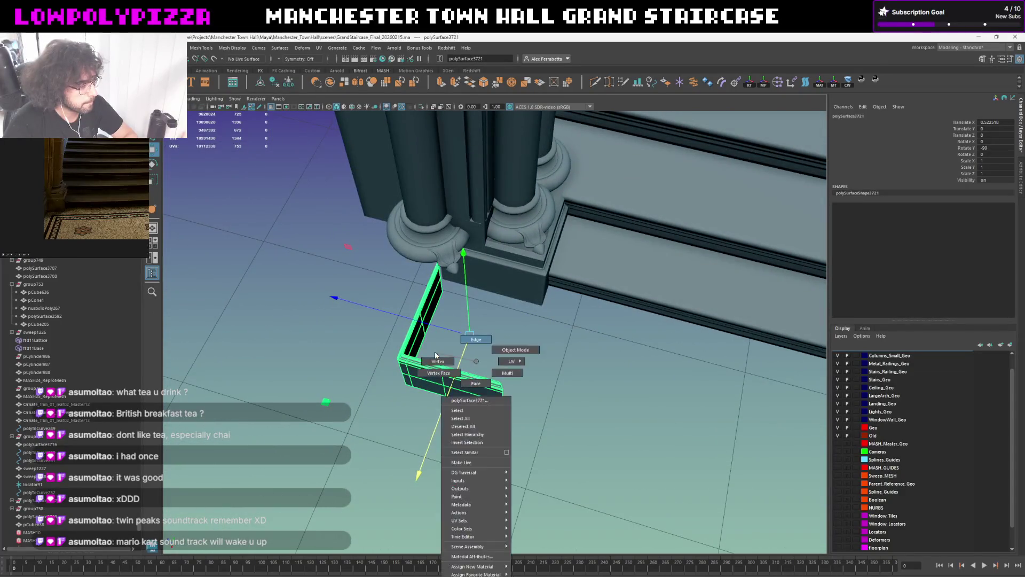
right_drag(476, 401, 492, 375)
key(r)
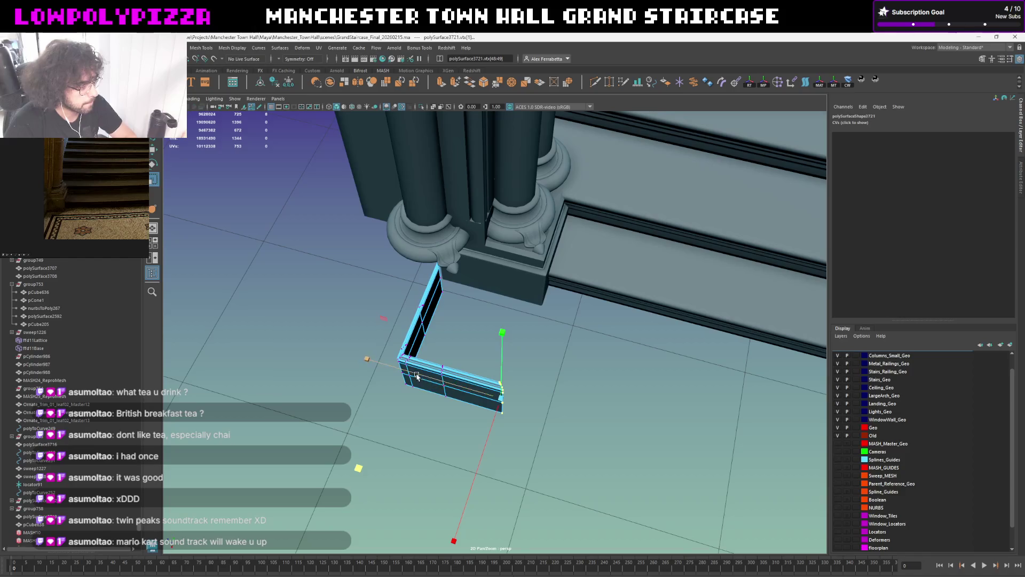
key(F8)
alt+drag(521, 368, 498, 362)
click(494, 370)
key(w)
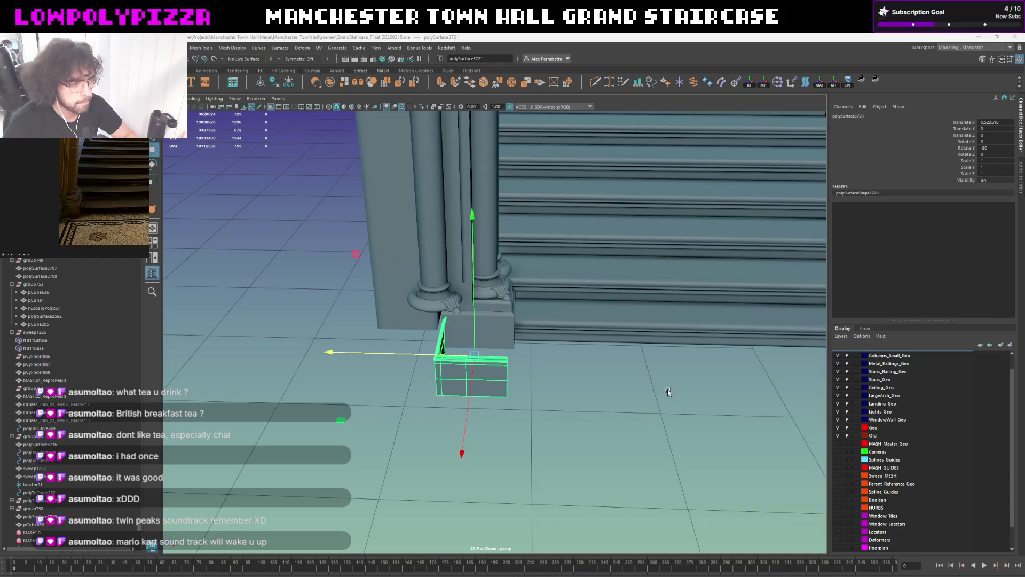
mouse_move(467, 363)
mouse_down()
mouse_move(430, 352)
mouse_move(460, 336)
mouse_up()
click(455, 337)
scroll(455, 337, up, 1)
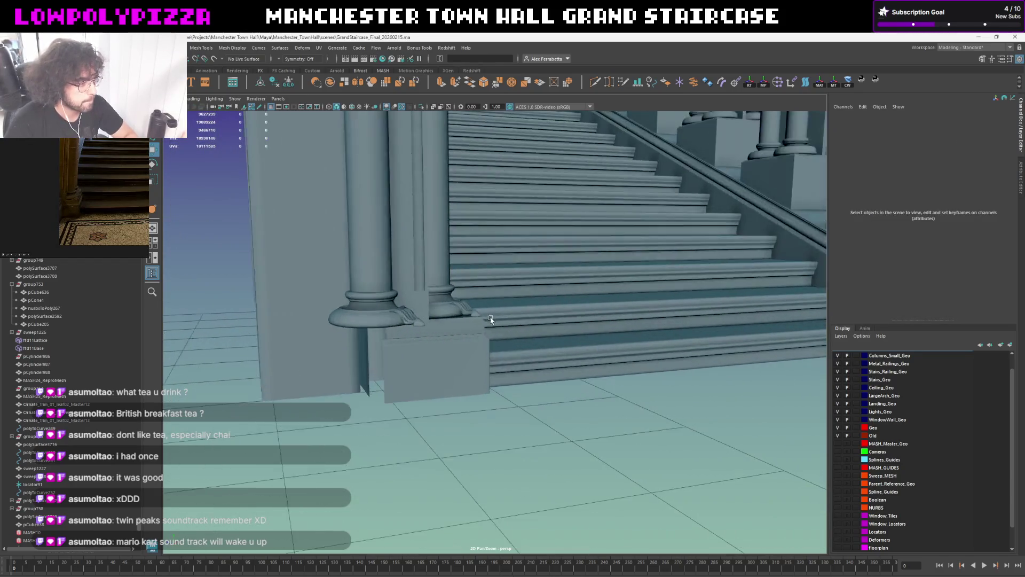
scroll(449, 337, up, 2)
scroll(480, 321, up, 1)
scroll(520, 365, up, 1)
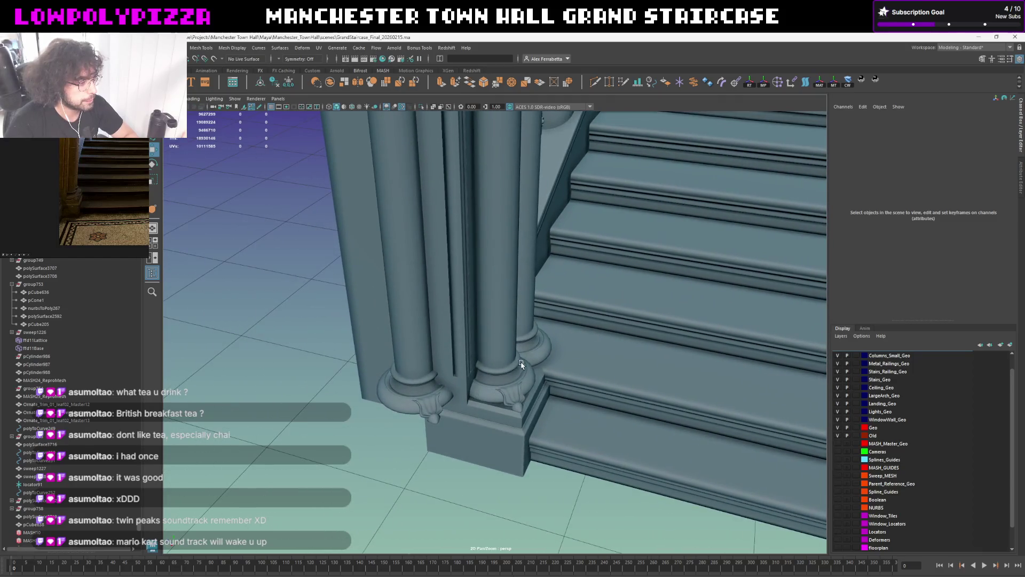
mouse_move(522, 365)
alt+mouse_down()
mouse_move(529, 400)
mouse_move(501, 407)
mouse_move(744, 419)
alt+mouse_up()
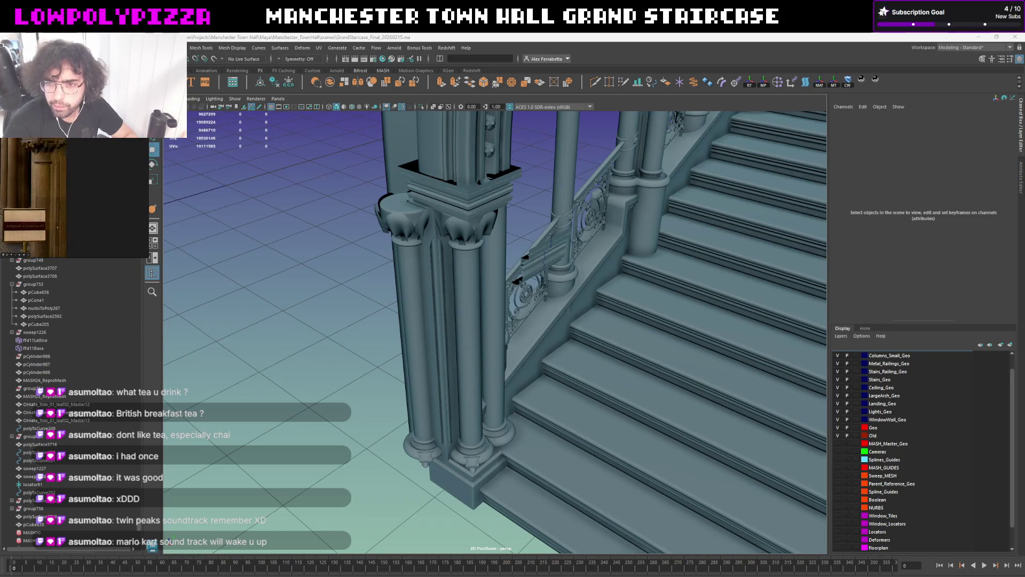
mouse_move(466, 265)
alt+mouse_down()
mouse_move(467, 247)
mouse_move(536, 355)
alt+mouse_up()
scroll(536, 355, up, 3)
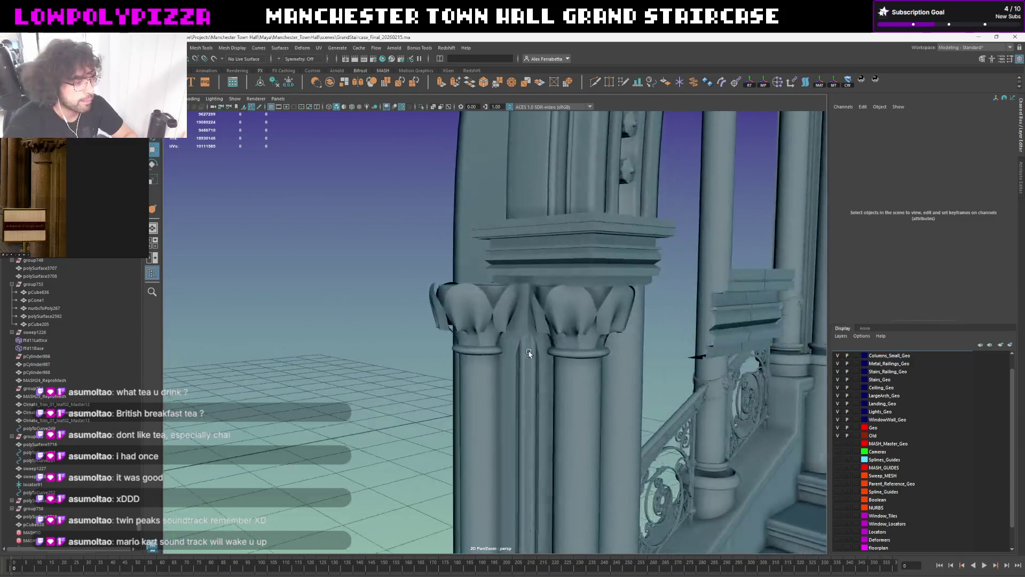
scroll(526, 355, up, 3)
scroll(538, 350, up, 3)
mouse_move(795, 287)
alt+mouse_down()
mouse_move(549, 321)
mouse_move(559, 325)
alt+mouse_up()
scroll(52, 197, up, 3)
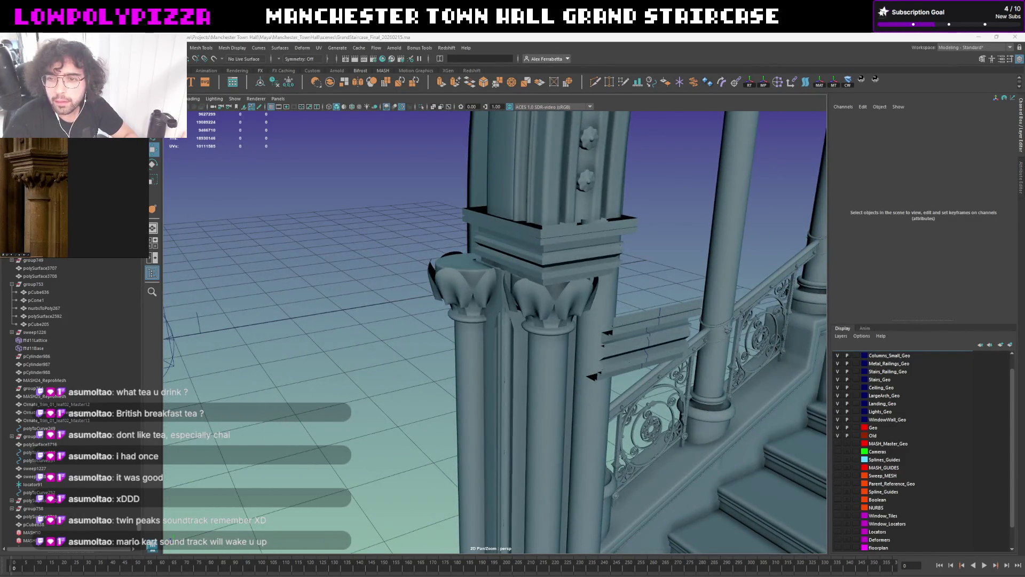
mouse_move(837, 207)
alt+mouse_down()
mouse_move(556, 233)
mouse_move(538, 263)
mouse_move(544, 221)
alt+mouse_up()
click(521, 232)
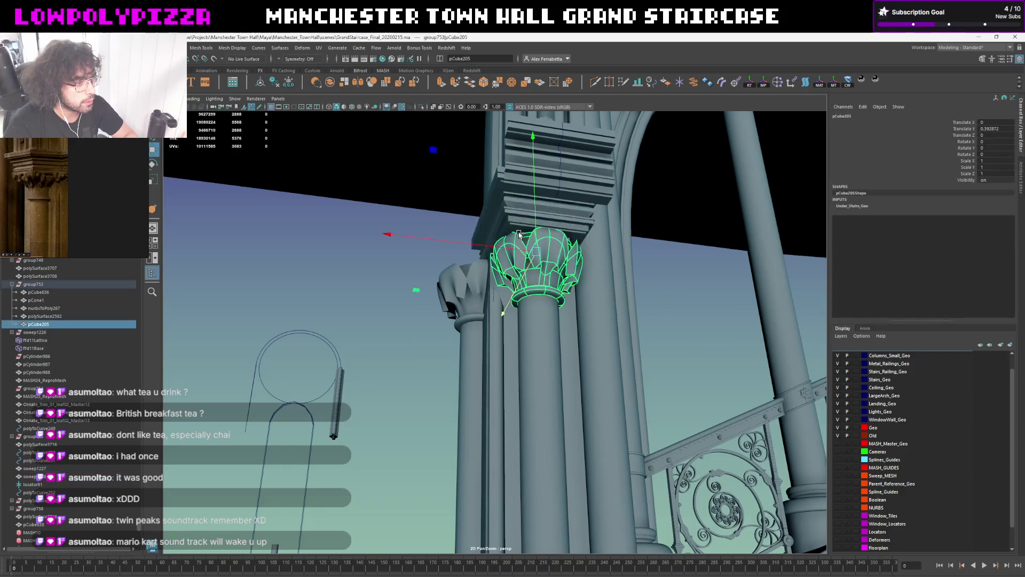
Review the square profile curve's pivot above the capital from a level close view
click(519, 231)
key(e)
key(d)
mouse_move(405, 255)
alt+mouse_down()
mouse_move(512, 283)
mouse_move(521, 255)
mouse_move(512, 280)
mouse_move(563, 269)
mouse_move(553, 256)
alt+mouse_up()
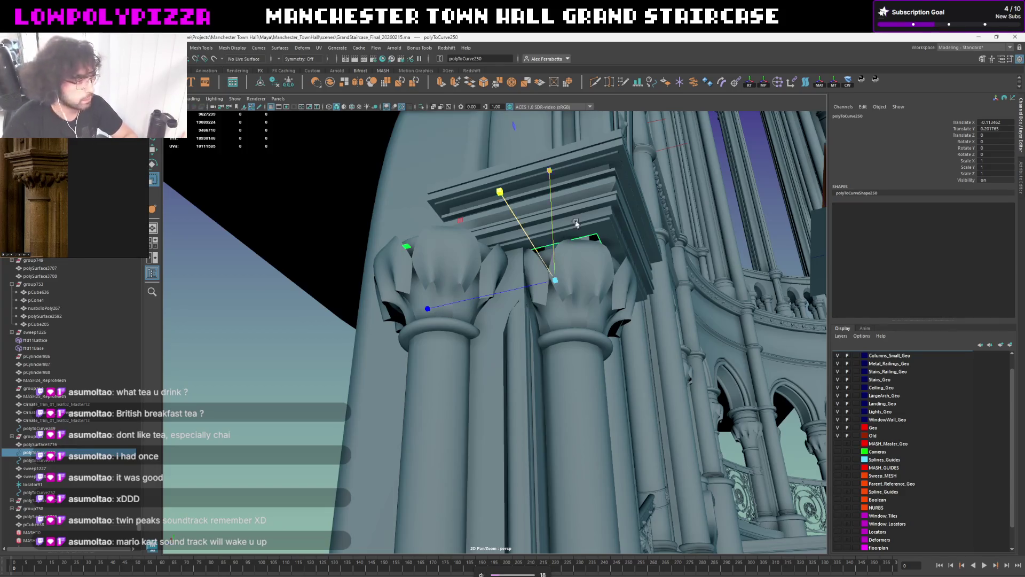
alt+drag(586, 254, 535, 285)
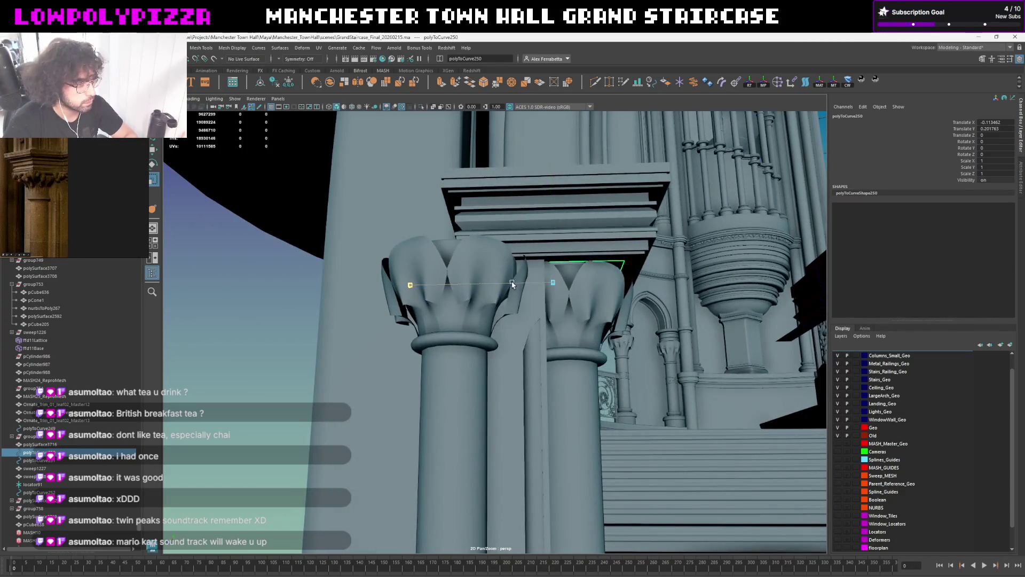
mouse_move(566, 272)
alt+mouse_down()
mouse_move(542, 265)
mouse_move(494, 284)
alt+mouse_up()
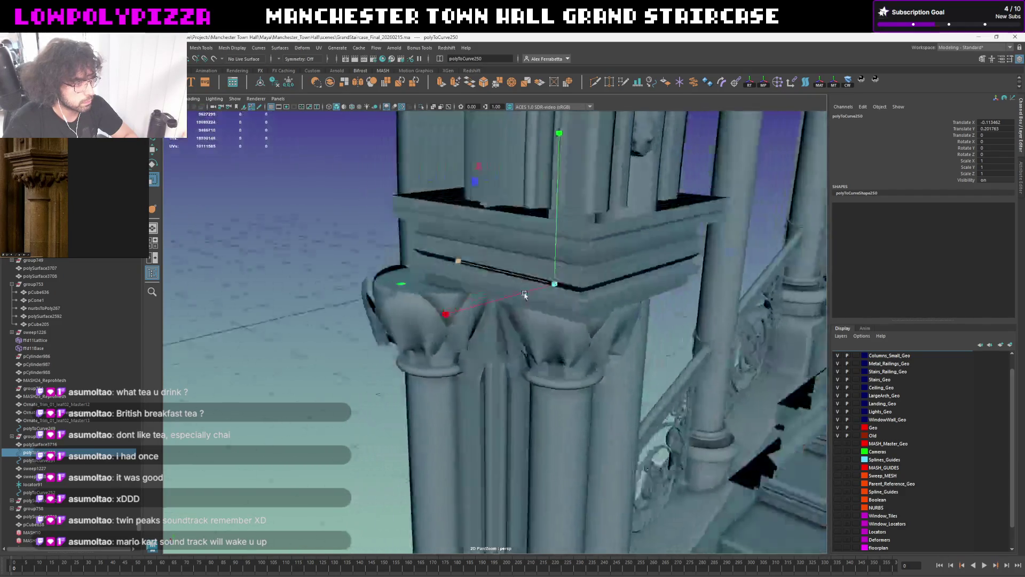
Select the slab above the capital and switch it to edge editing
click(462, 233)
mouse_move(472, 235)
right_down()
mouse_move(472, 204)
mouse_move(471, 343)
right_up()
alt+drag(512, 249, 522, 259)
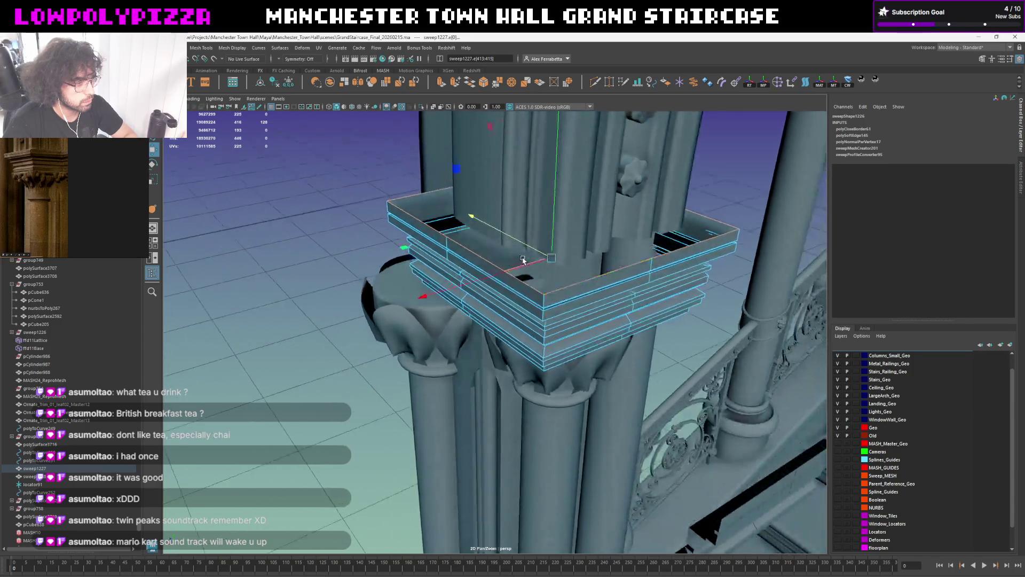
Undo the slab's closed top cap, isolate it and extrude its top rim edge loop
key(ctrl+z)
key(ctrl+1)
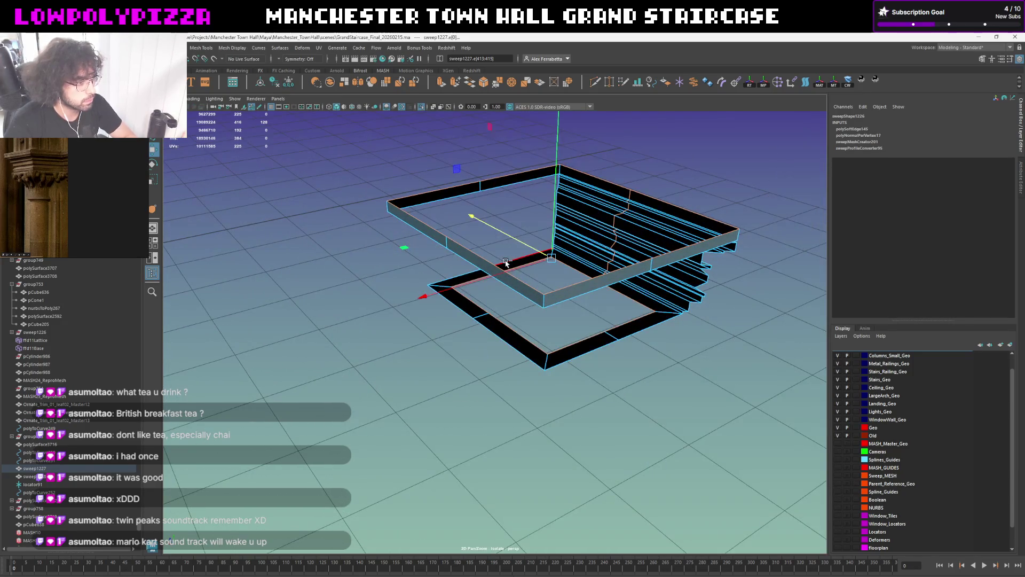
key(ctrl+1)
key(F8)
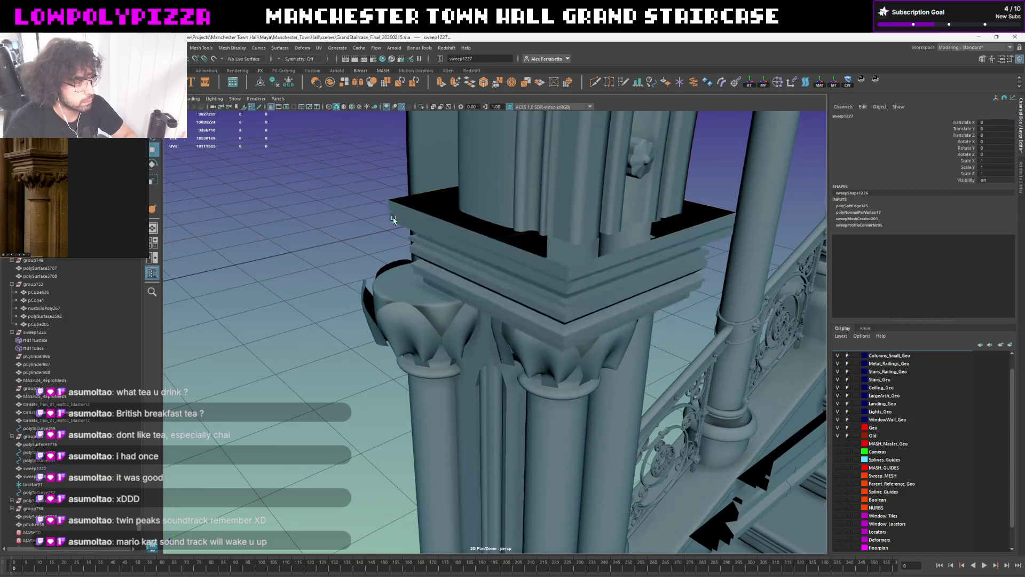
key(ctrl+1)
key(F8)
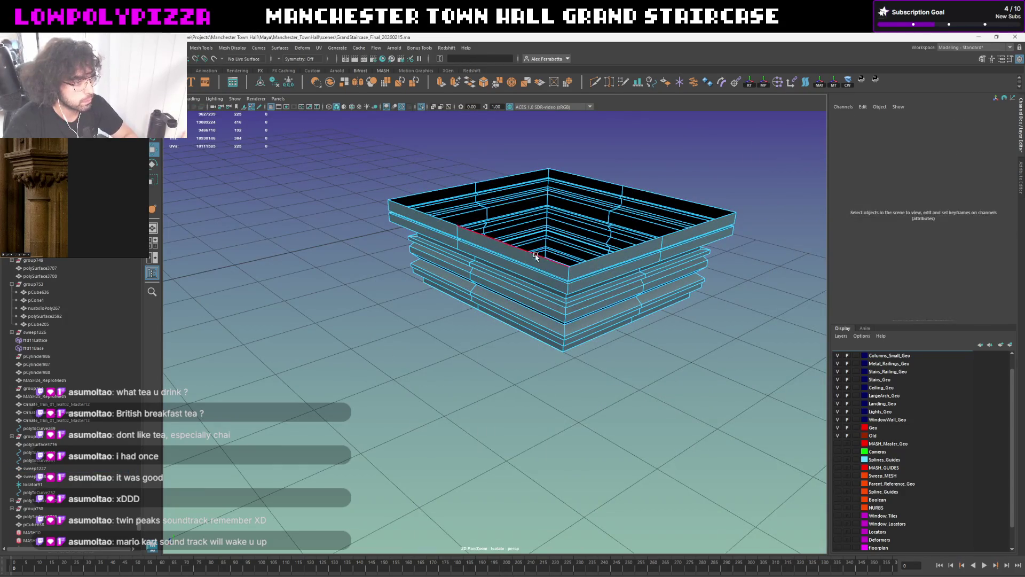
double_click(535, 255)
alt+drag(536, 254, 617, 187)
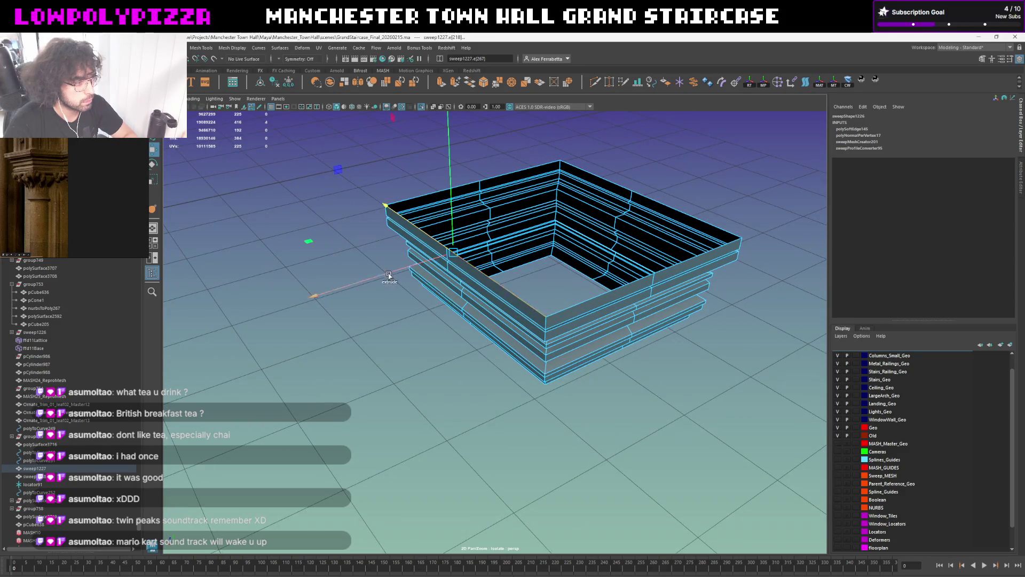
key(ctrl+e)
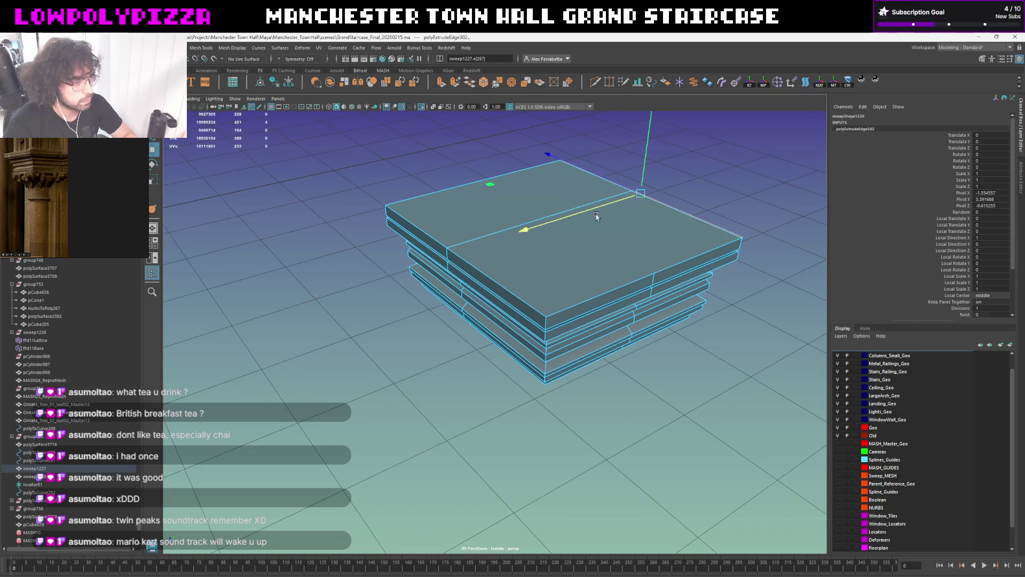
Check the extrusion in the scene, undo it and return the open-topped slab to the full staircase
key(ctrl+1)
alt+drag(595, 216, 574, 234)
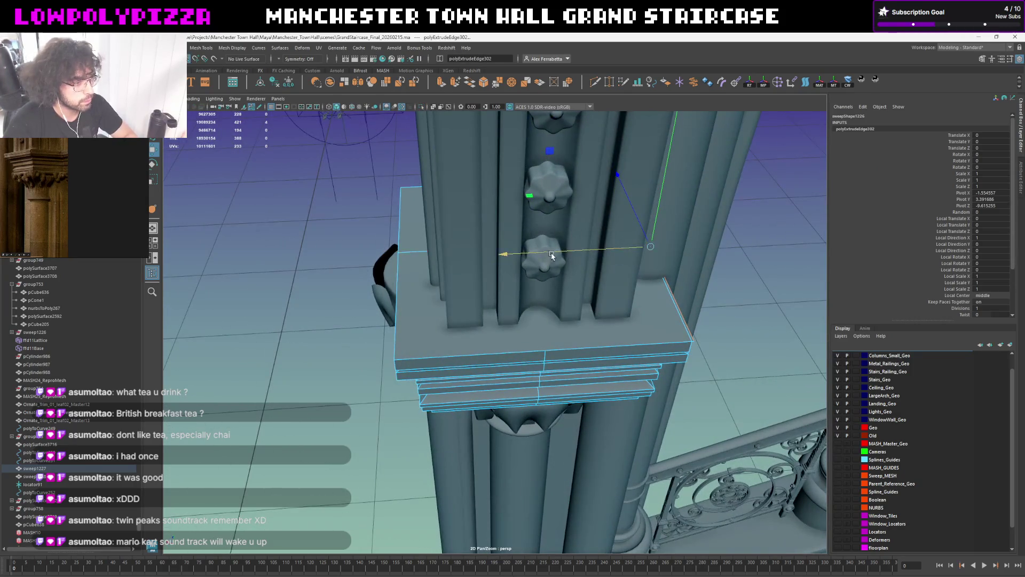
mouse_move(677, 335)
alt+mouse_down()
mouse_move(562, 294)
mouse_move(598, 287)
mouse_move(505, 269)
mouse_move(577, 287)
mouse_move(573, 299)
alt+mouse_up()
scroll(539, 284, up, 5)
scroll(539, 285, down, 5)
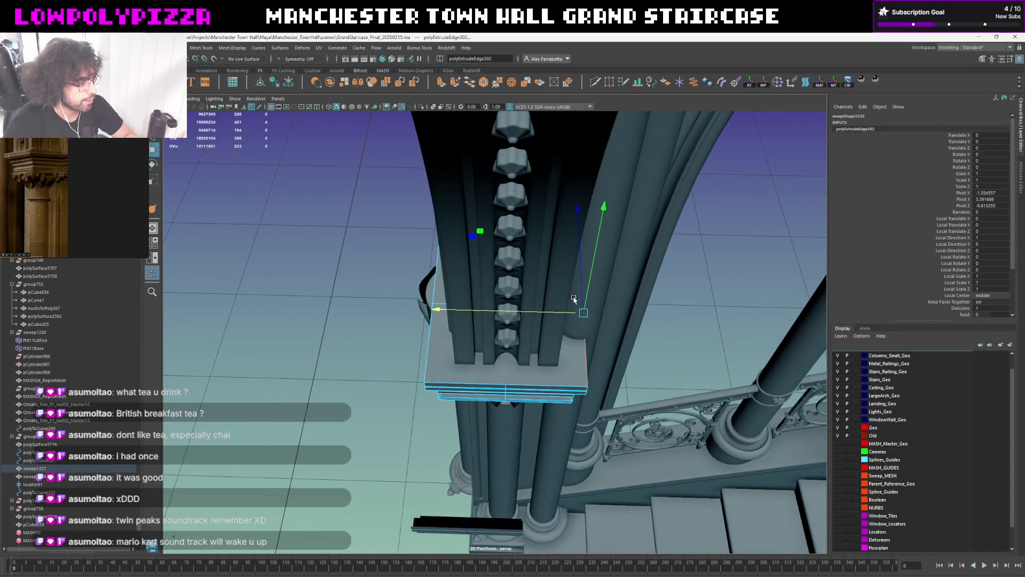
alt+drag(574, 299, 578, 319)
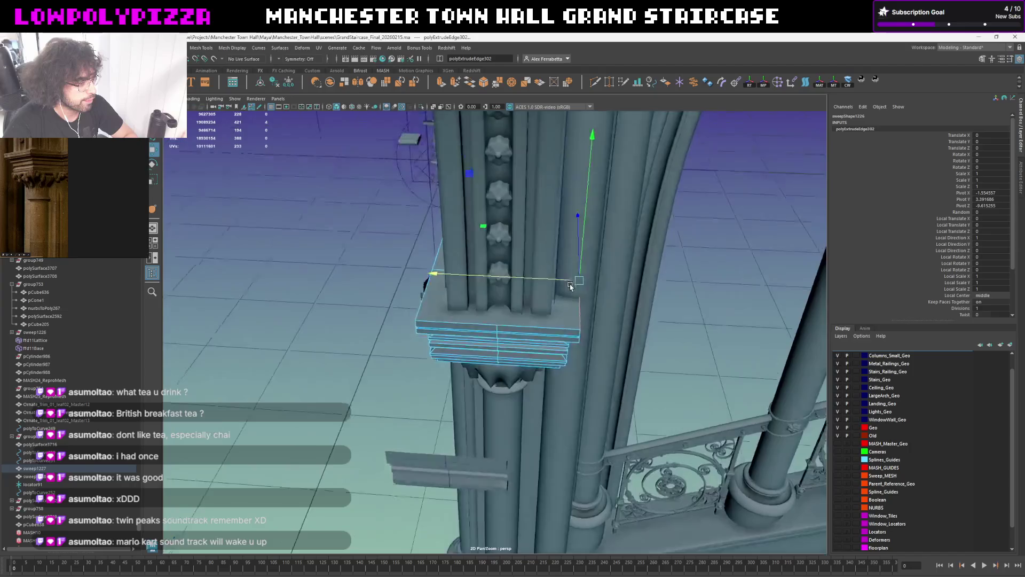
key(ctrl+1)
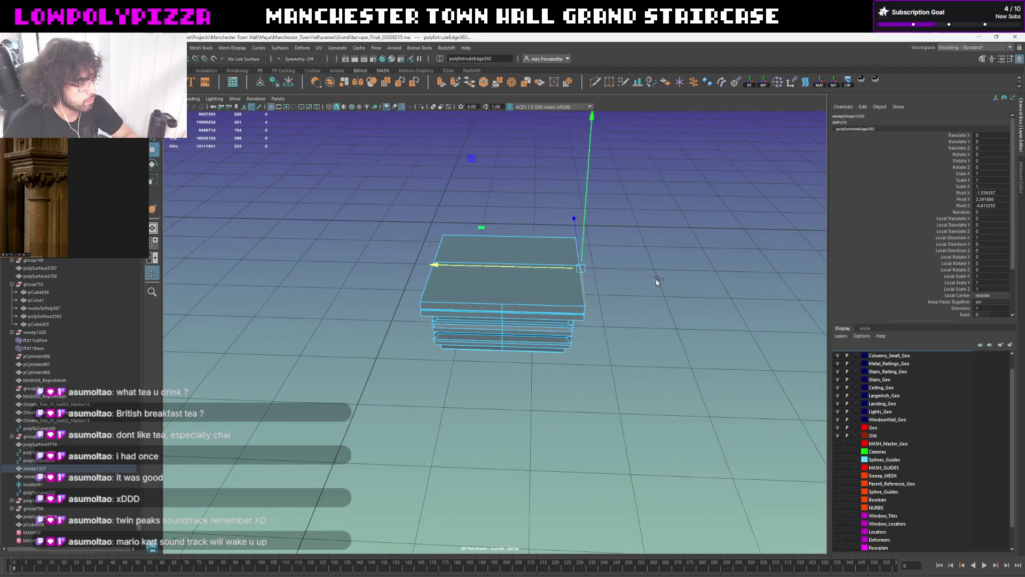
key(ctrl+z)
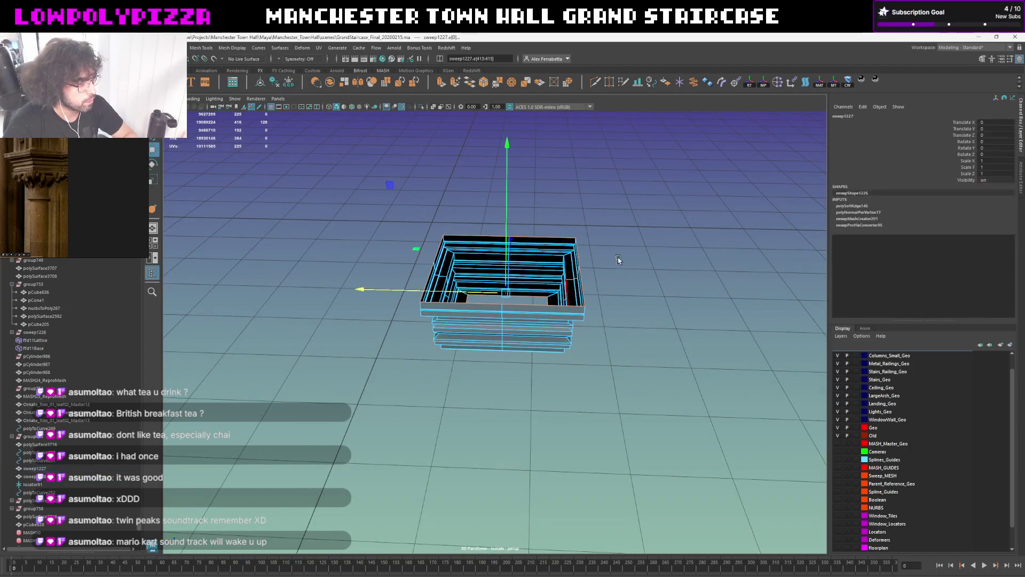
click(615, 260)
key(ctrl+1)
mouse_move(597, 281)
alt+mouse_down()
mouse_move(632, 254)
mouse_move(555, 285)
mouse_move(558, 265)
alt+mouse_up()
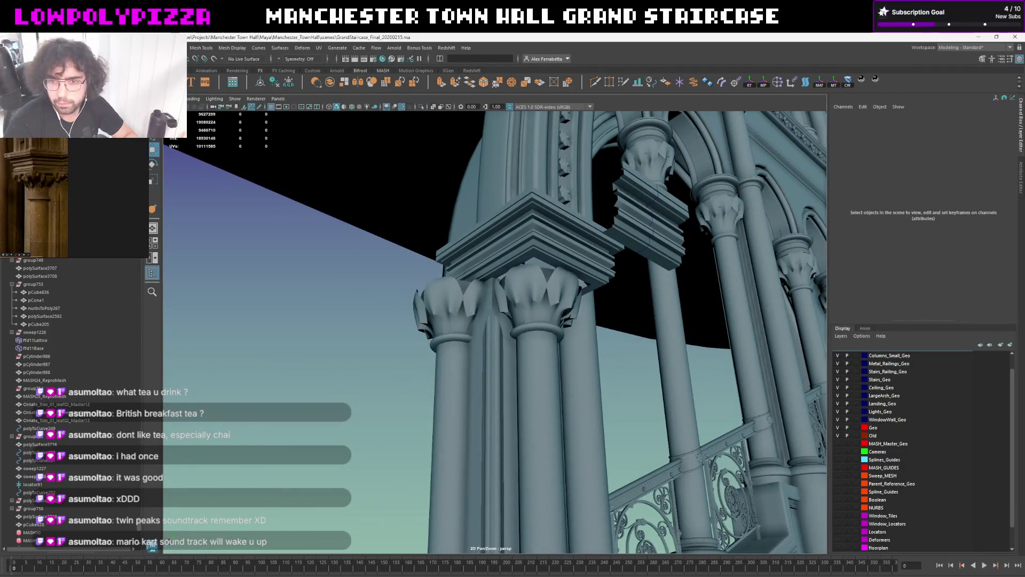
Isolate the slab above the capital and frame it in the view
mouse_move(558, 264)
alt+mouse_down()
mouse_move(723, 252)
mouse_move(571, 282)
mouse_move(505, 281)
alt+mouse_up()
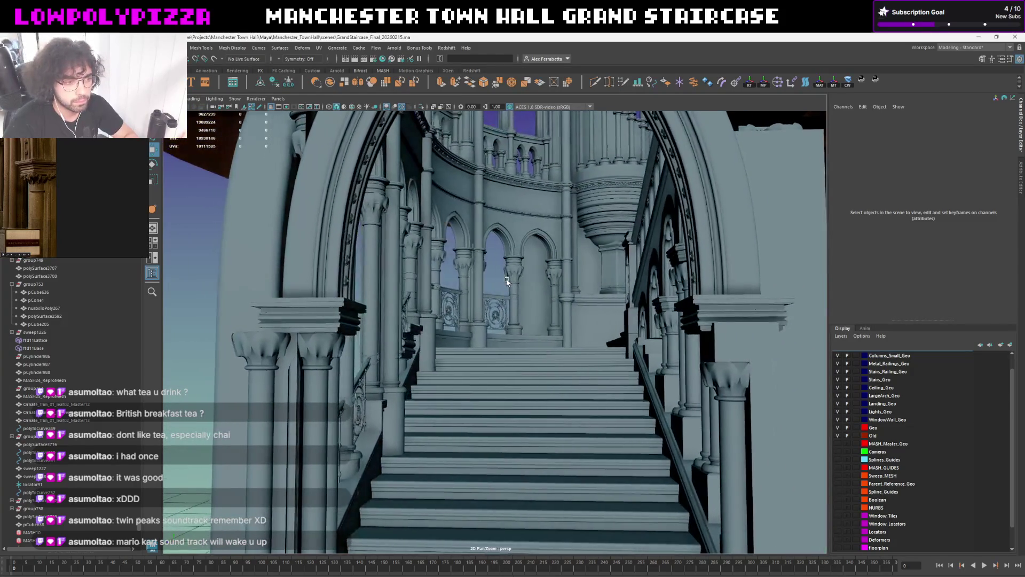
mouse_move(737, 280)
alt+mouse_down()
mouse_move(613, 303)
mouse_move(654, 299)
mouse_move(648, 323)
mouse_move(627, 259)
mouse_move(588, 292)
mouse_move(549, 290)
mouse_move(551, 277)
alt+mouse_up()
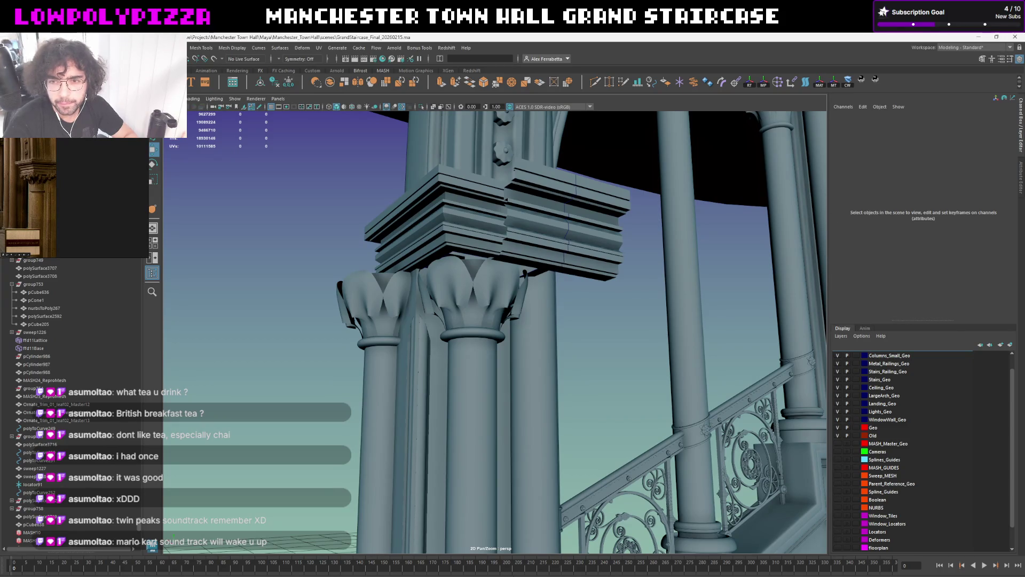
mouse_move(689, 238)
alt+mouse_down()
mouse_move(502, 238)
mouse_move(521, 237)
mouse_move(529, 242)
mouse_move(468, 250)
alt+mouse_up()
click(470, 280)
key(ctrl+1)
key(f)
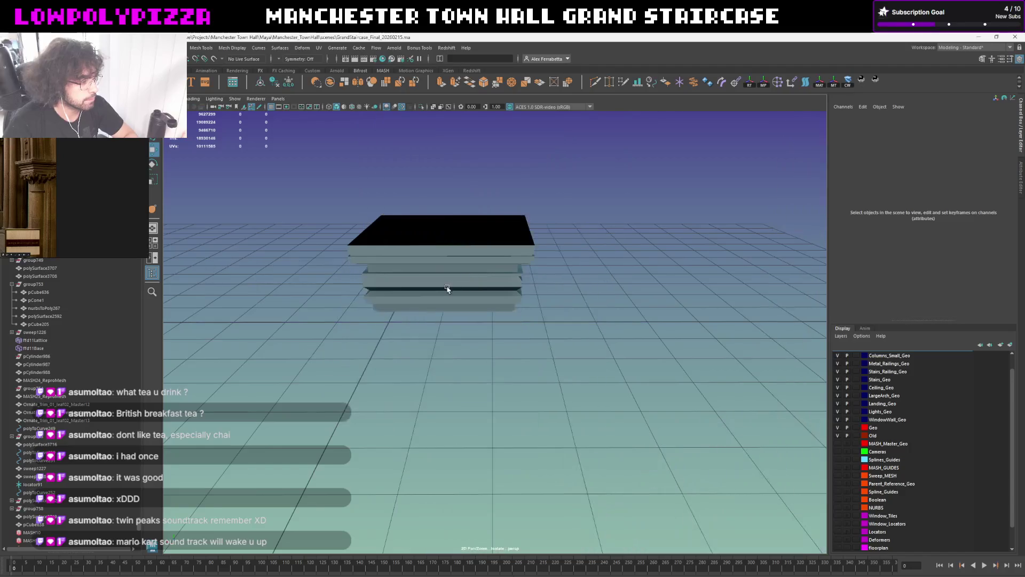
Return to the full scene and inspect the trim, column piece and square profile curve atop the capital
alt+right_drag(470, 281, 497, 311)
click(498, 312)
click(499, 308)
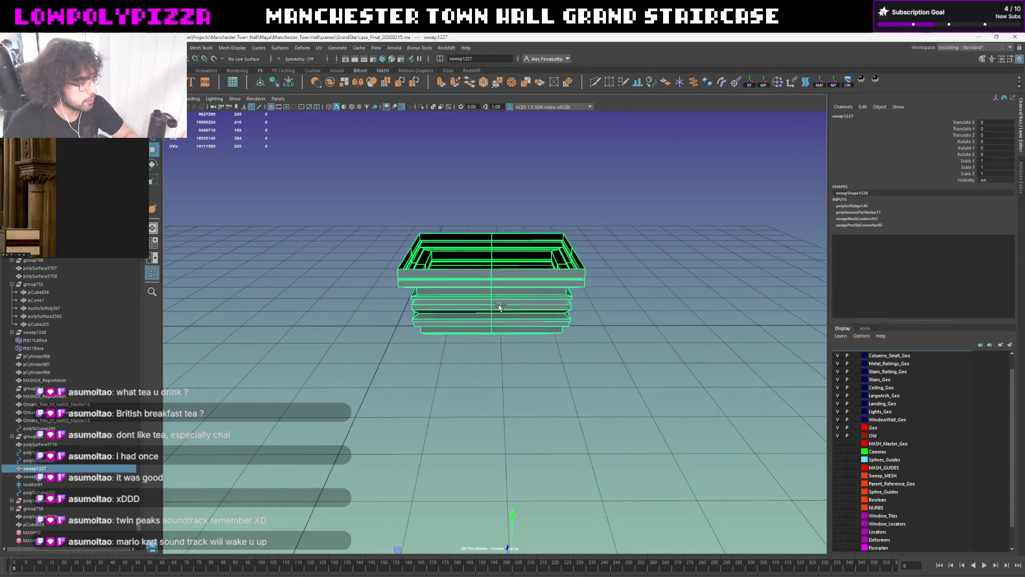
key(ctrl+1)
alt+drag(501, 308, 521, 259)
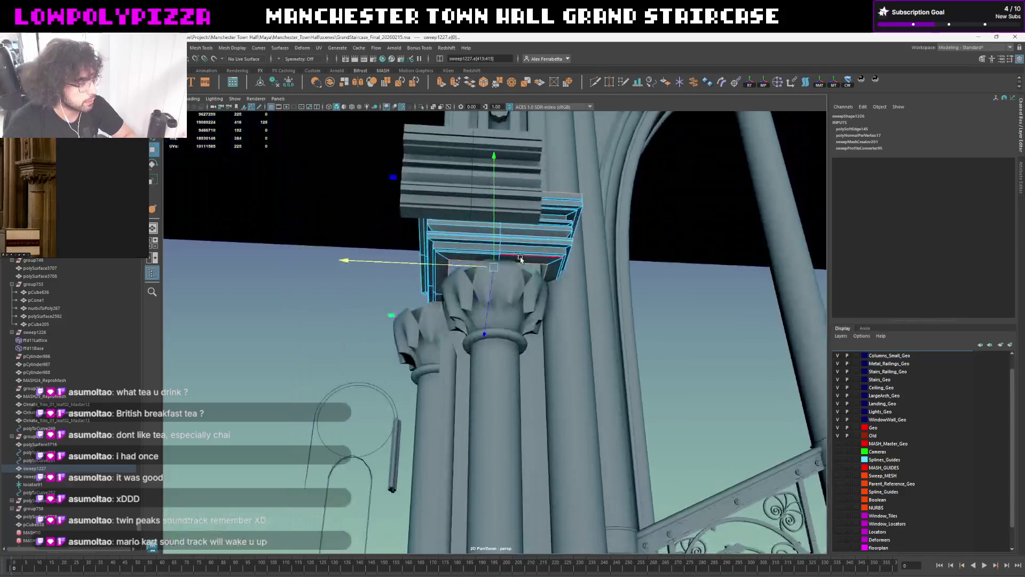
click(542, 261)
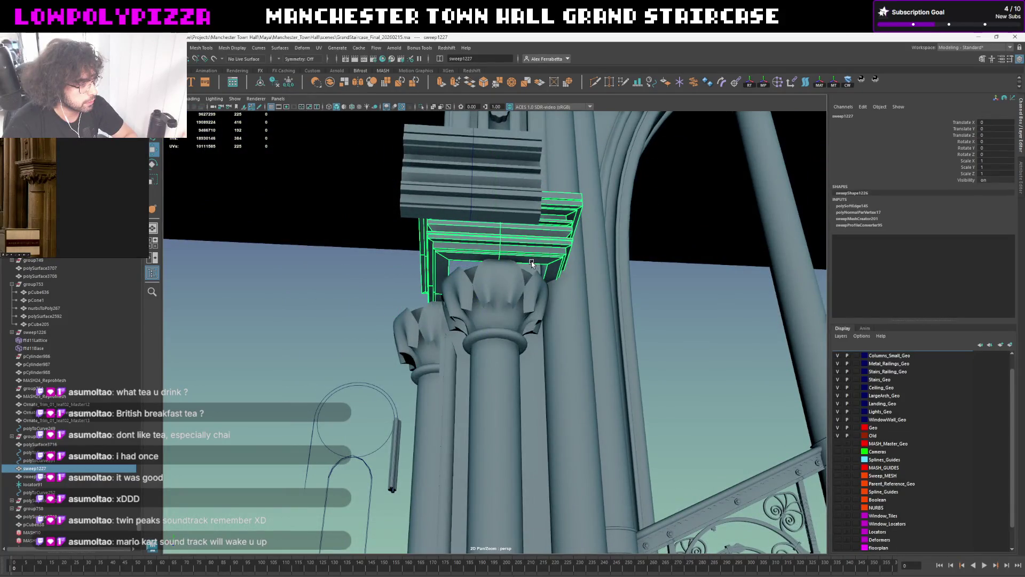
click(464, 264)
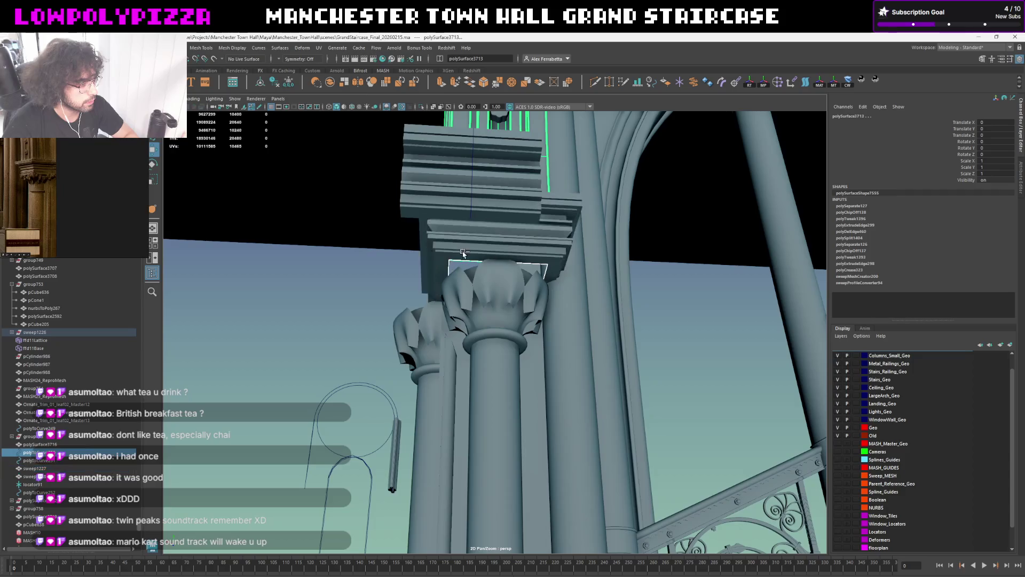
click(467, 178)
mouse_move(502, 214)
alt+mouse_down()
mouse_move(448, 335)
mouse_move(533, 280)
alt+mouse_up()
Isolate the capital slab together with the column shaft beneath it
click(281, 268)
alt+drag(281, 268, 530, 305)
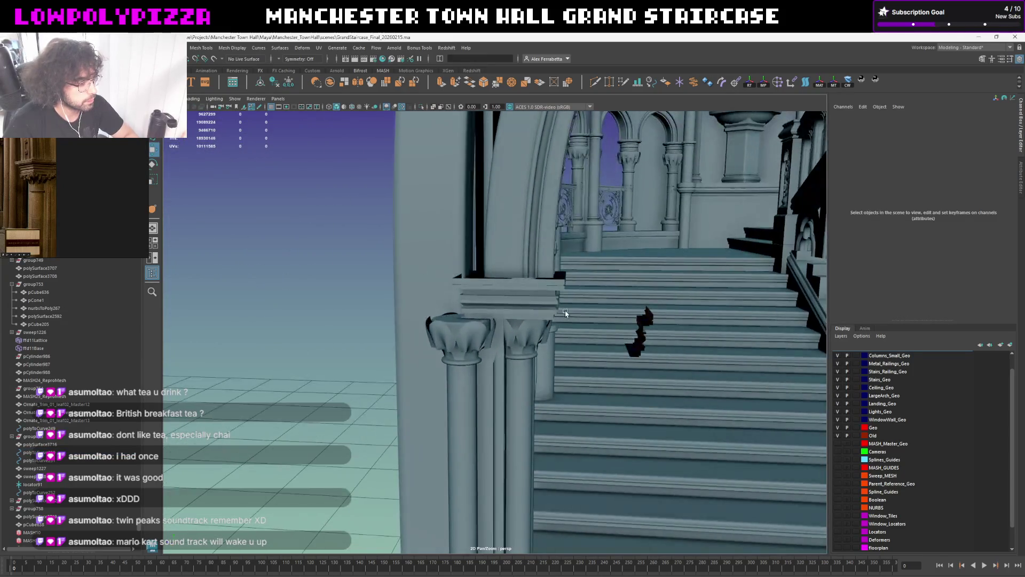
click(514, 296)
shift+click(498, 387)
key(ctrl+1)
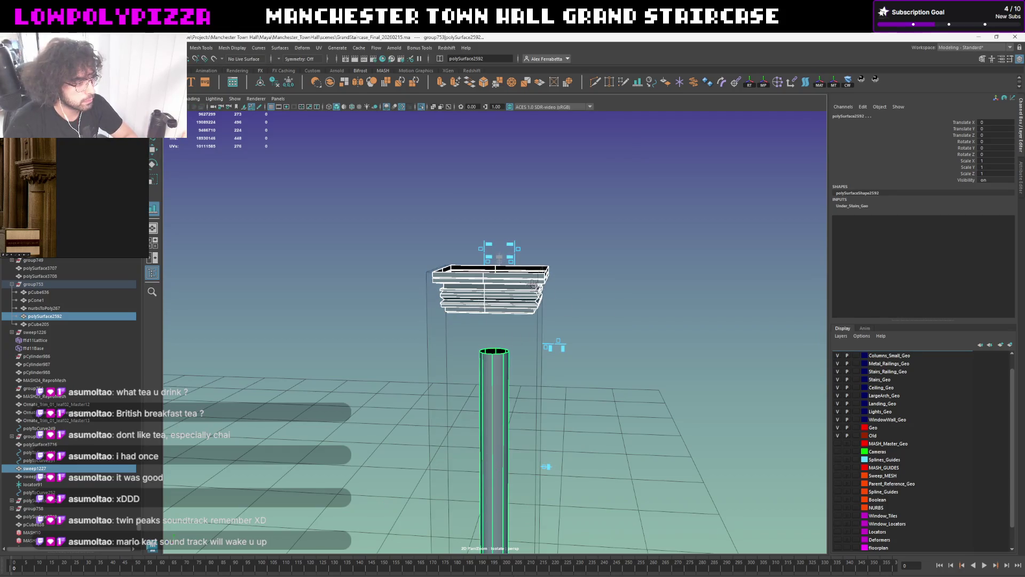
Inspect the isolated capital slab from below, then select the column shaft instead
alt+drag(588, 332, 508, 336)
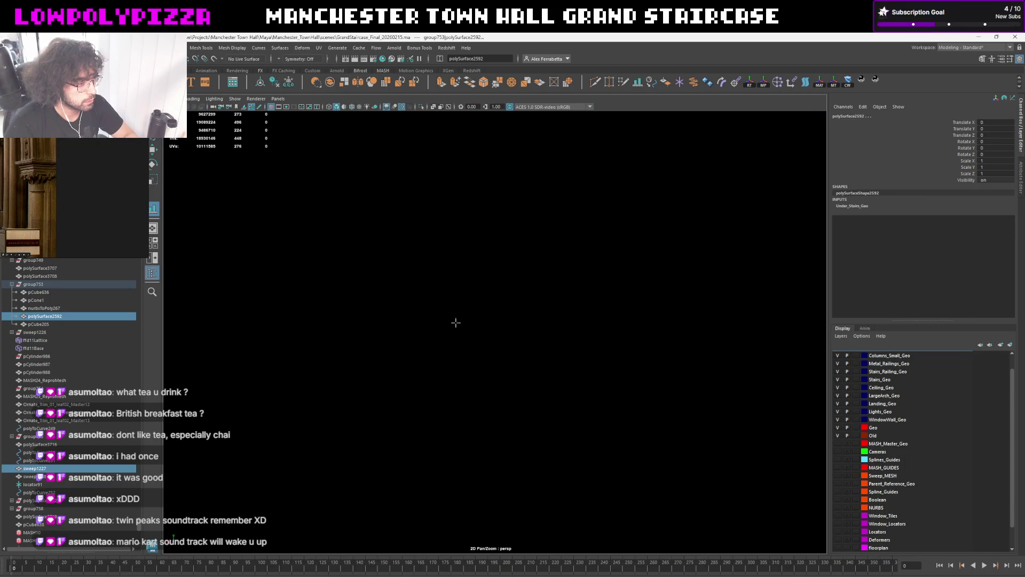
click(500, 313)
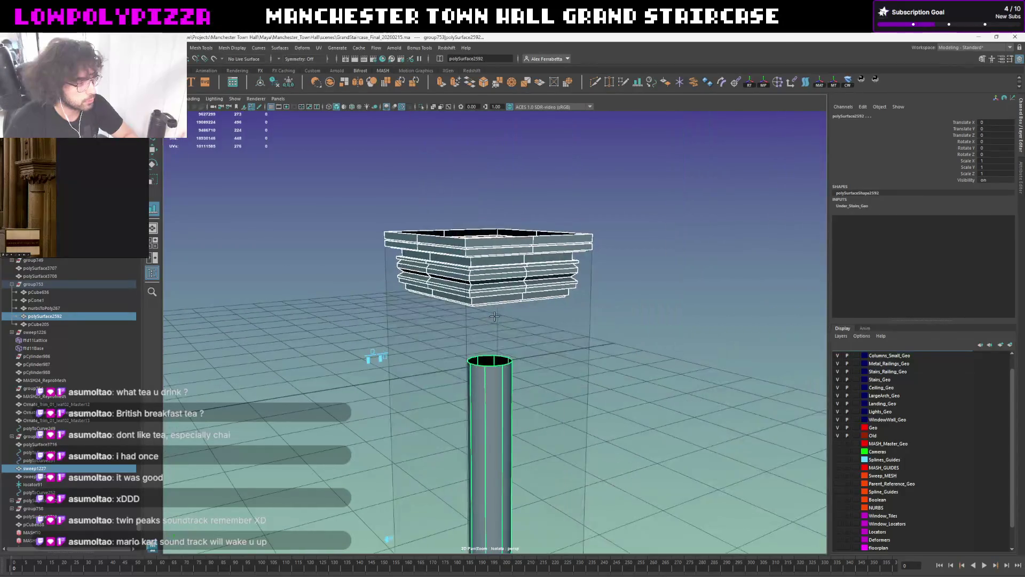
alt+drag(491, 257, 515, 238)
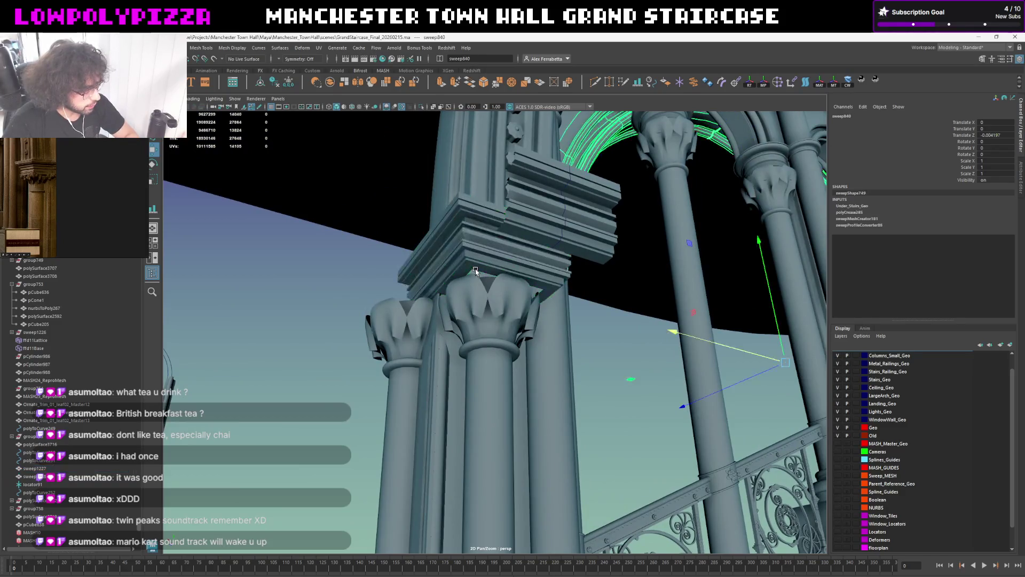
click(494, 395)
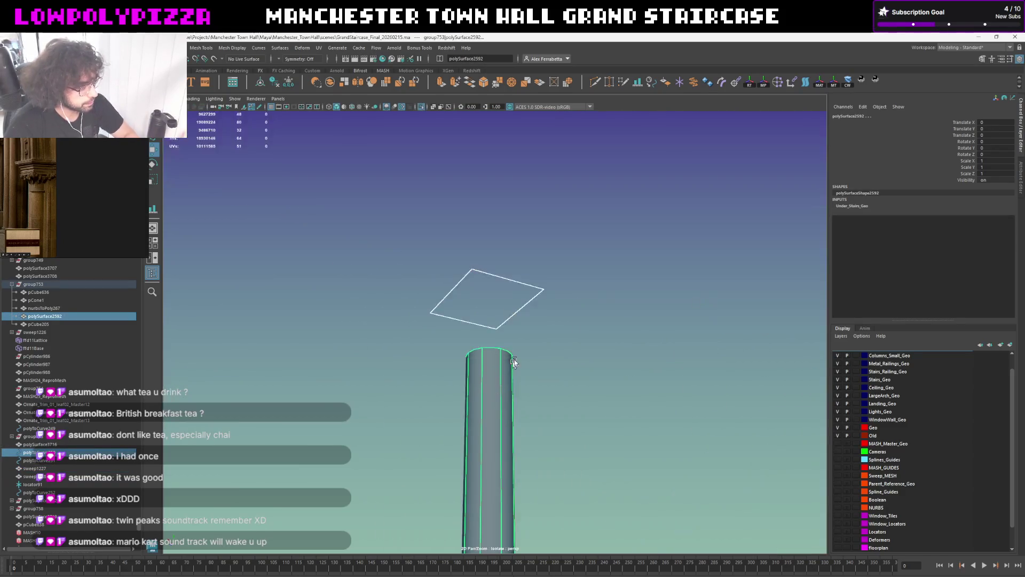
Isolate the shaft, briefly enter and exit the Align Tool, then restore the full scene looking up at the capitals
key(ctrl+1)
right_drag(582, 346, 583, 368)
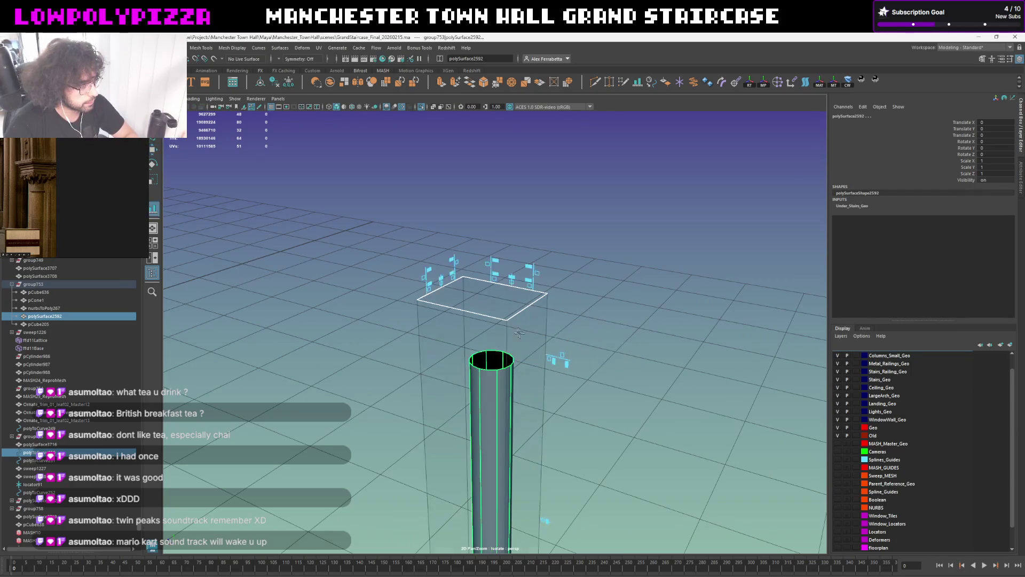
key(q)
key(ctrl+1)
alt+drag(545, 298, 425, 339)
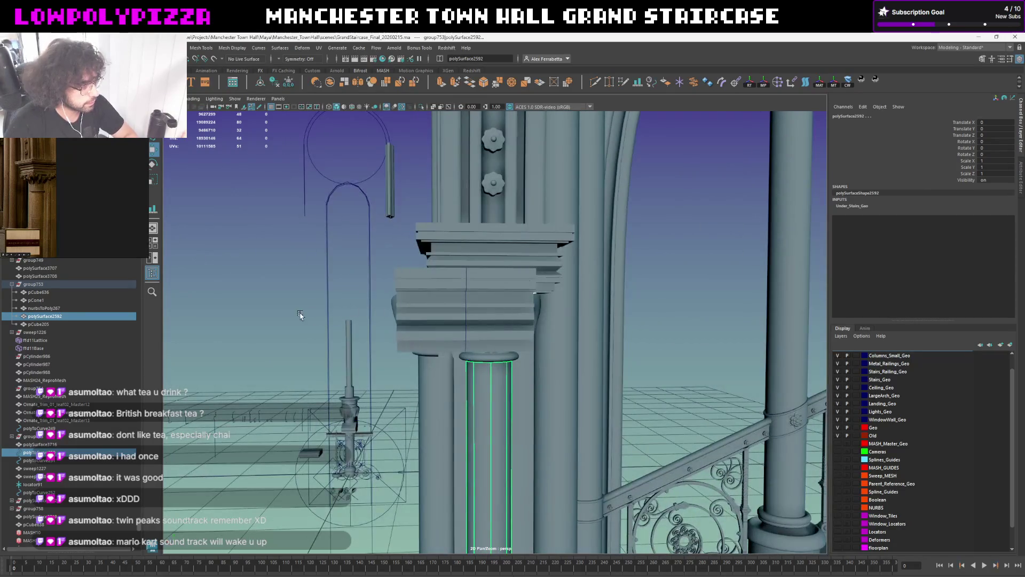
click(347, 295)
mouse_move(348, 295)
alt+mouse_down()
mouse_move(352, 266)
mouse_move(332, 274)
mouse_move(344, 293)
mouse_move(328, 316)
mouse_move(285, 311)
mouse_move(320, 304)
mouse_move(343, 321)
mouse_move(380, 282)
alt+mouse_up()
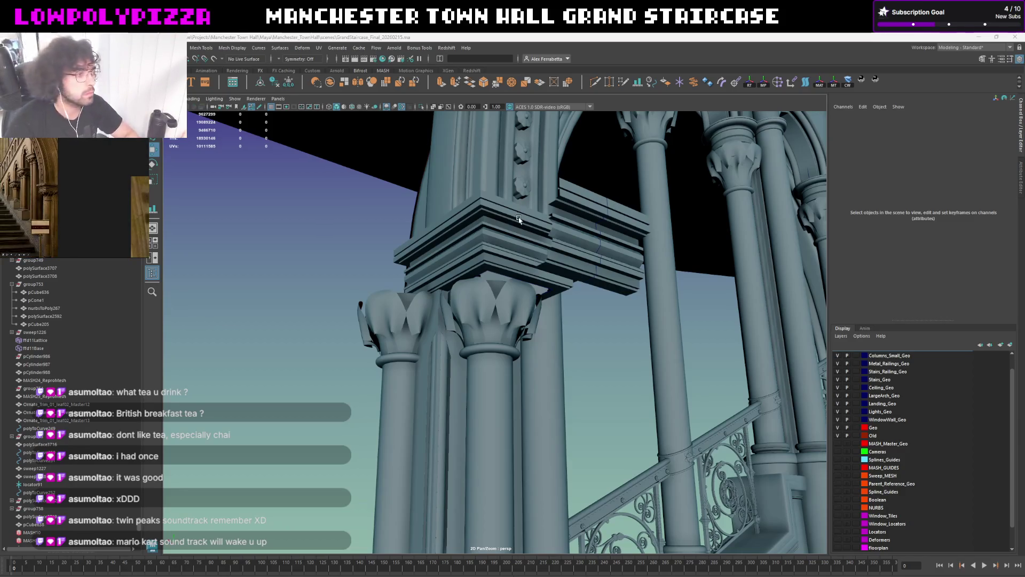
Pick-walk to the tall pillar beside the right column, delete it, and drop to the left column's base block
alt+right_drag(513, 336, 480, 353)
mouse_move(481, 353)
alt+mouse_down()
mouse_move(542, 350)
mouse_move(557, 265)
mouse_move(709, 309)
alt+mouse_up()
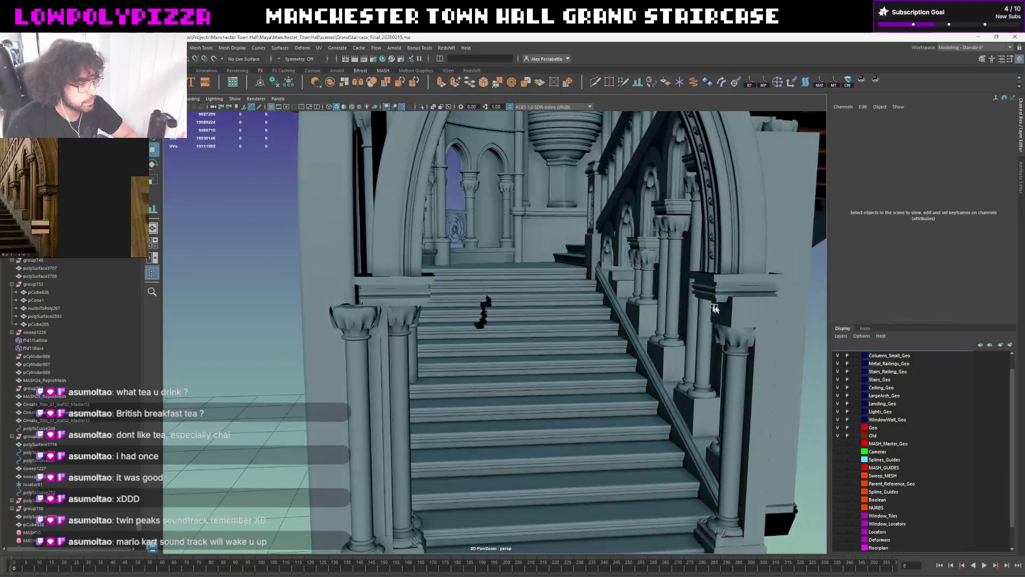
click(763, 315)
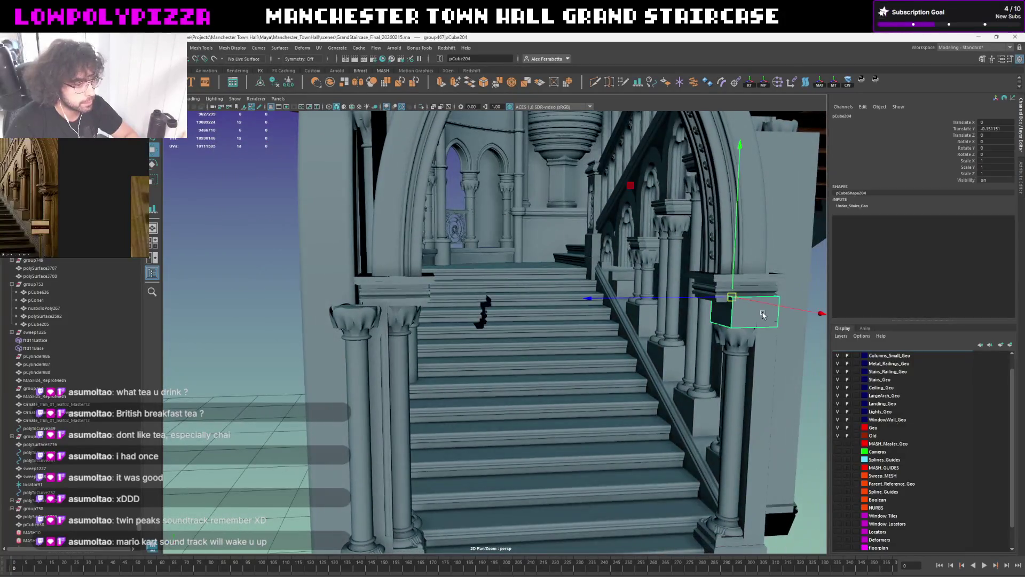
click(763, 340)
click(773, 357)
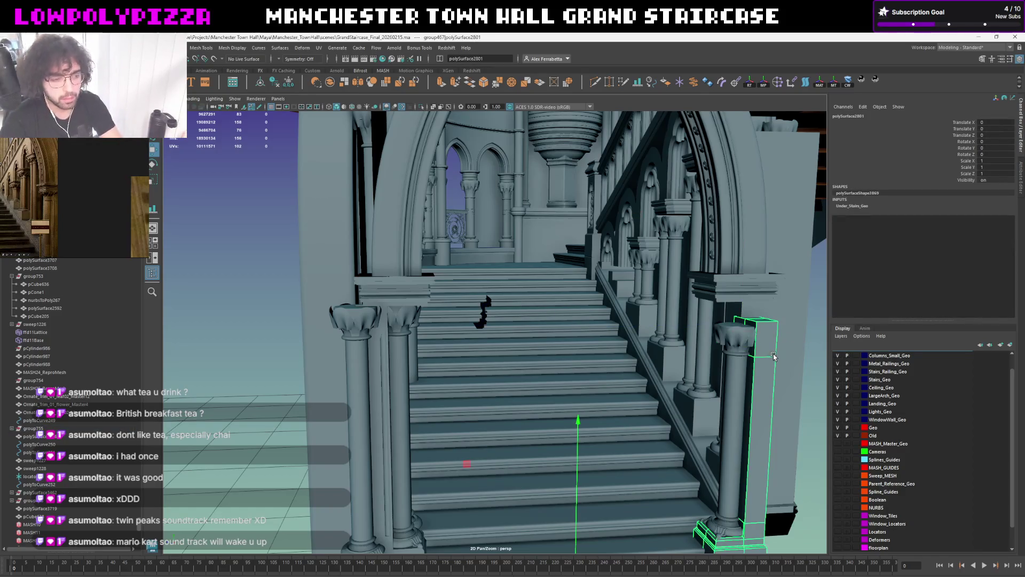
key(Delete)
mouse_move(638, 397)
alt+mouse_down()
mouse_move(595, 420)
mouse_move(452, 419)
alt+mouse_up()
click(368, 454)
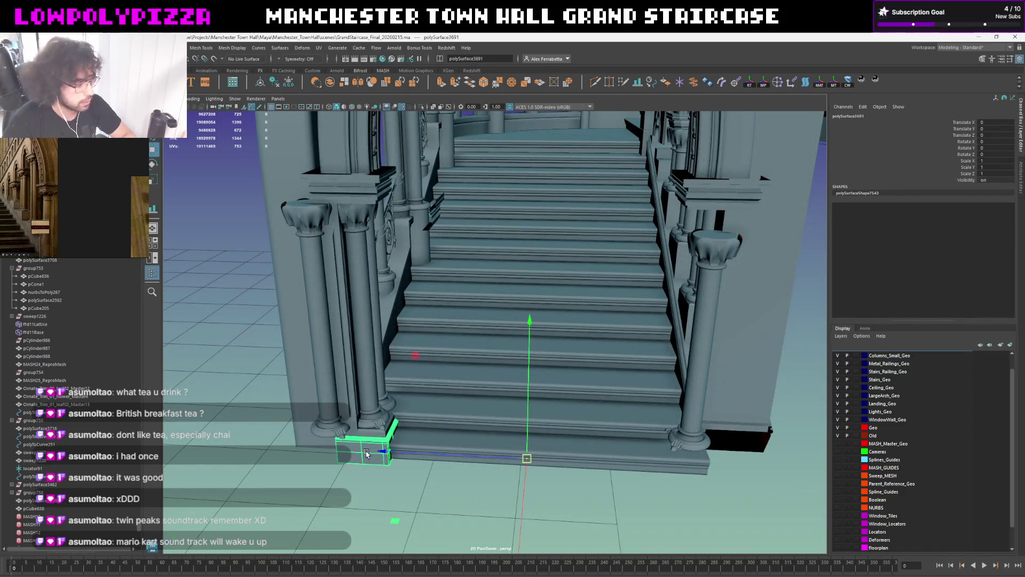
Select the left column's base block, base piece and its thin and wide vertical strips together
click(367, 454)
click(367, 453)
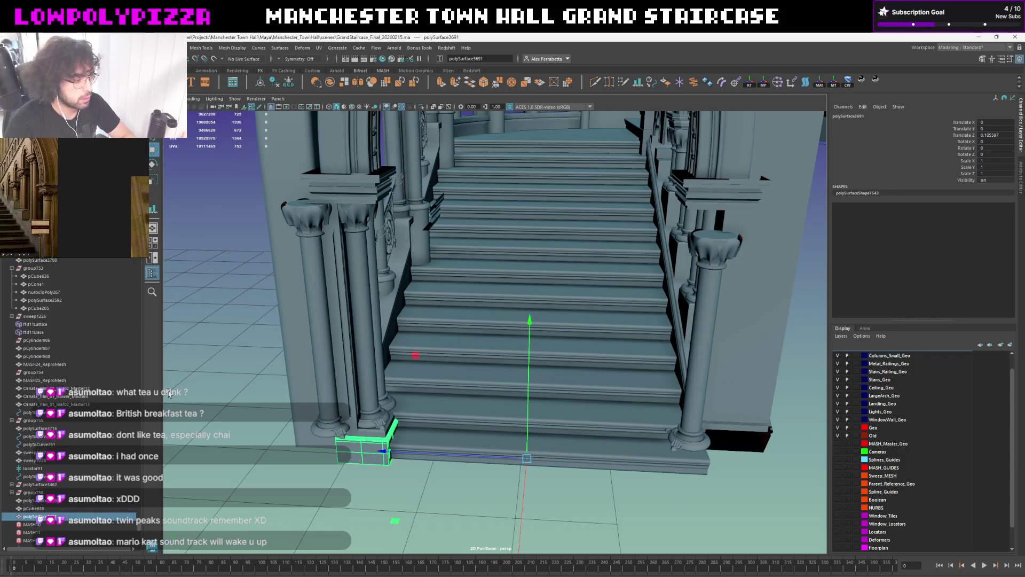
click(362, 432)
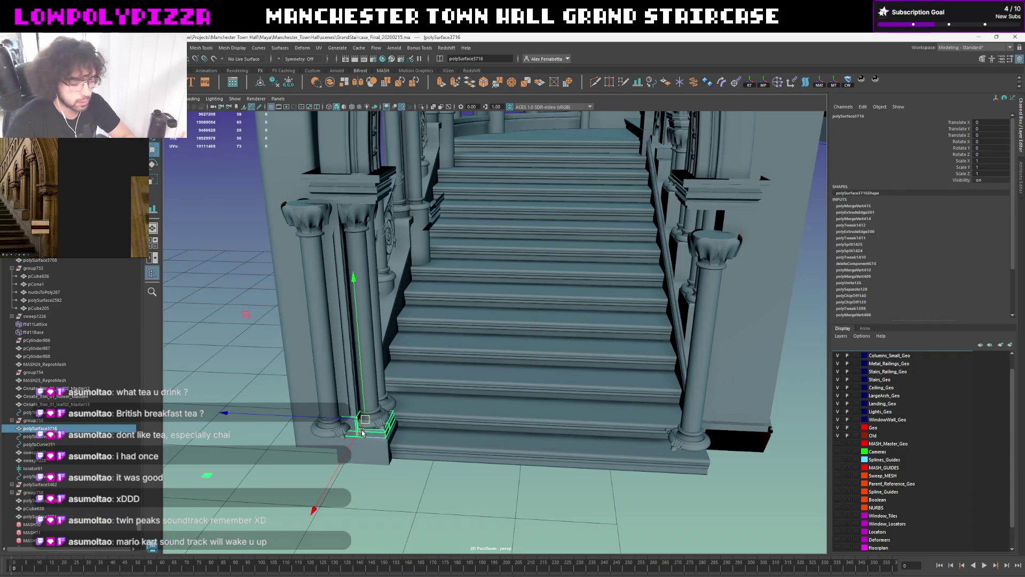
click(352, 401)
click(350, 395)
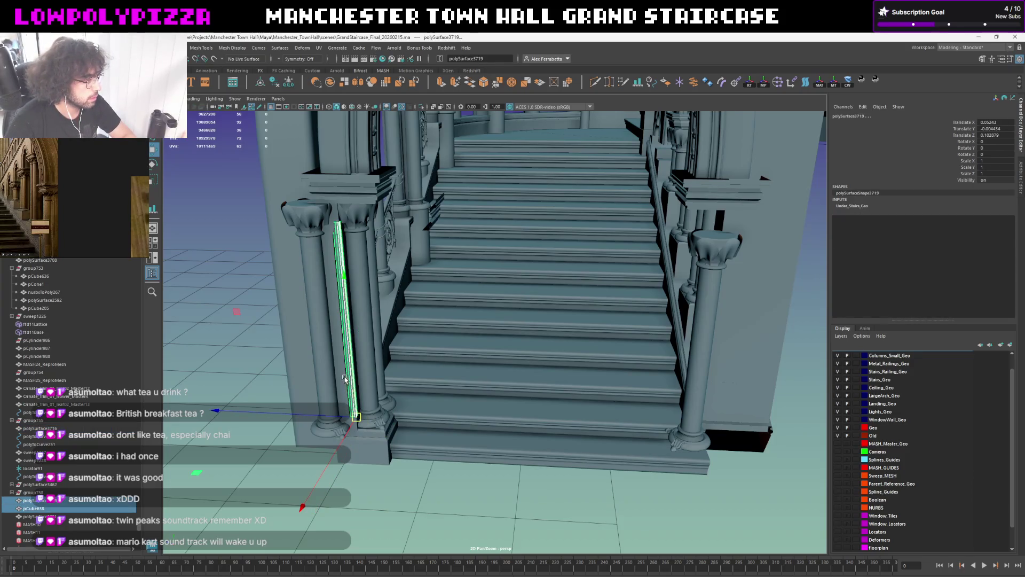
click(346, 379)
click(356, 433)
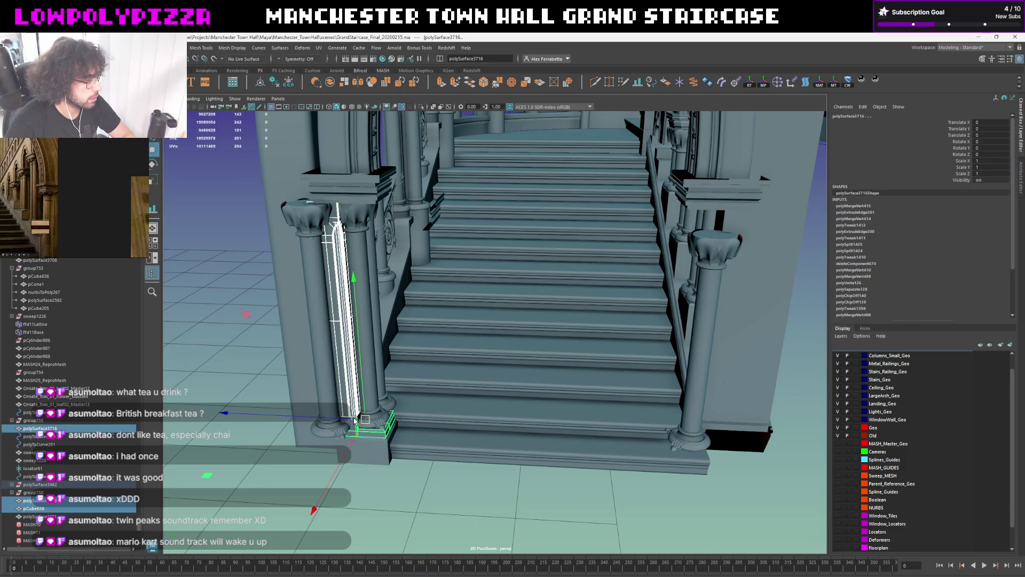
click(373, 450)
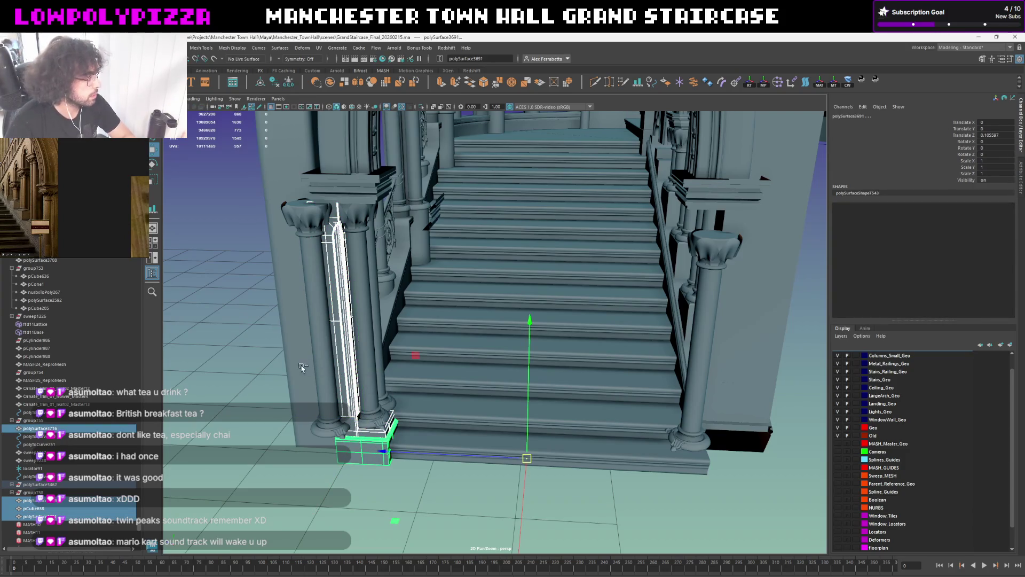
Add the remaining railing strips and column base to the selection and group them with Ctrl+G
click(68, 487)
click(348, 403)
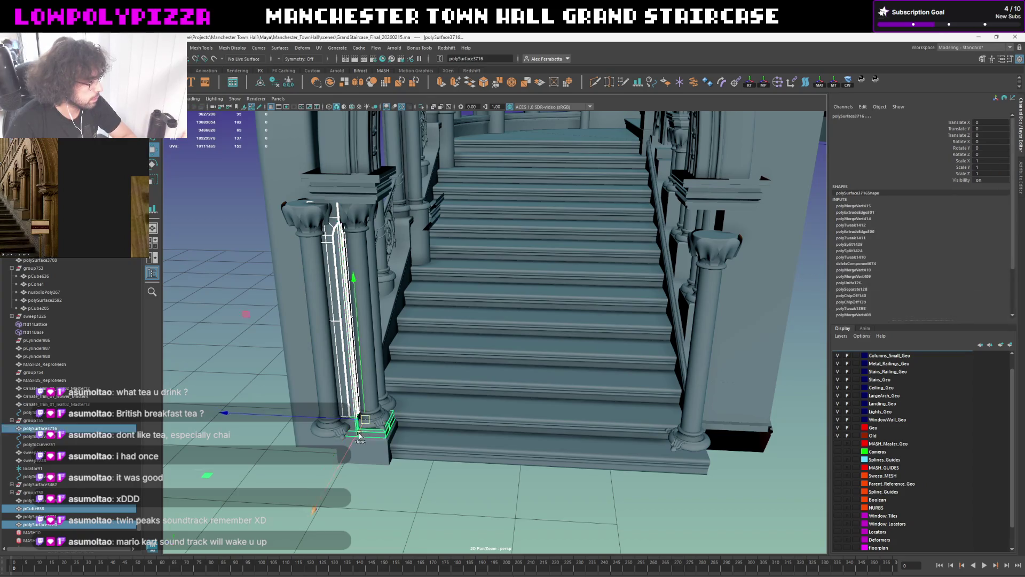
click(359, 433)
scroll(347, 344, up, 3)
scroll(348, 343, up, 5)
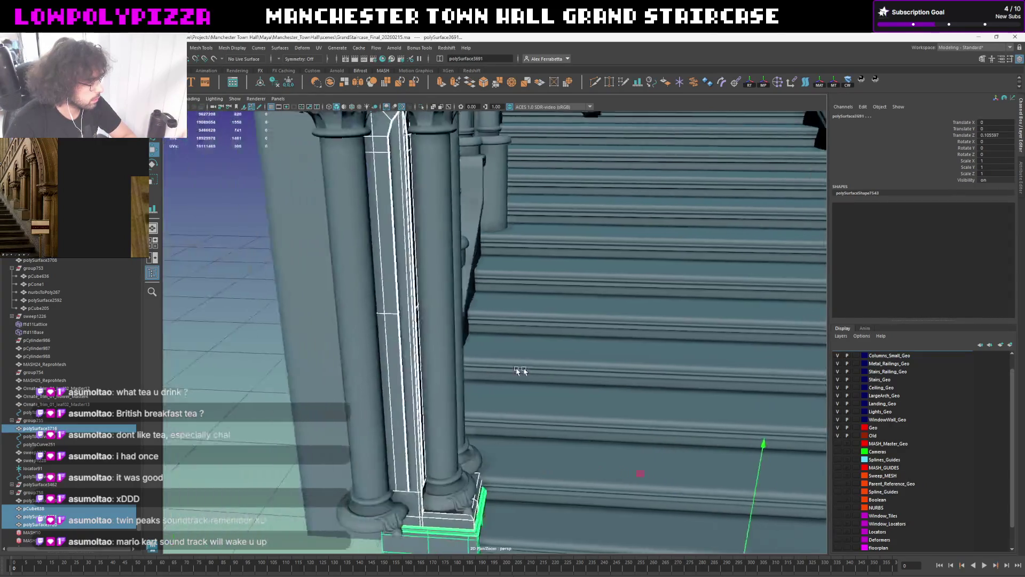
click(414, 344)
scroll(414, 345, down, 10)
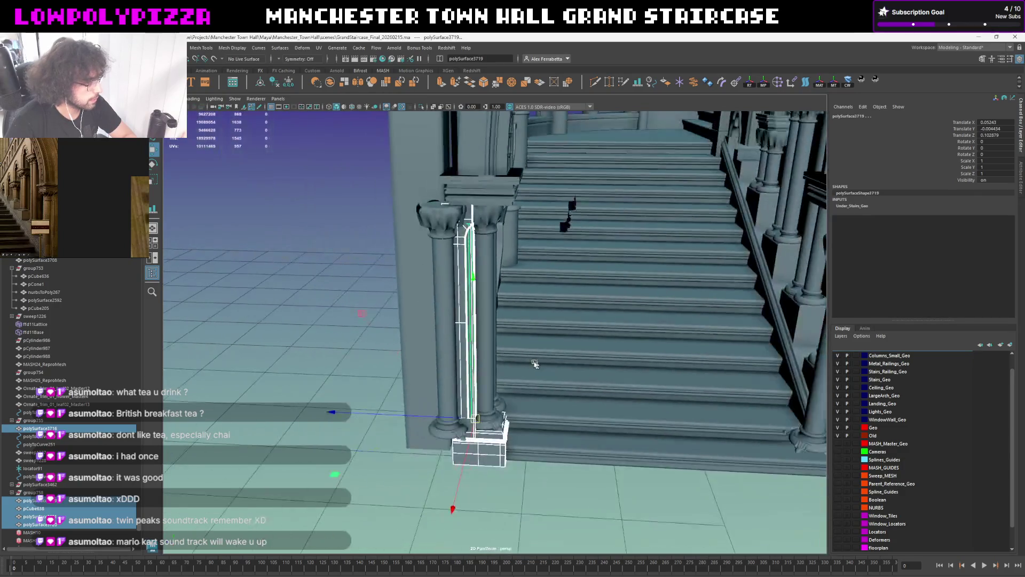
alt+drag(415, 345, 509, 343)
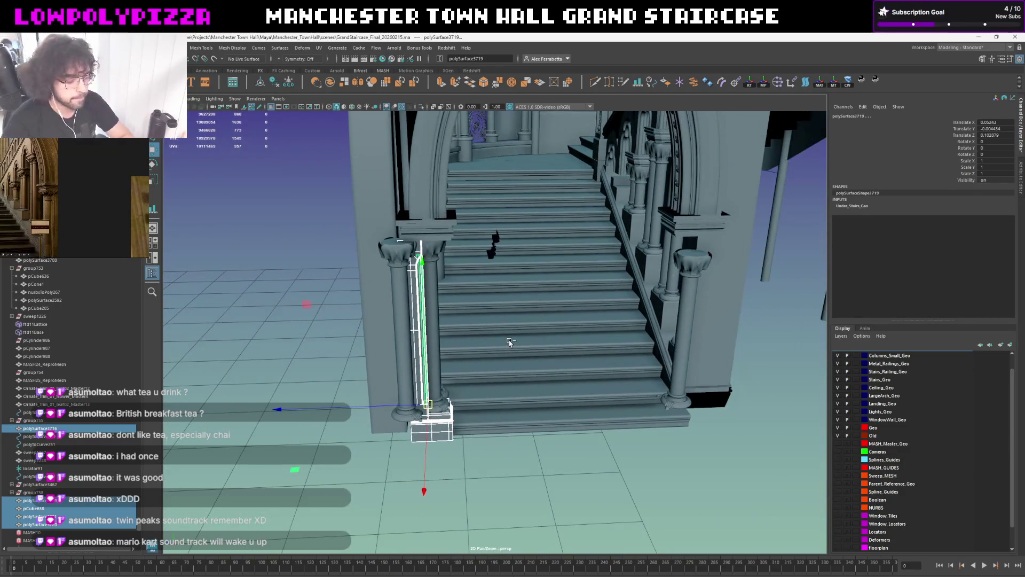
key(ctrl+g)
scroll(526, 303, up, 3)
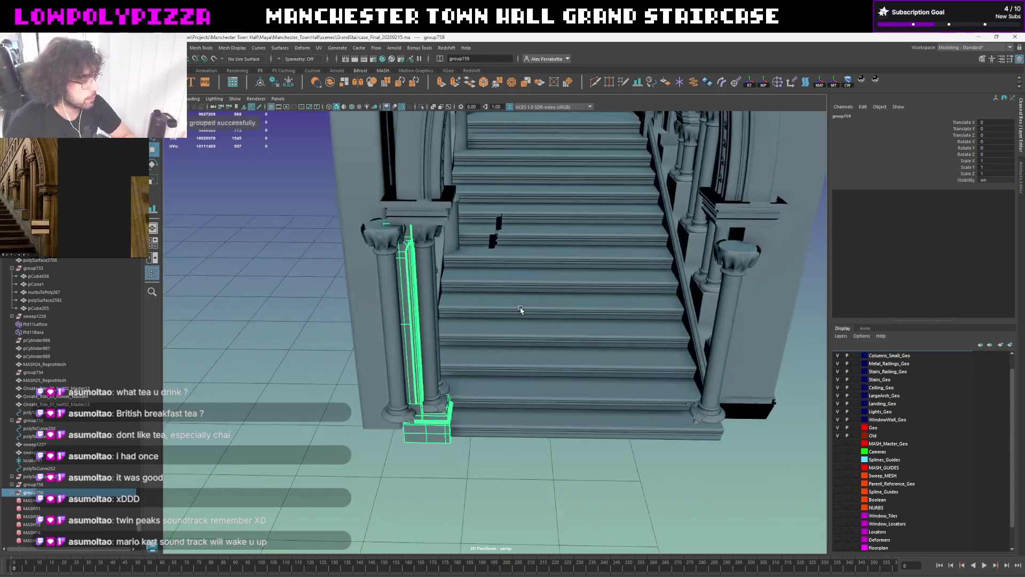
scroll(521, 310, down, 4)
scroll(552, 213, down, 5)
scroll(537, 268, down, 3)
scroll(537, 269, down, 2)
scroll(537, 269, down, 2)
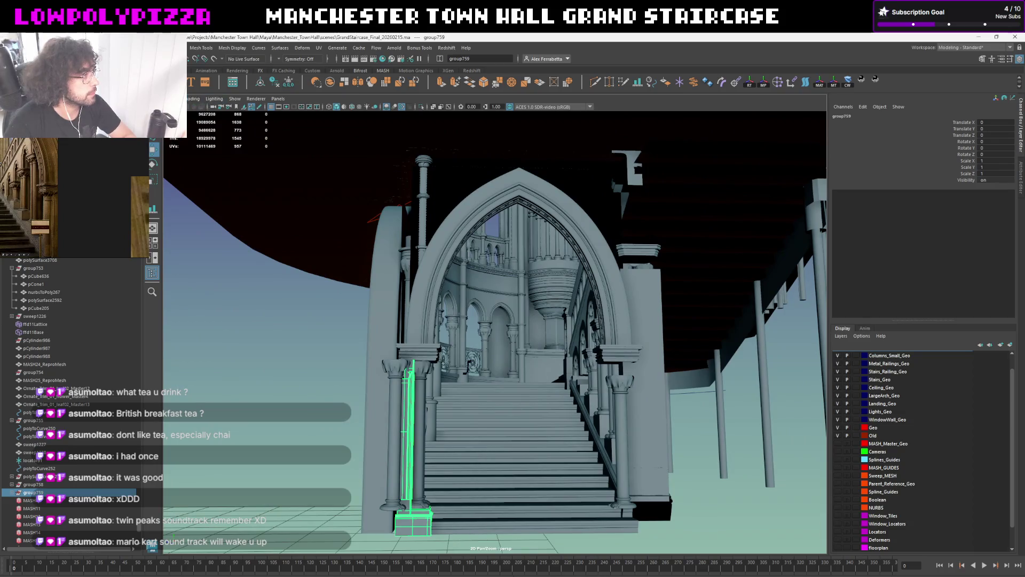
Mirror the left column group to the right side with Duplicate Special at Scale Z -1
key(w)
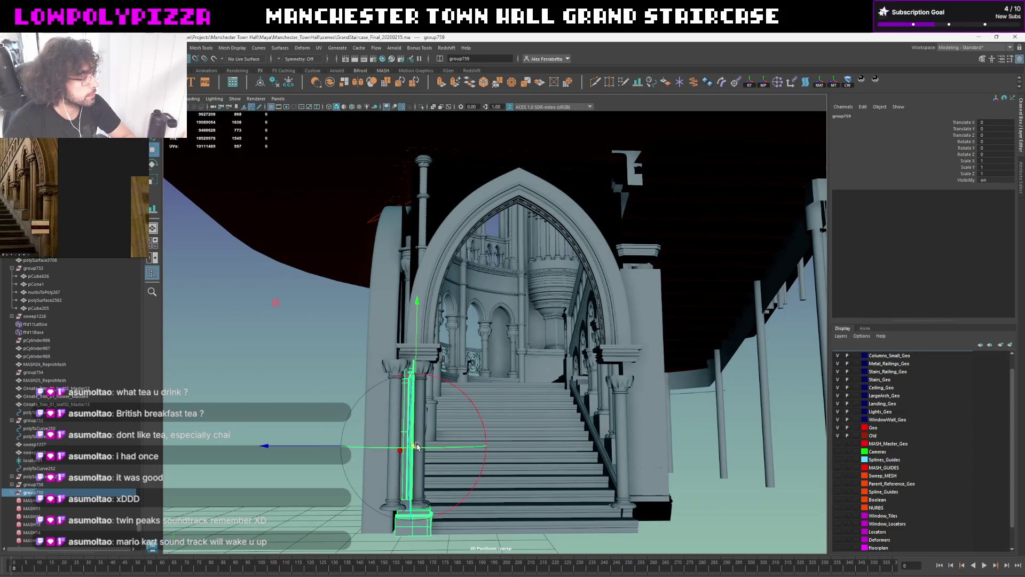
key(e)
mouse_move(418, 446)
mouse_down()
mouse_move(519, 185)
mouse_move(553, 176)
mouse_up()
key(w)
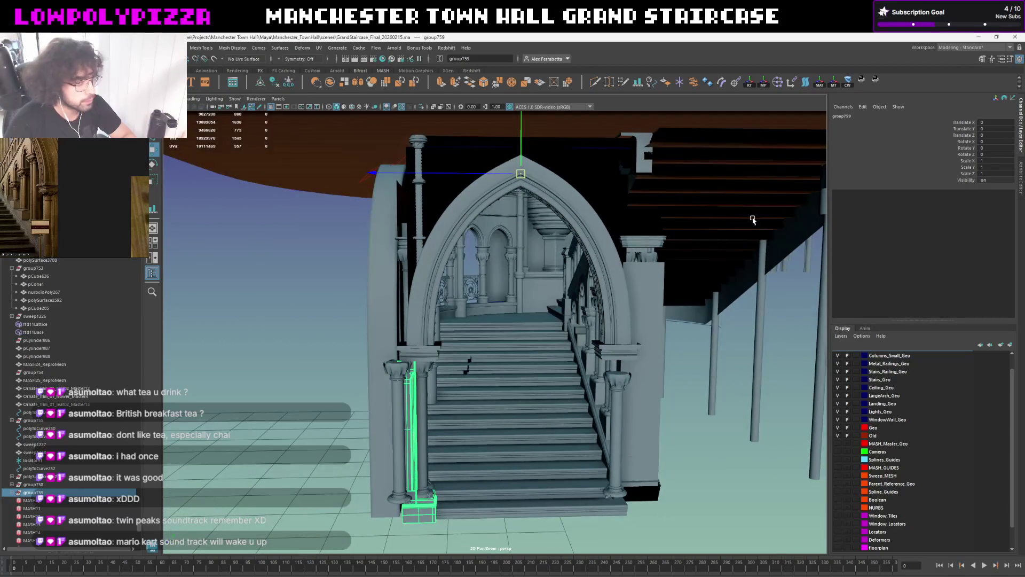
key(ctrl+shift+d)
scroll(568, 295, up, 5)
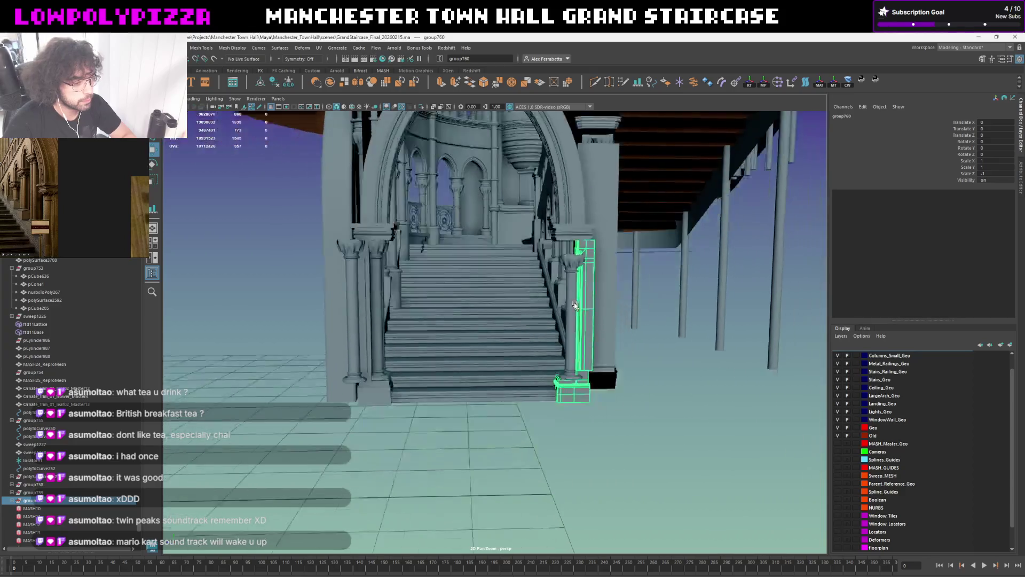
mouse_move(568, 296)
alt+mouse_down()
mouse_move(573, 327)
mouse_move(592, 351)
mouse_move(545, 344)
alt+mouse_up()
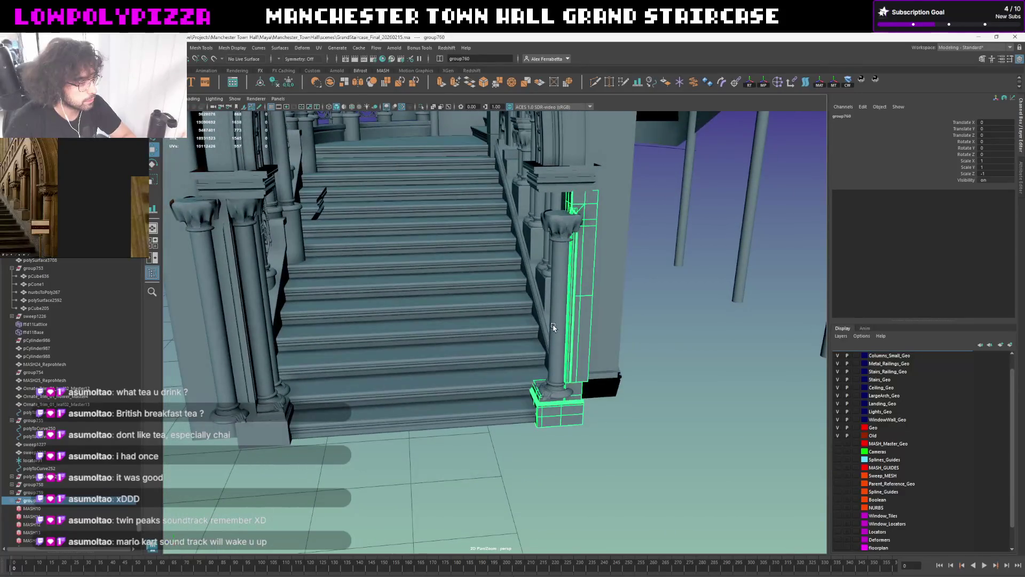
click(552, 327)
Pick-walk up to the right column group, then to the whole left column group
key(Up)
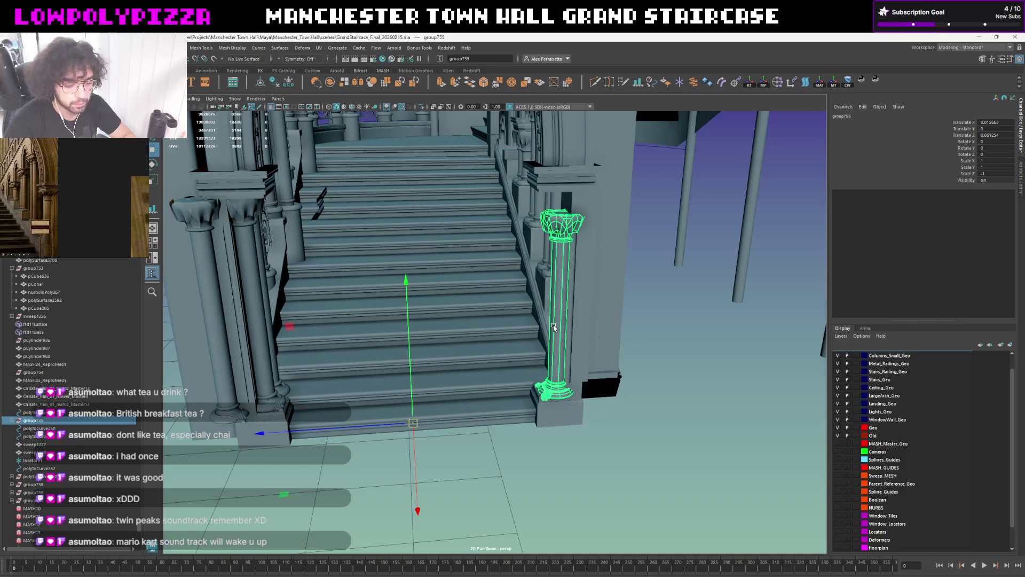
click(271, 365)
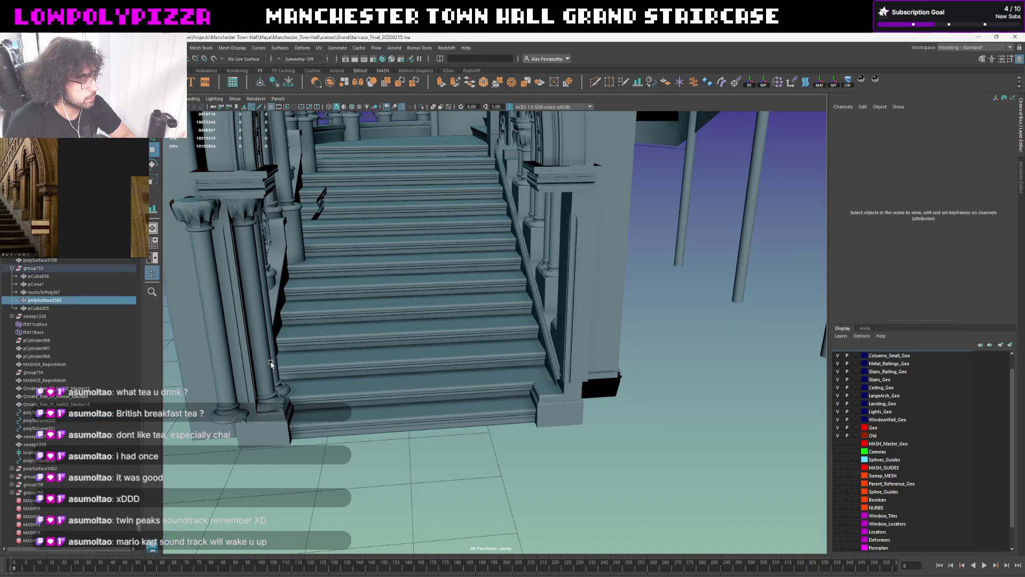
key(Up)
mouse_move(271, 365)
alt+mouse_down()
mouse_move(364, 353)
mouse_move(353, 417)
alt+mouse_up()
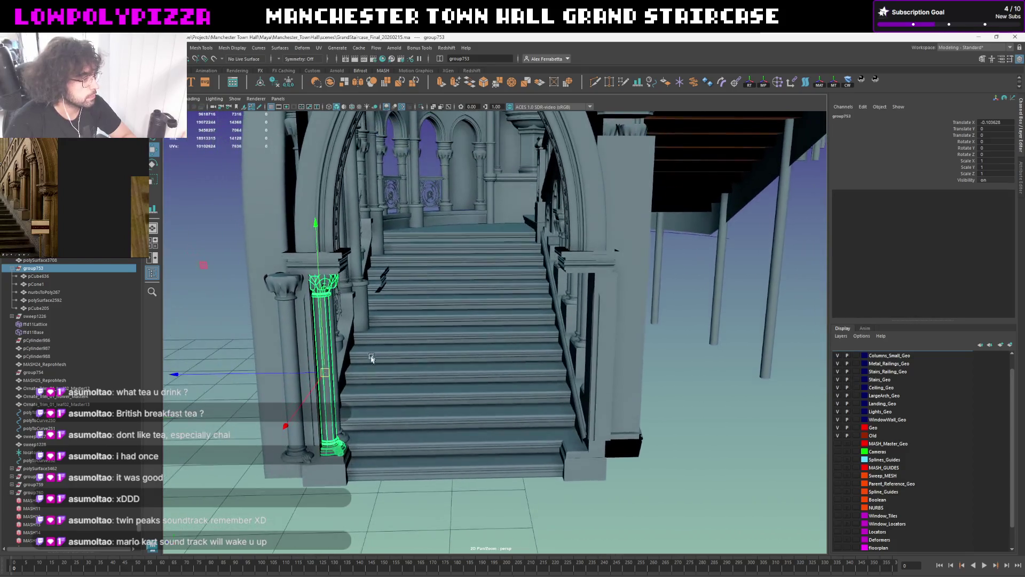
click(341, 471)
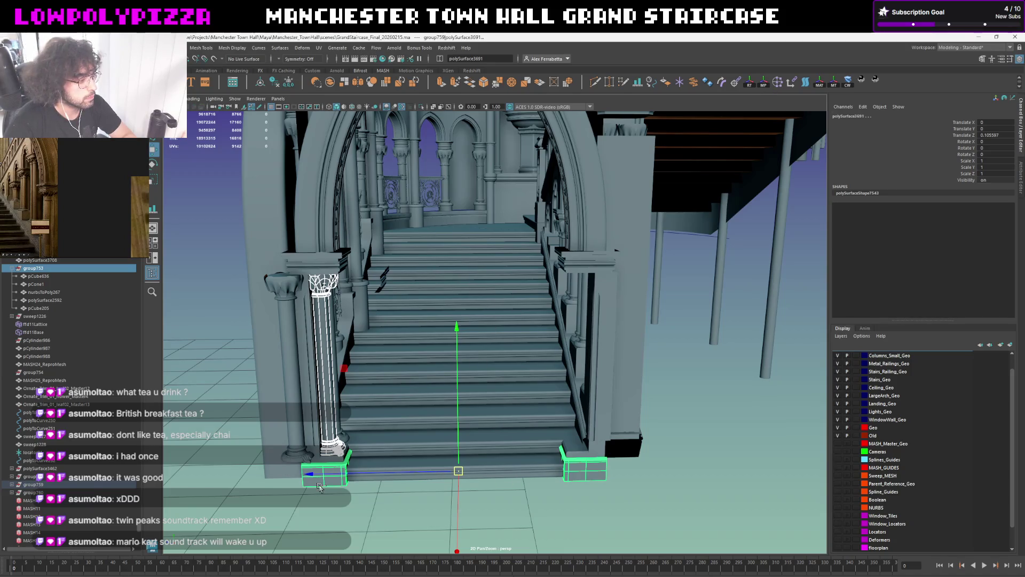
key(ctrl+z)
key(ctrl+z)
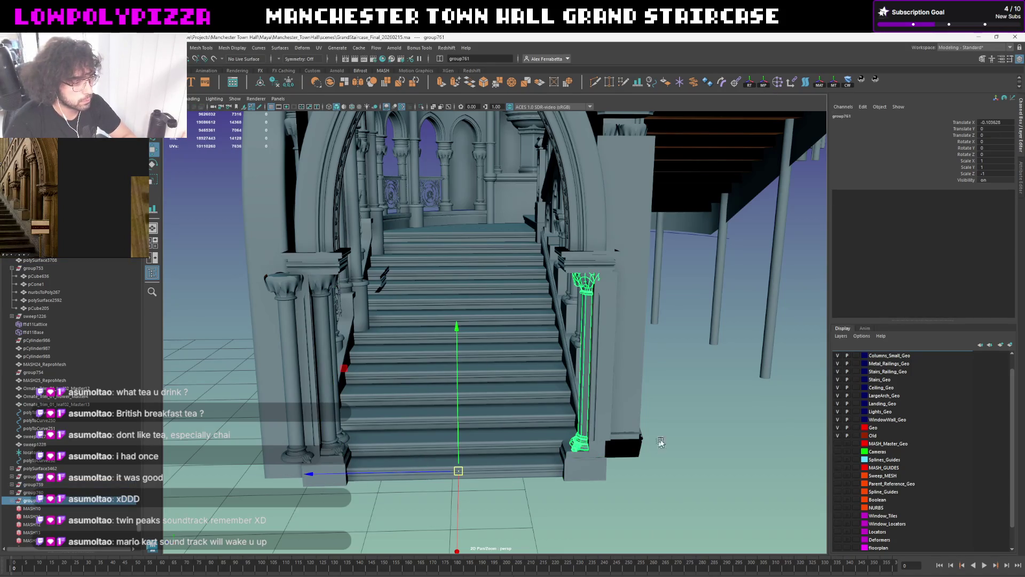
Check the mirrored right column group head-on and select it at the staircase foot
click(649, 441)
alt+drag(650, 442, 595, 399)
scroll(595, 398, up, 5)
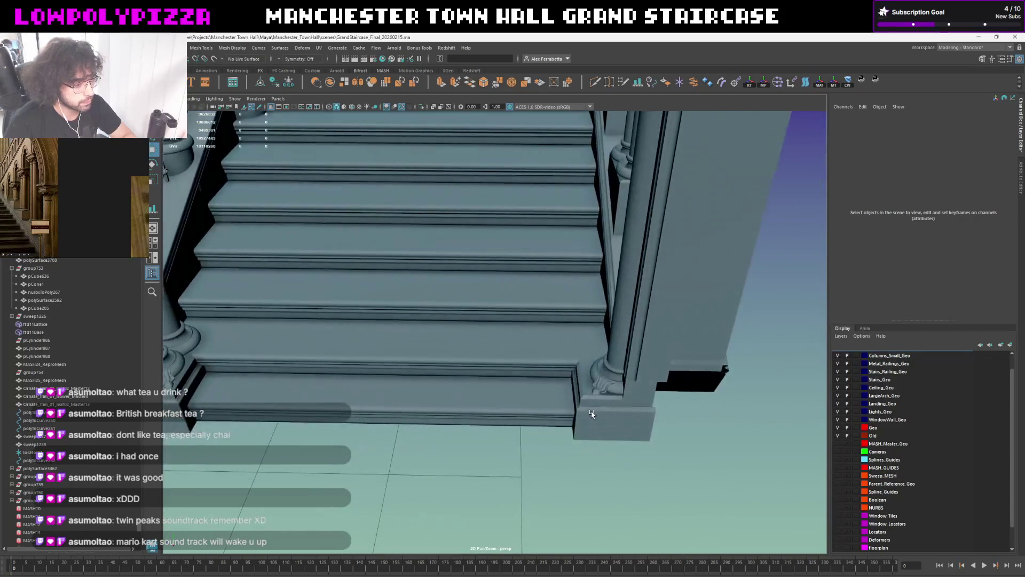
scroll(640, 376, up, 2)
scroll(640, 376, down, 3)
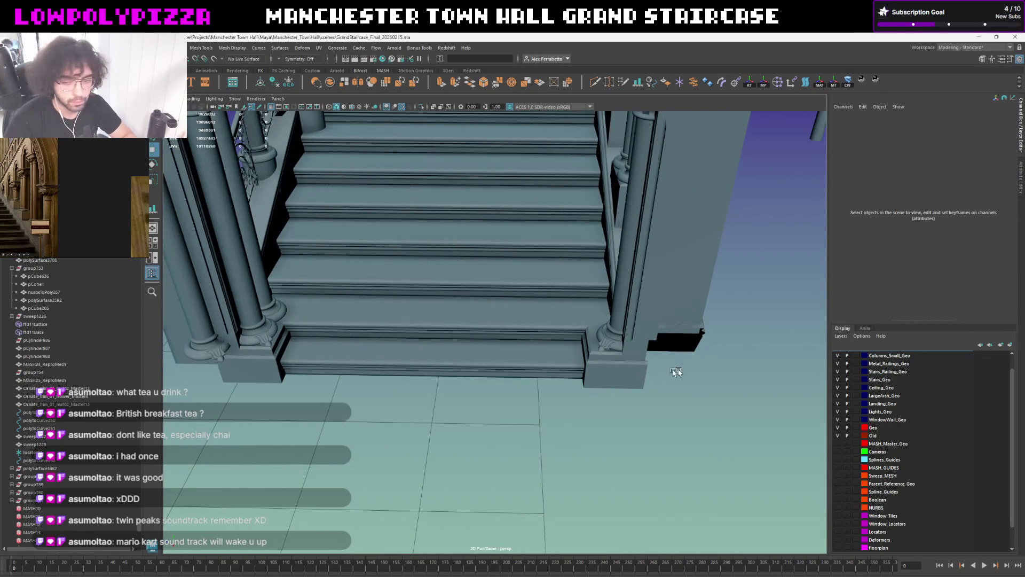
scroll(500, 329, down, 1)
alt+drag(500, 329, 451, 323)
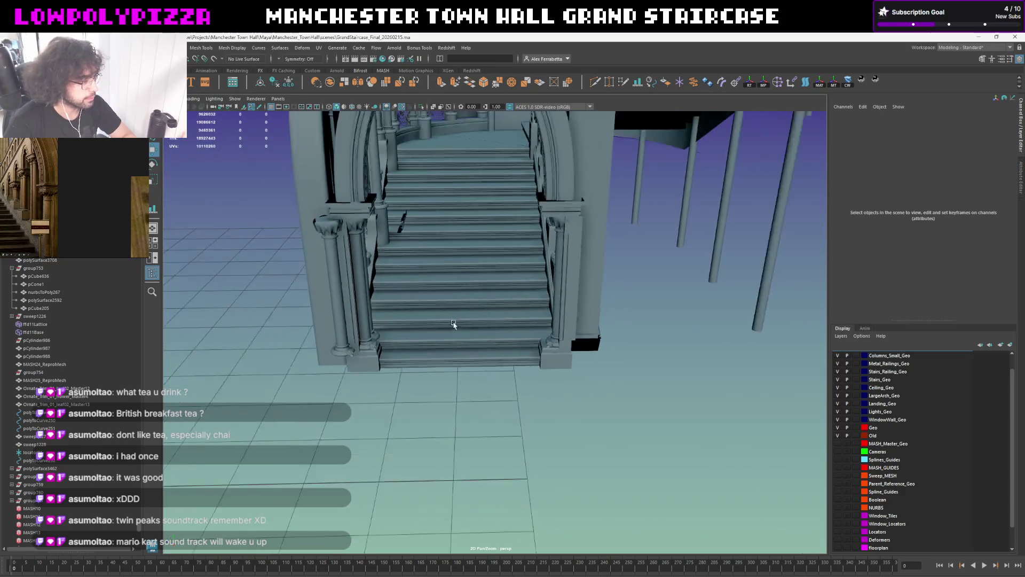
scroll(457, 314, down, 2)
scroll(453, 346, up, 2)
click(332, 431)
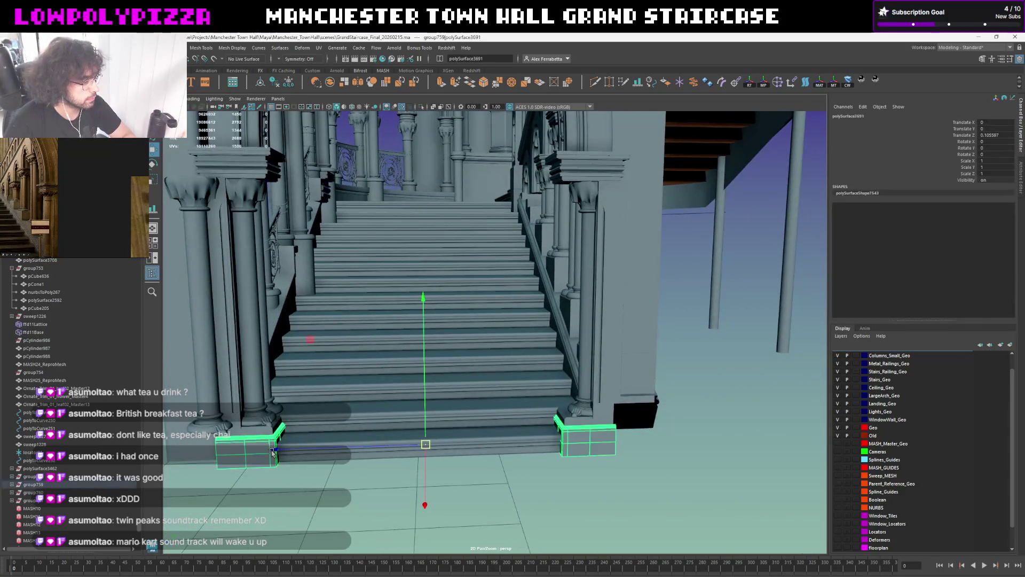
click(335, 432)
click(258, 441)
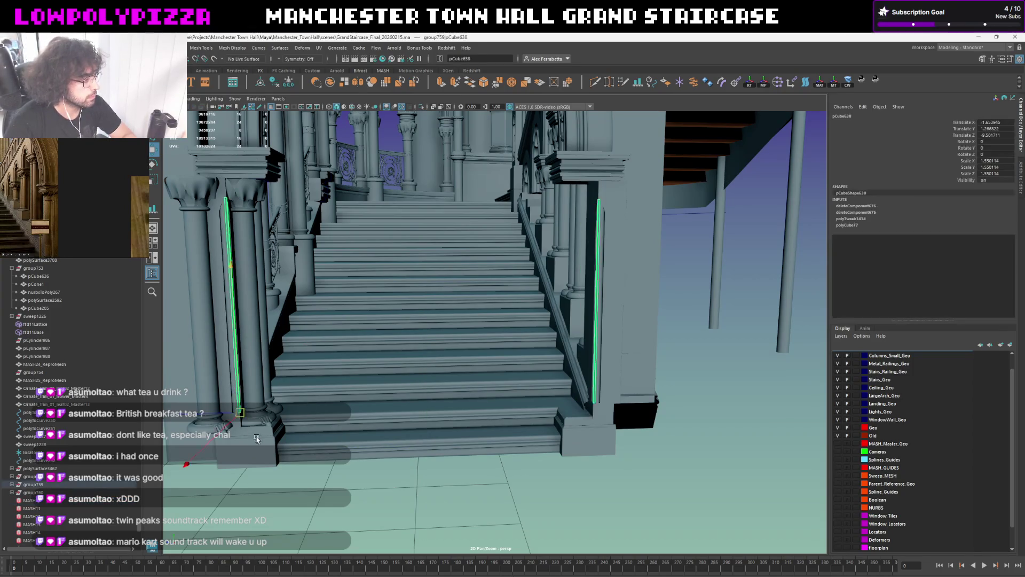
click(258, 441)
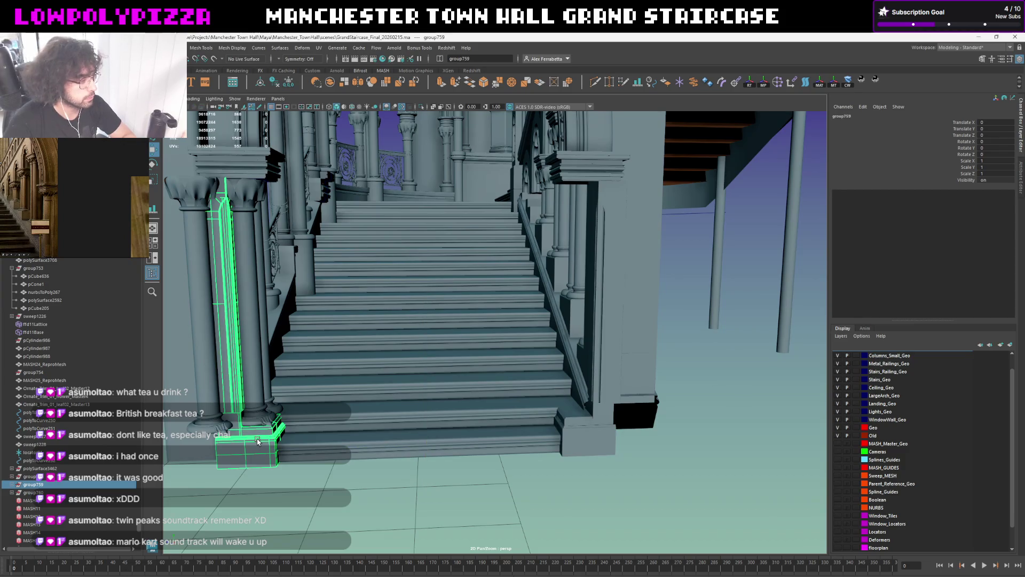
scroll(258, 441, down, 3)
alt+drag(565, 349, 380, 399)
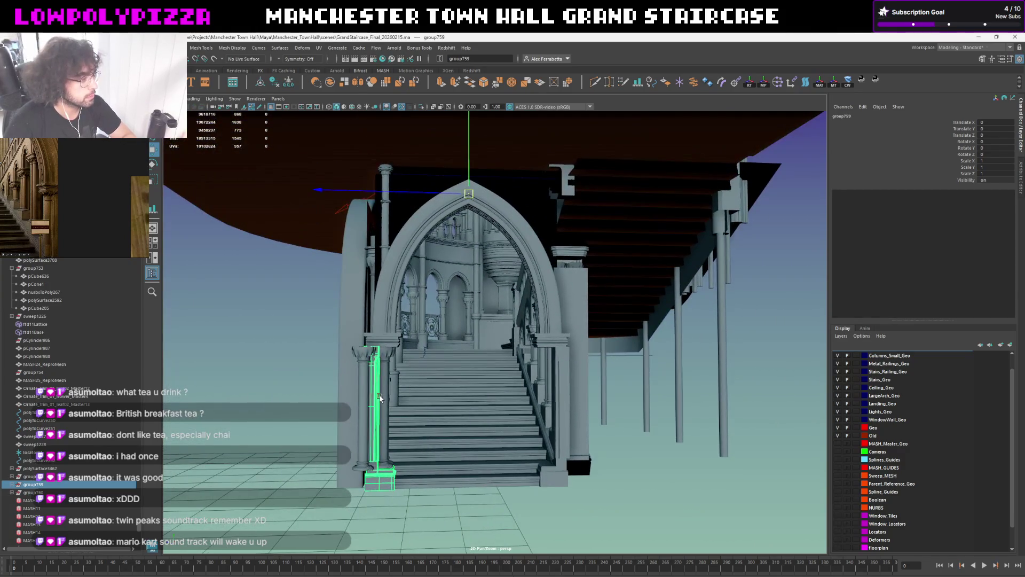
click(381, 398)
click(384, 396)
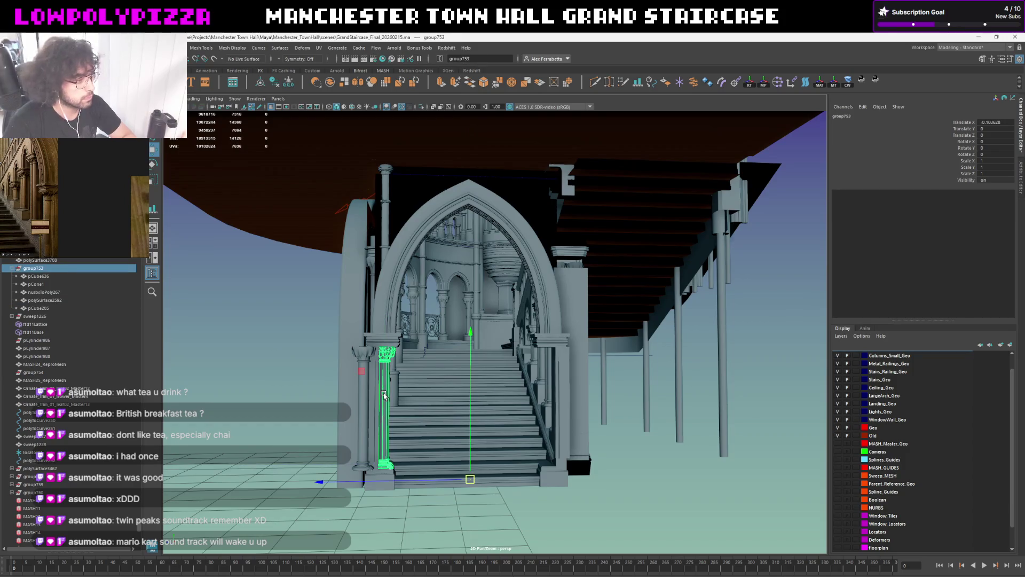
key(e)
click(384, 482)
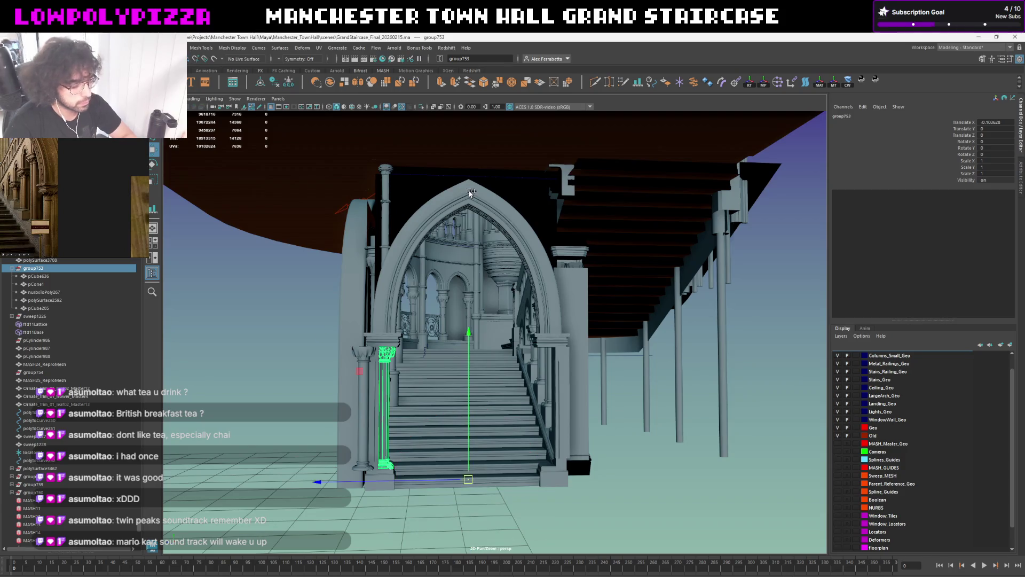
click(547, 404)
alt+drag(548, 405, 558, 425)
scroll(559, 425, up, 5)
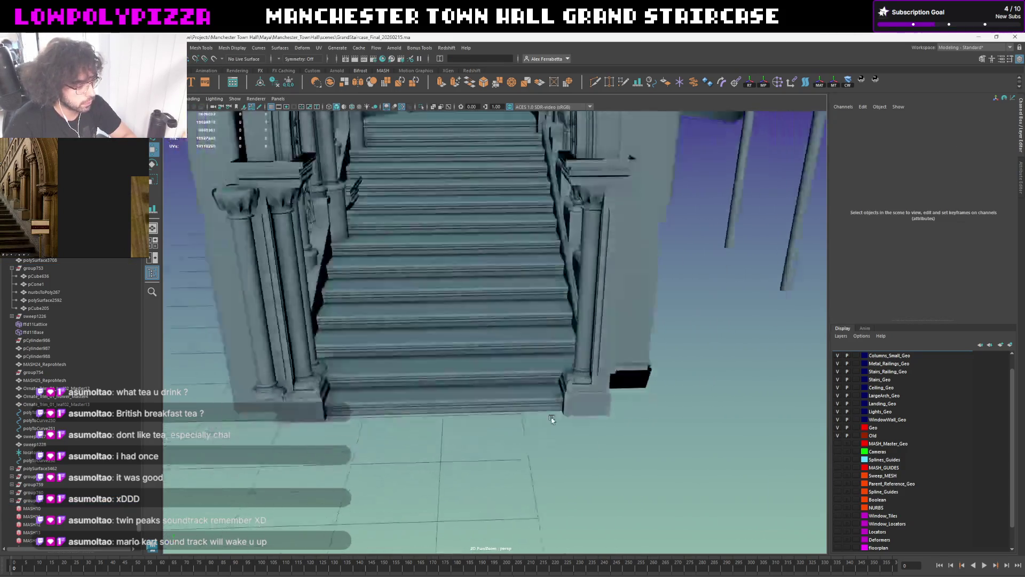
alt+middle_drag(547, 423, 467, 339)
scroll(544, 292, up, 3)
scroll(544, 293, up, 3)
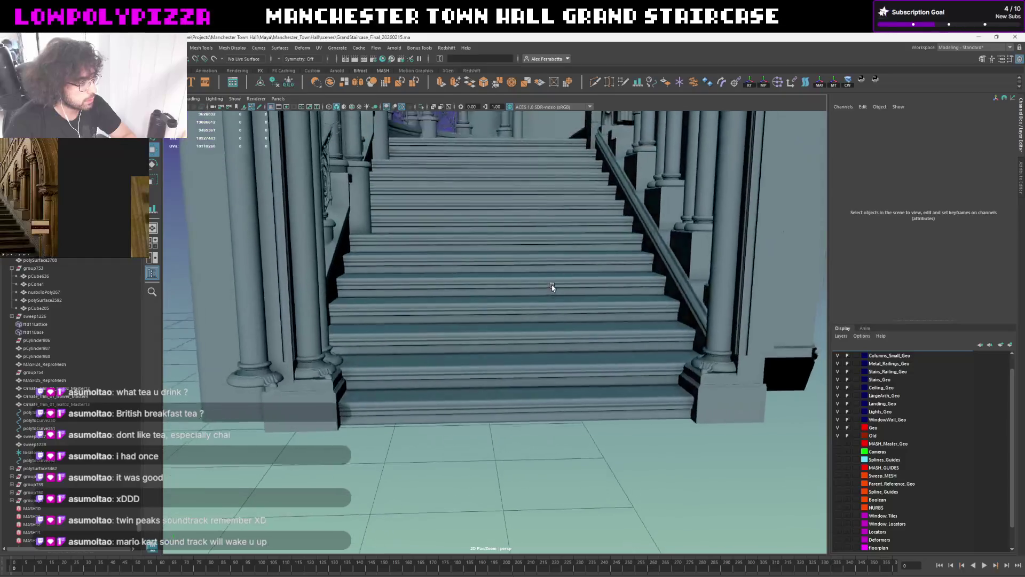
scroll(554, 286, up, 2)
mouse_move(542, 300)
alt+mouse_down()
mouse_move(540, 458)
mouse_move(572, 426)
mouse_move(549, 225)
alt+mouse_up()
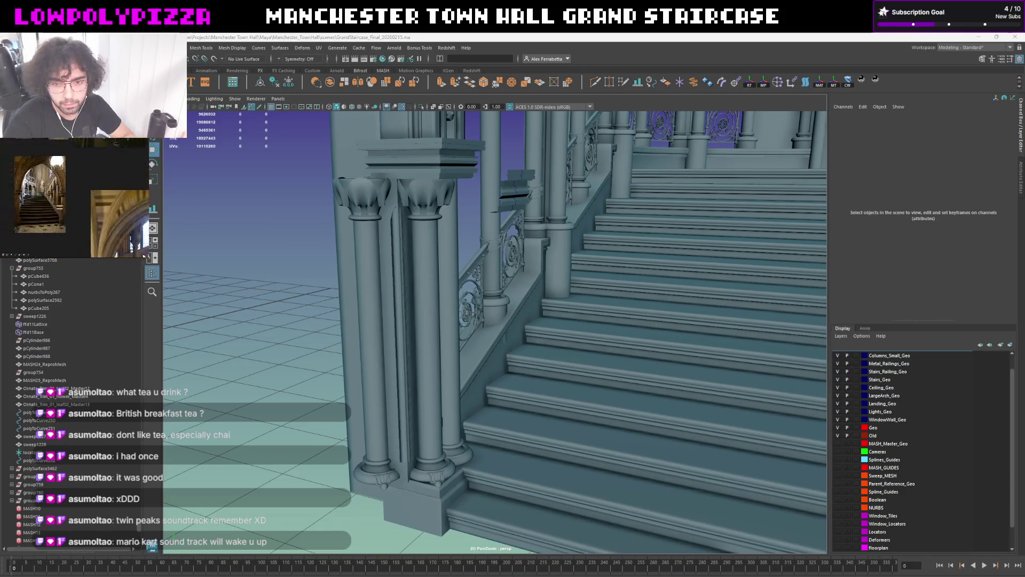
Select the stepped under-stair block pCube204 and frame it in the view
alt+drag(575, 350, 433, 300)
click(430, 298)
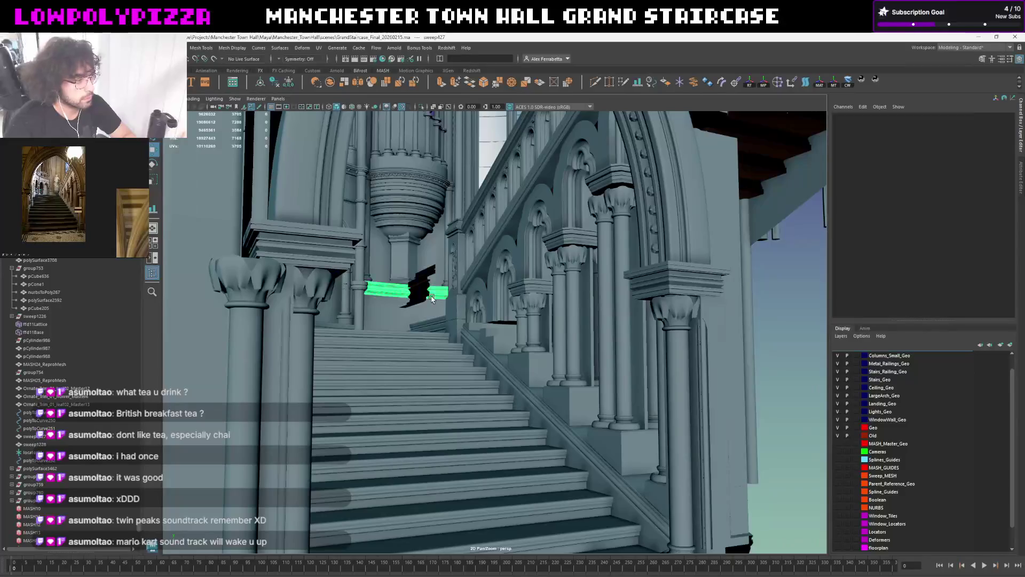
scroll(447, 311, up, 3)
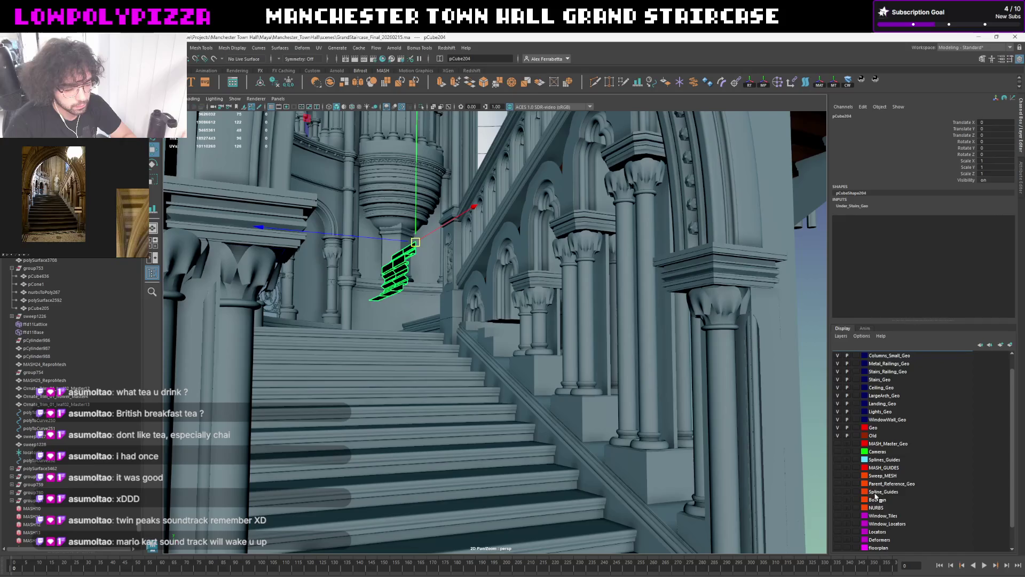
key(f)
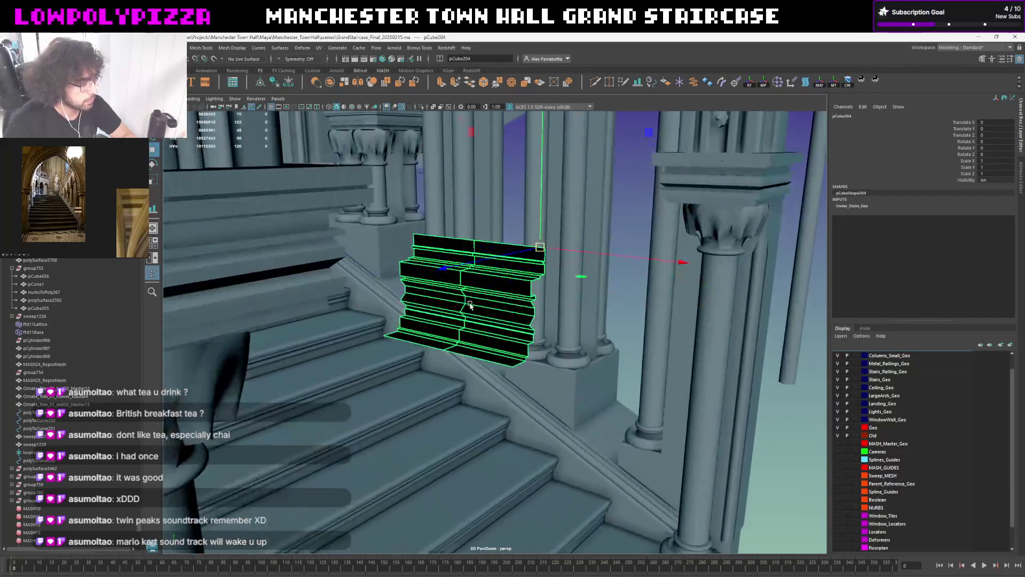
Convert the block's stepped profile edges to a Degree 1 straight-segment curve
mouse_move(462, 309)
alt+mouse_down()
mouse_move(507, 302)
mouse_move(489, 301)
alt+mouse_up()
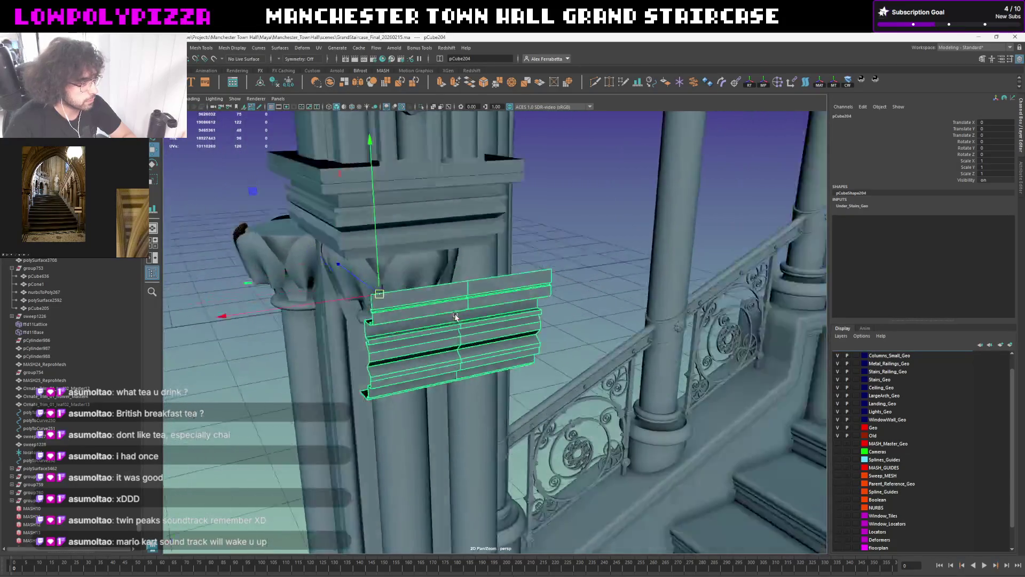
key(F10)
click(480, 272)
click(369, 398)
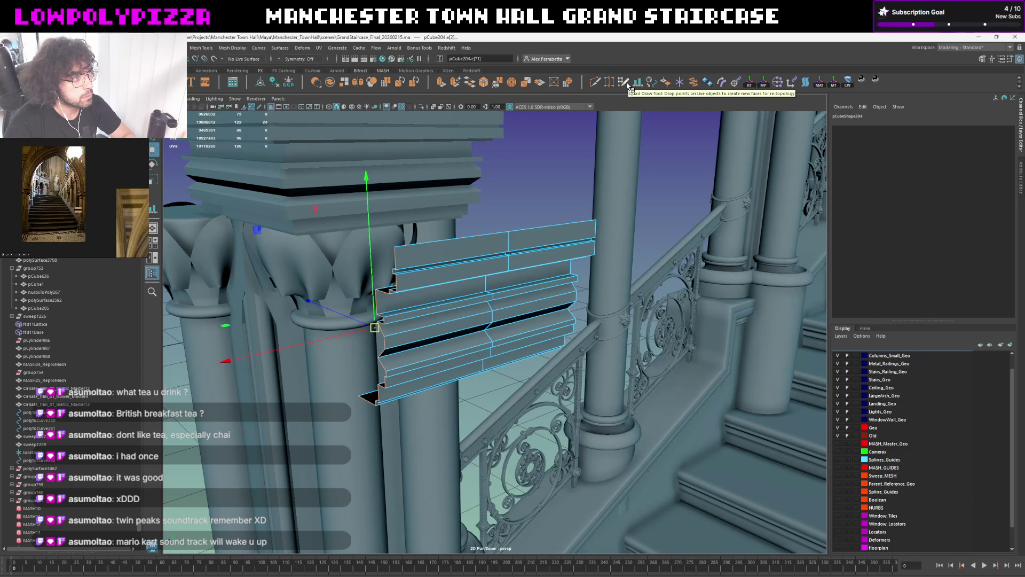
click(656, 84)
click(845, 206)
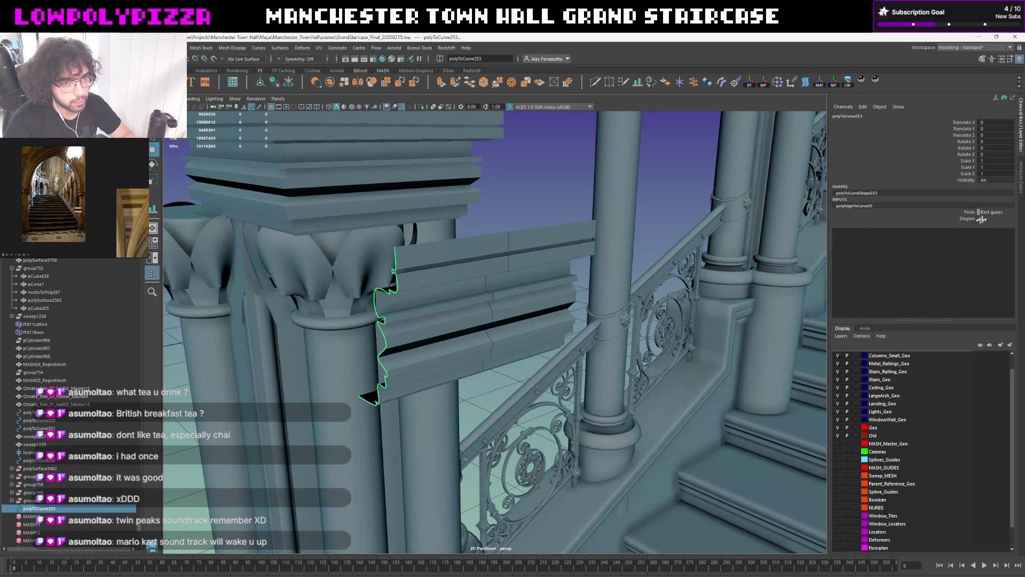
alt+drag(441, 288, 416, 281)
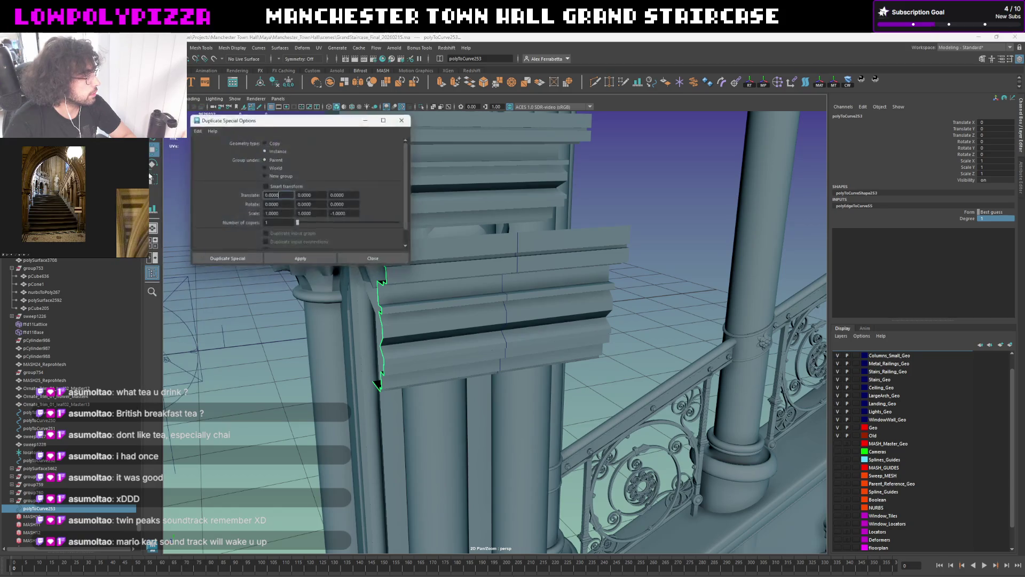
Duplicate the profile curve with Scale Z 1 and shift the copy slightly along X
click(344, 213)
text(1)
click(302, 257)
click(373, 258)
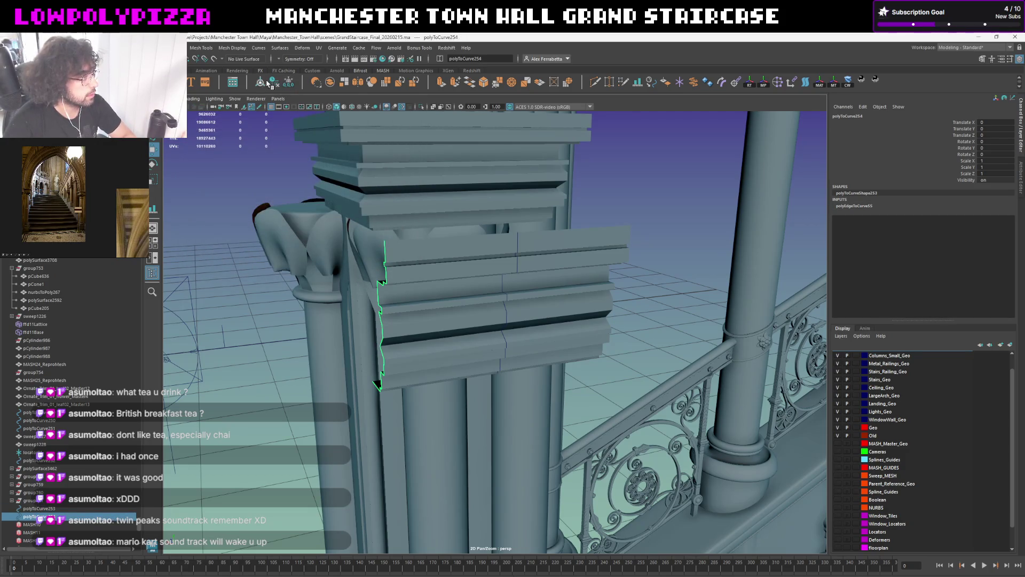
drag(293, 326, 343, 324)
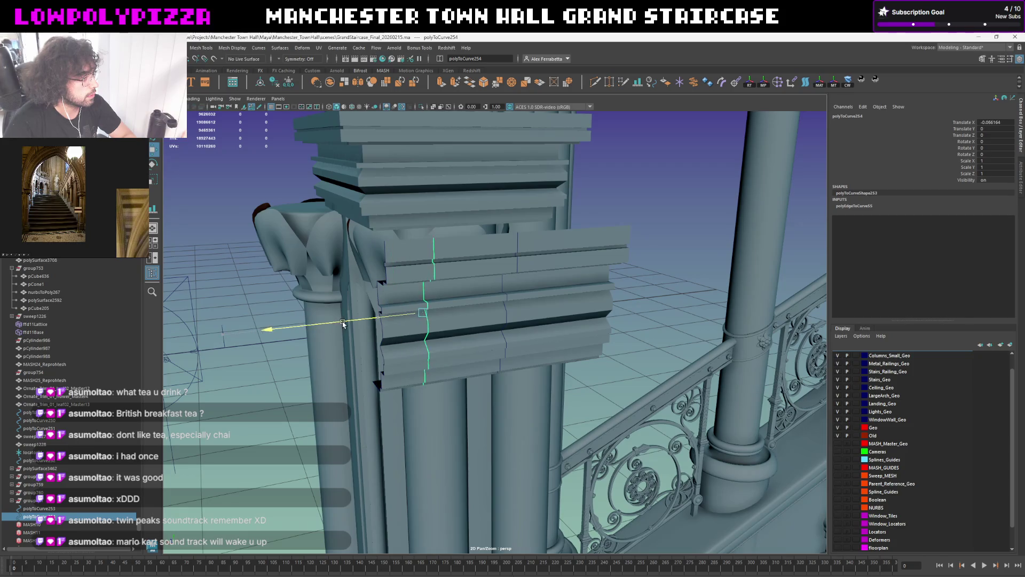
Delete the original stepped block and select both profile curves for lofting
click(506, 300)
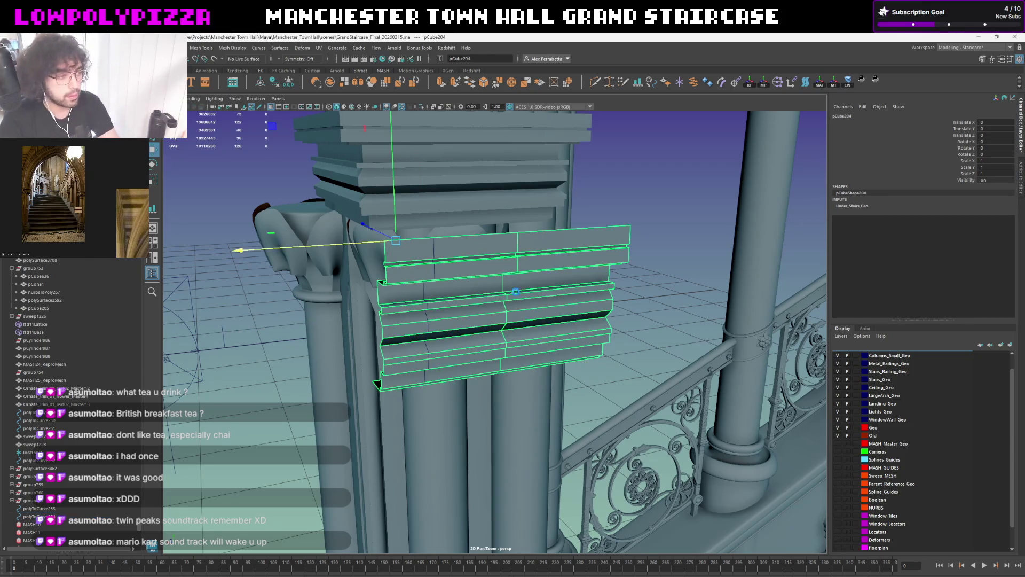
key(Delete)
click(507, 299)
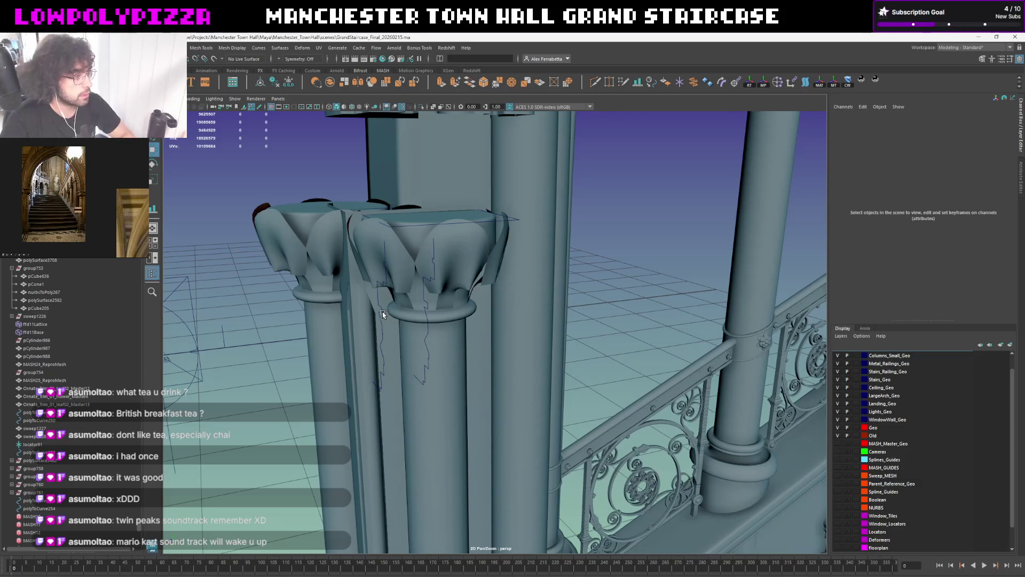
click(418, 311)
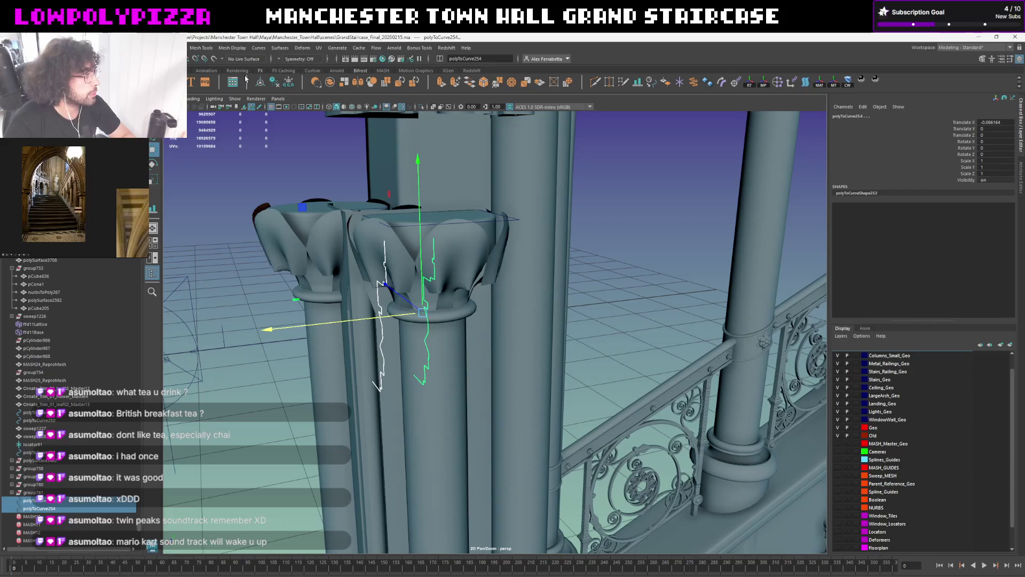
click(806, 83)
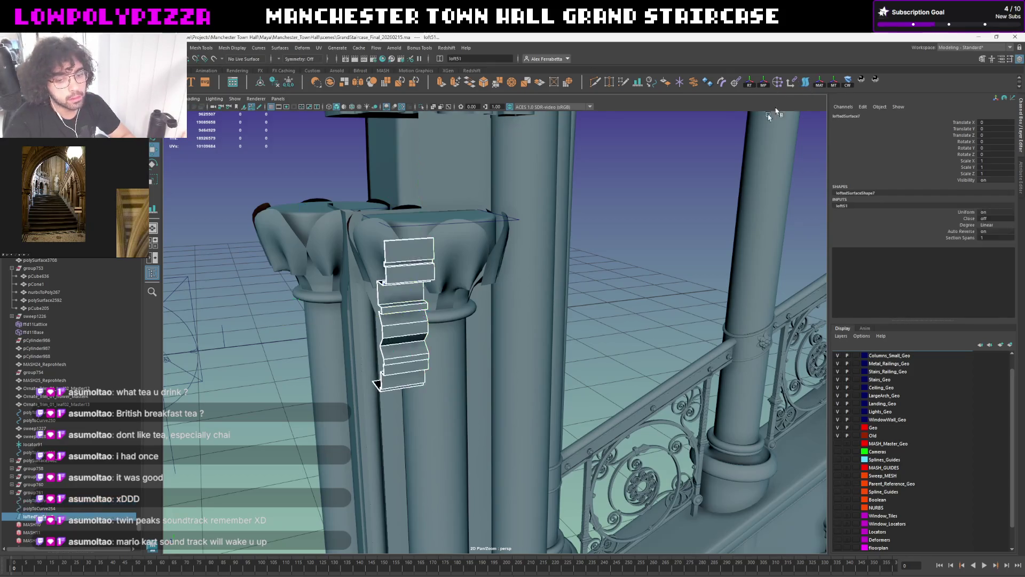
Loft a stepped surface between the curves and push the copied curve outward to widen it
click(408, 304)
alt+drag(408, 305, 455, 331)
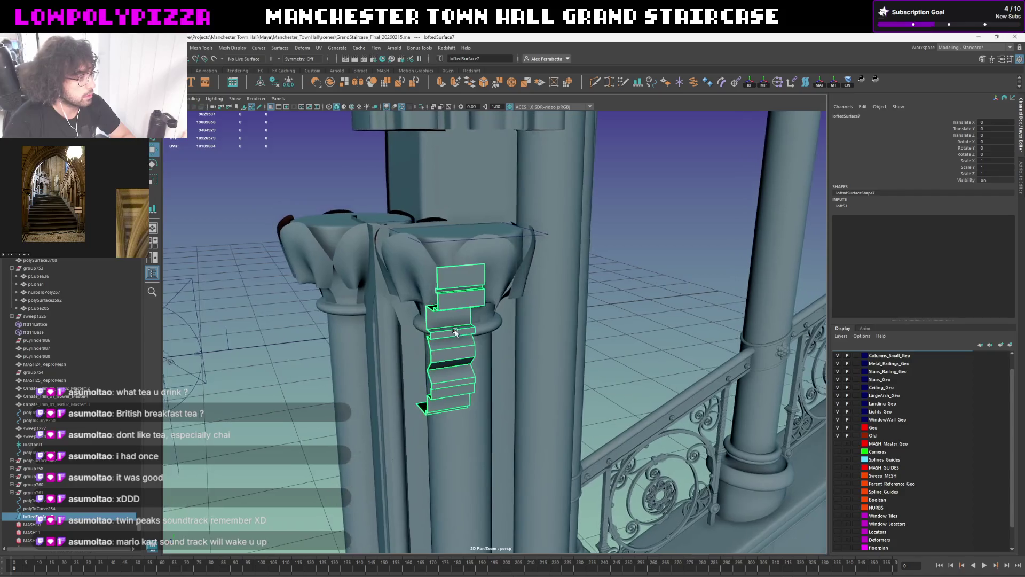
click(484, 298)
mouse_move(389, 346)
mouse_down()
mouse_move(504, 333)
mouse_move(561, 305)
mouse_move(564, 333)
mouse_up()
Select the lofted surface and bring up its NURBS to Polygons conversion actions
click(533, 275)
click(539, 331)
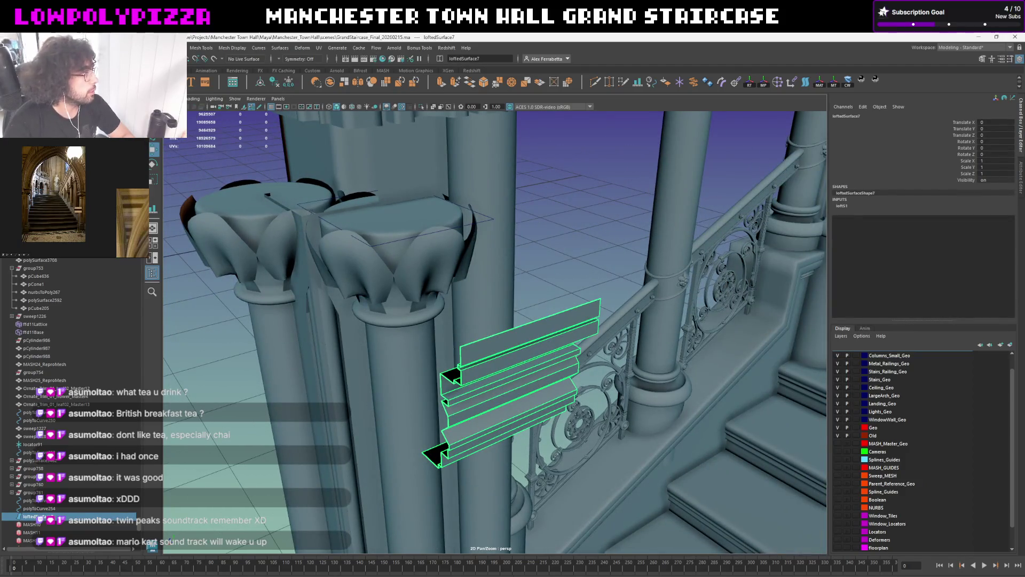
right_click(81, 141)
mouse_move(120, 266)
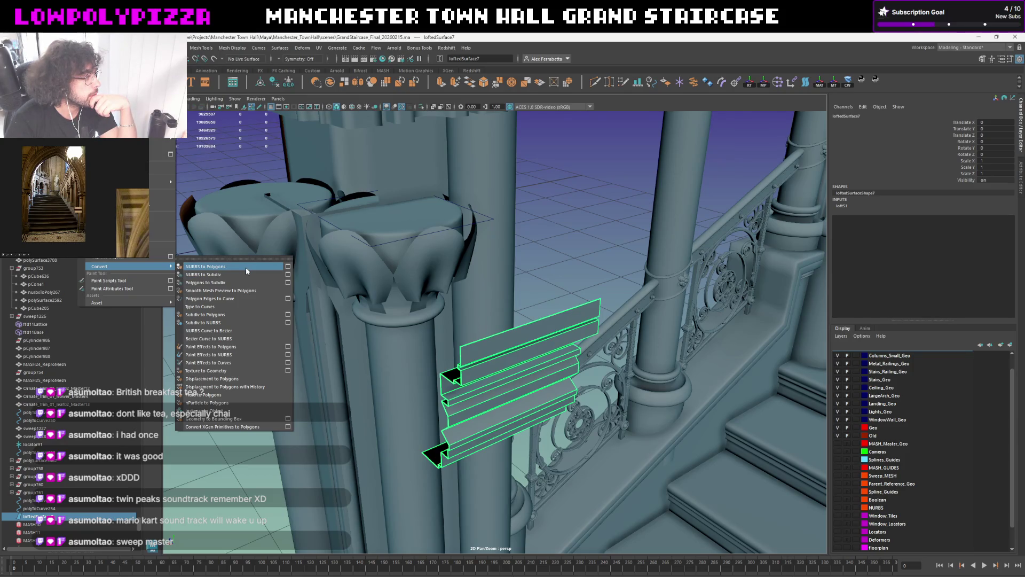
Review the lofted stair-rail surface and its original profile curve up close
click(564, 214)
mouse_move(564, 215)
alt+mouse_down()
mouse_move(498, 328)
mouse_move(520, 302)
mouse_move(490, 299)
alt+mouse_up()
click(489, 294)
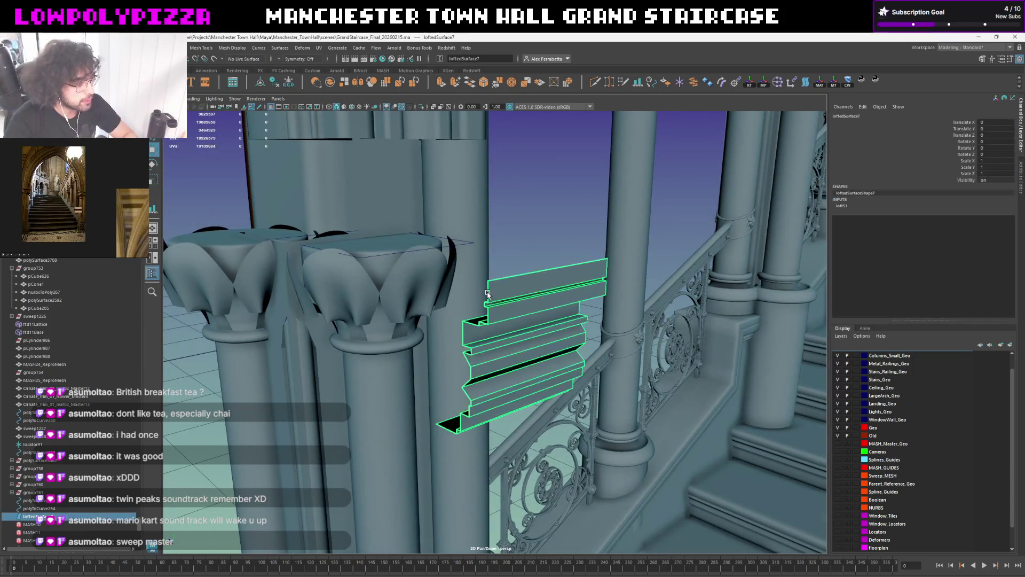
alt+drag(498, 271, 474, 267)
click(509, 273)
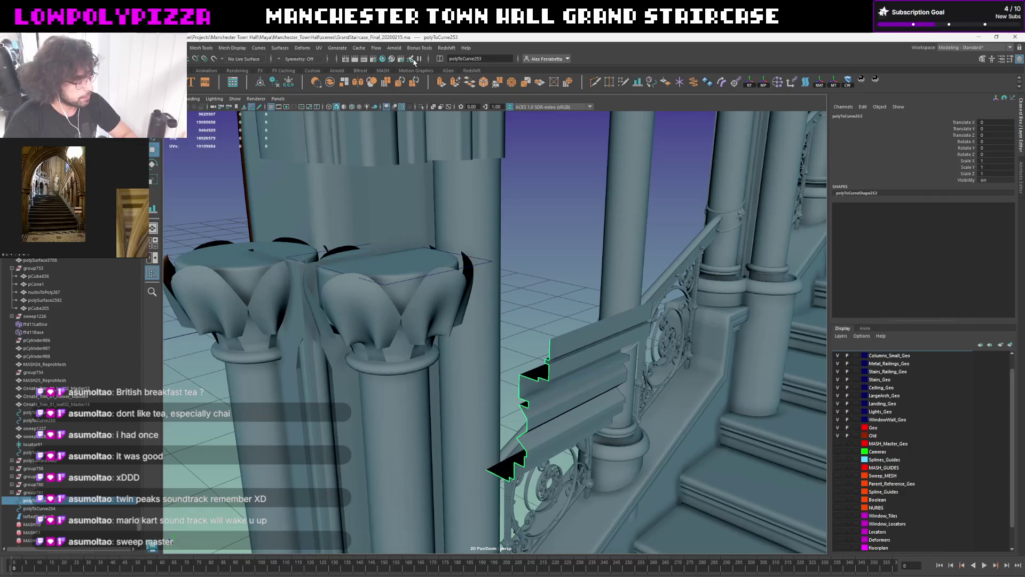
Create a Sweep Mesh along the square curve atop the column using a Custom profile
click(427, 280)
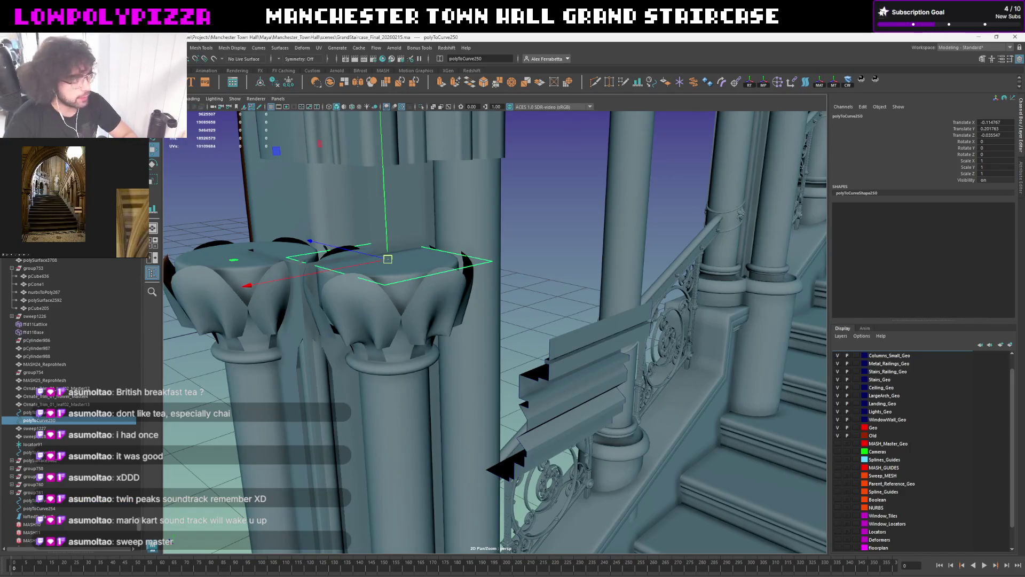
click(206, 82)
click(970, 178)
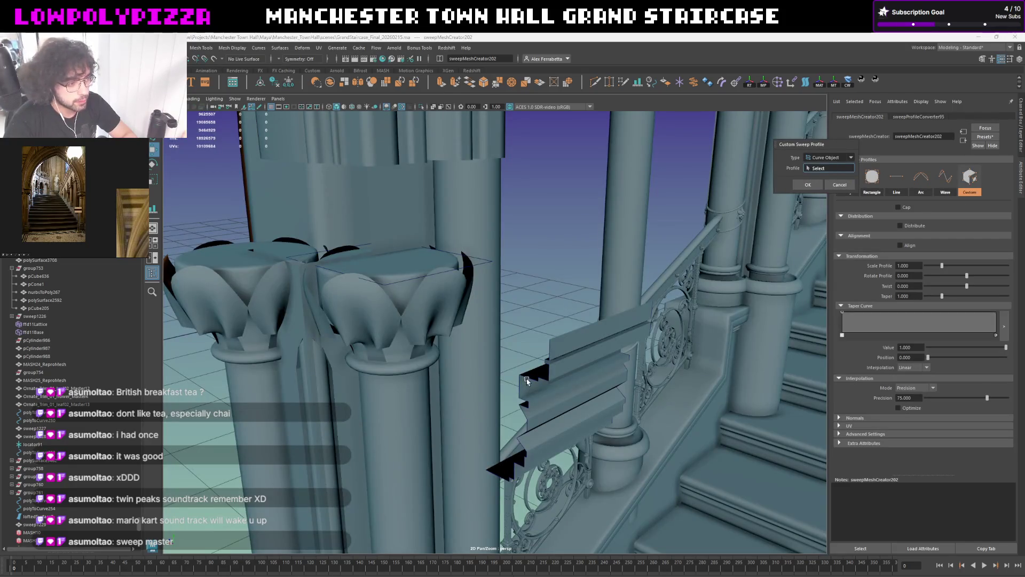
Sweep the square curve atop the column into a cornice mesh using the stepped custom profile
click(528, 379)
click(808, 185)
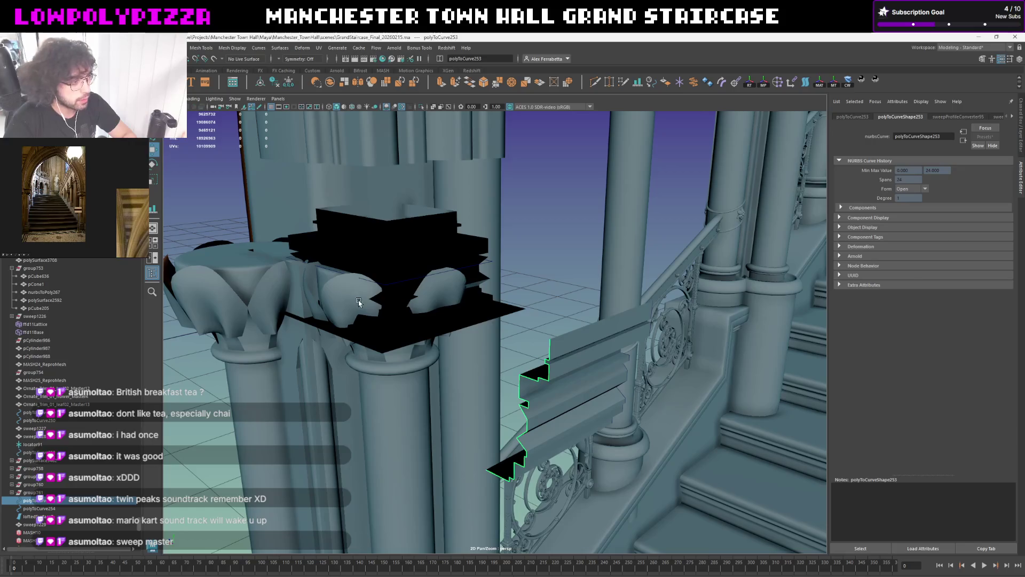
alt+middle_drag(360, 303, 418, 331)
click(434, 313)
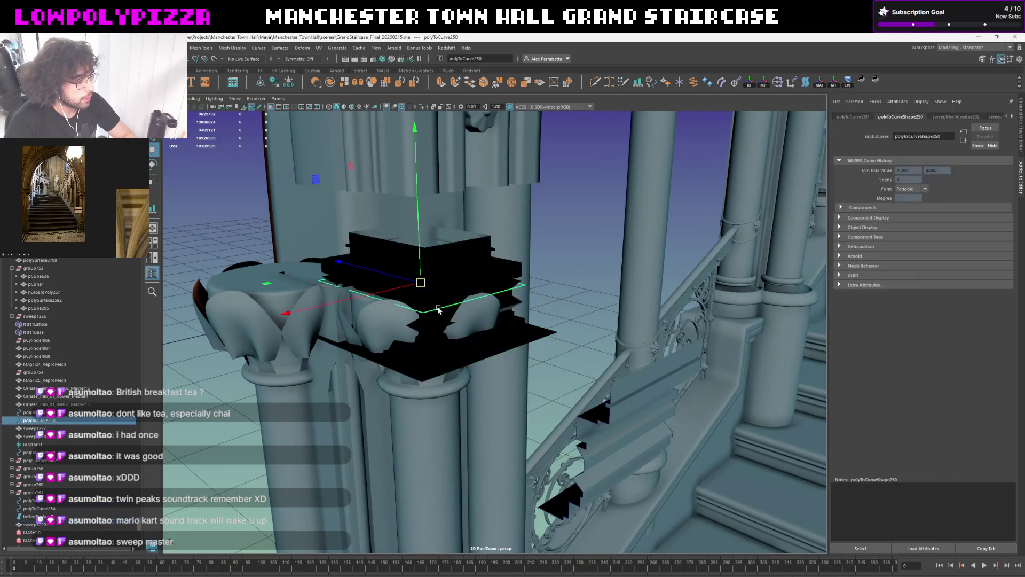
click(259, 47)
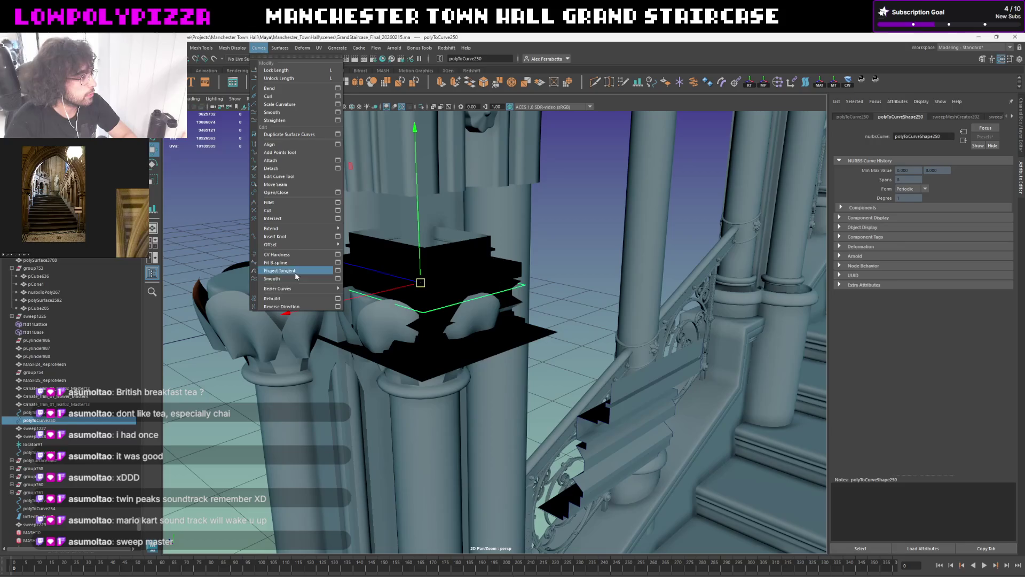
click(277, 304)
Enable Align on the sweep and set its vertical alignment to Bottom
alt+middle_drag(570, 290, 643, 265)
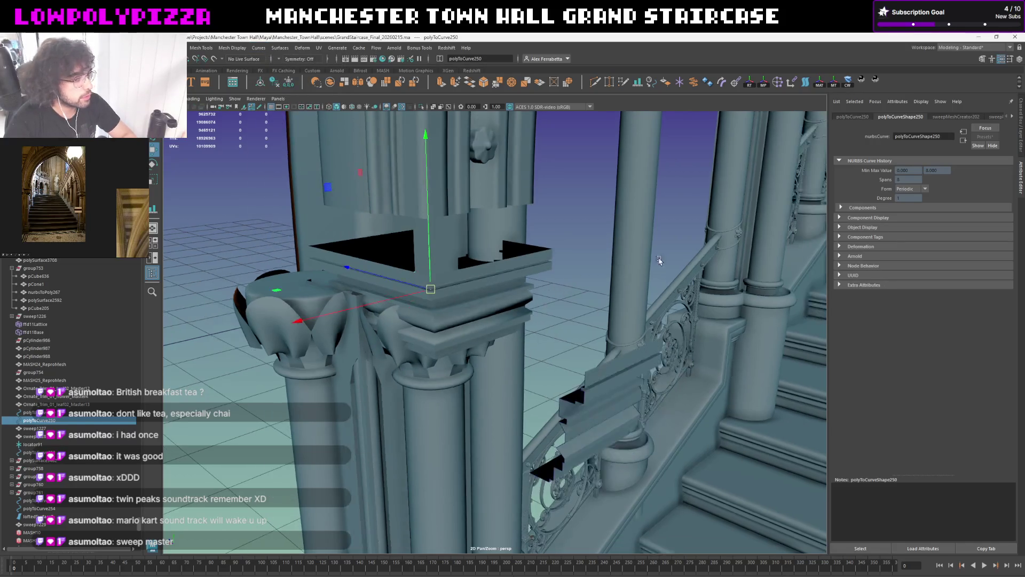
click(957, 118)
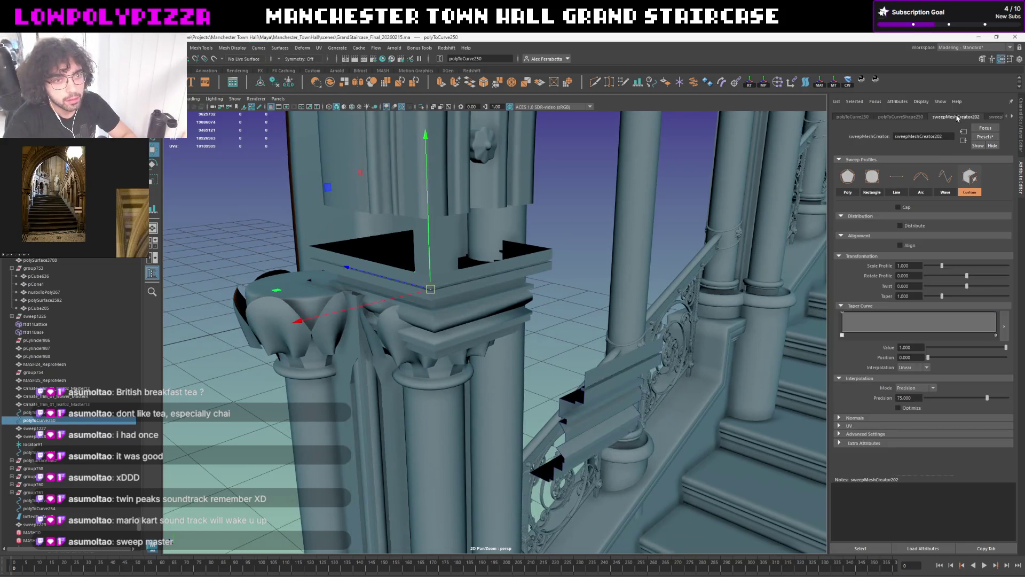
click(903, 244)
click(913, 265)
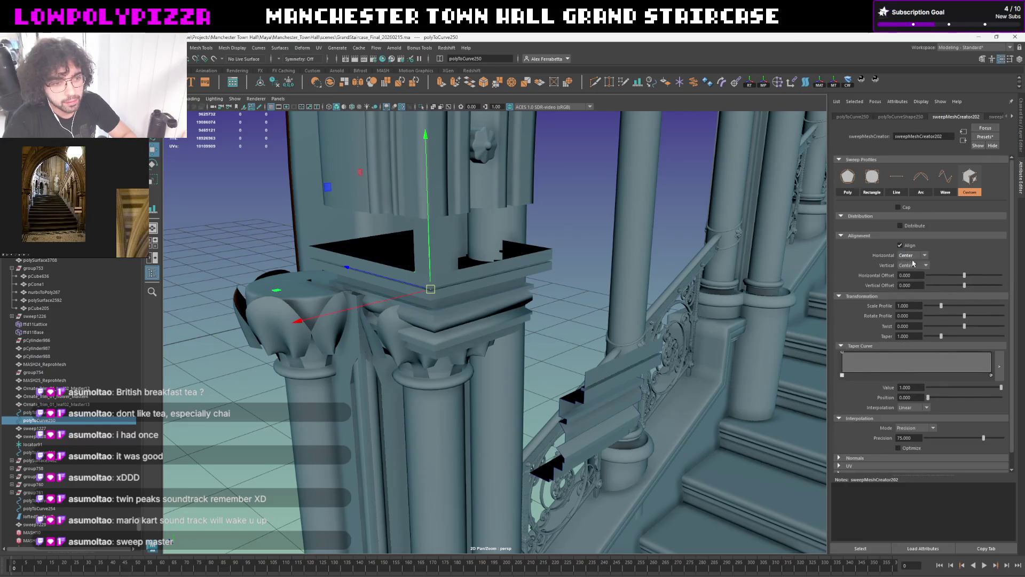
click(910, 275)
click(914, 265)
click(911, 294)
mouse_move(561, 336)
alt+mouse_down()
mouse_move(518, 313)
mouse_move(483, 349)
alt+mouse_up()
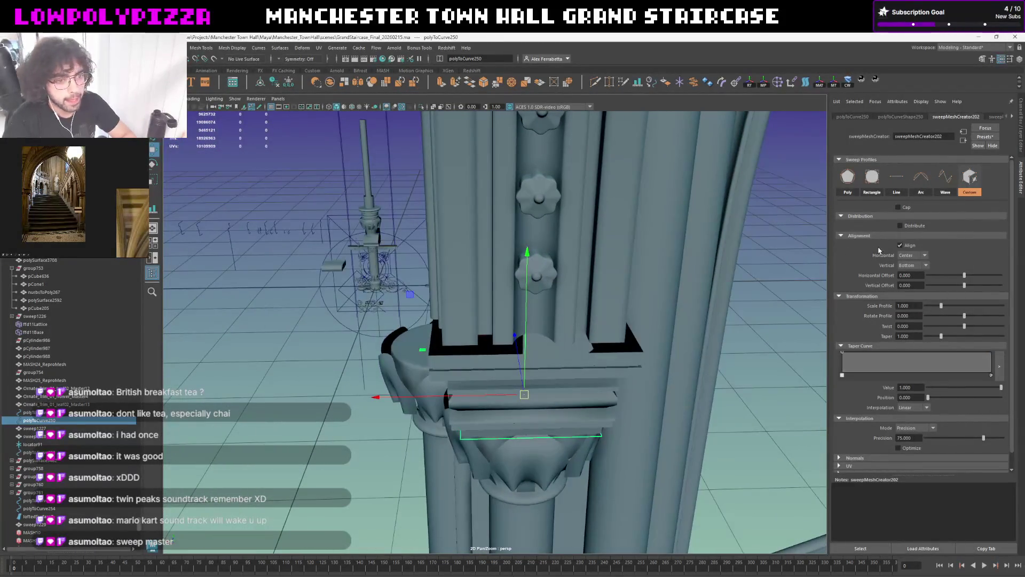
Set the sweep's horizontal alignment to Left and preview the cornice block smoothed
click(915, 259)
mouse_move(513, 345)
alt+mouse_down()
mouse_move(539, 371)
mouse_move(572, 348)
alt+mouse_up()
click(916, 255)
click(912, 281)
click(916, 256)
mouse_move(528, 296)
alt+mouse_down()
mouse_move(520, 324)
mouse_move(539, 262)
mouse_move(505, 270)
alt+mouse_up()
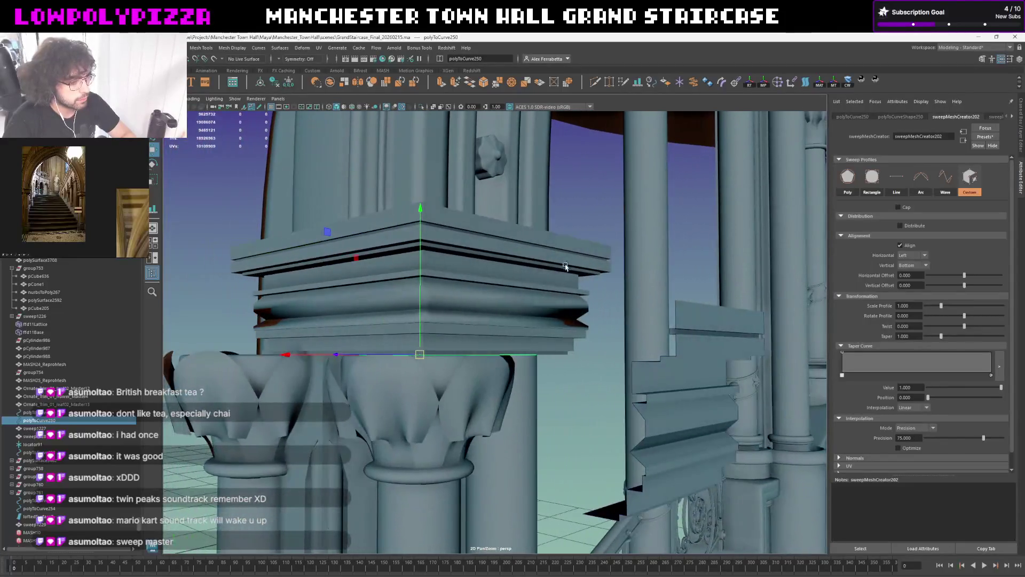
click(506, 269)
key(3)
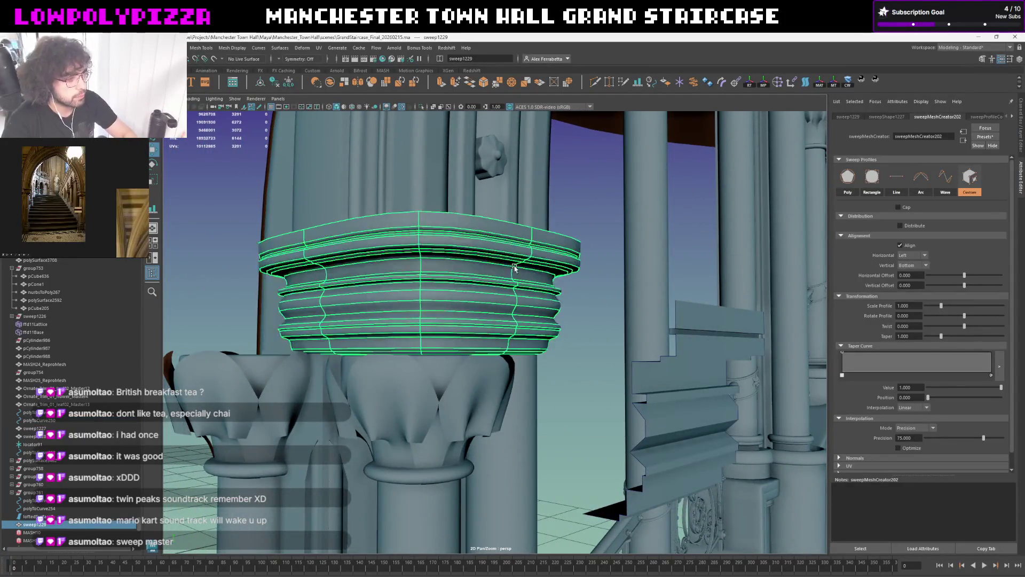
key(1)
alt+drag(526, 250, 545, 255)
click(592, 356)
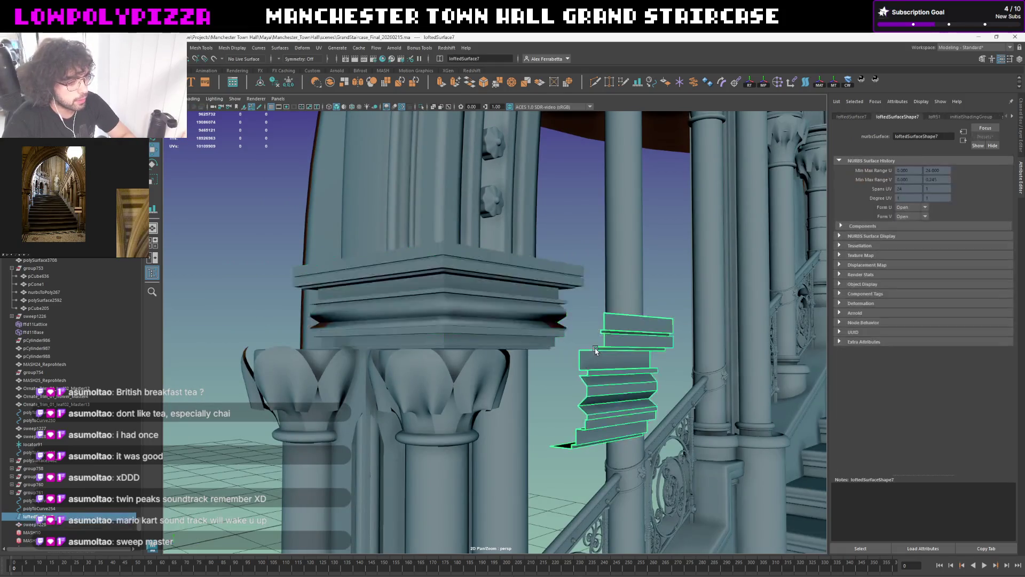
alt+drag(592, 356, 550, 337)
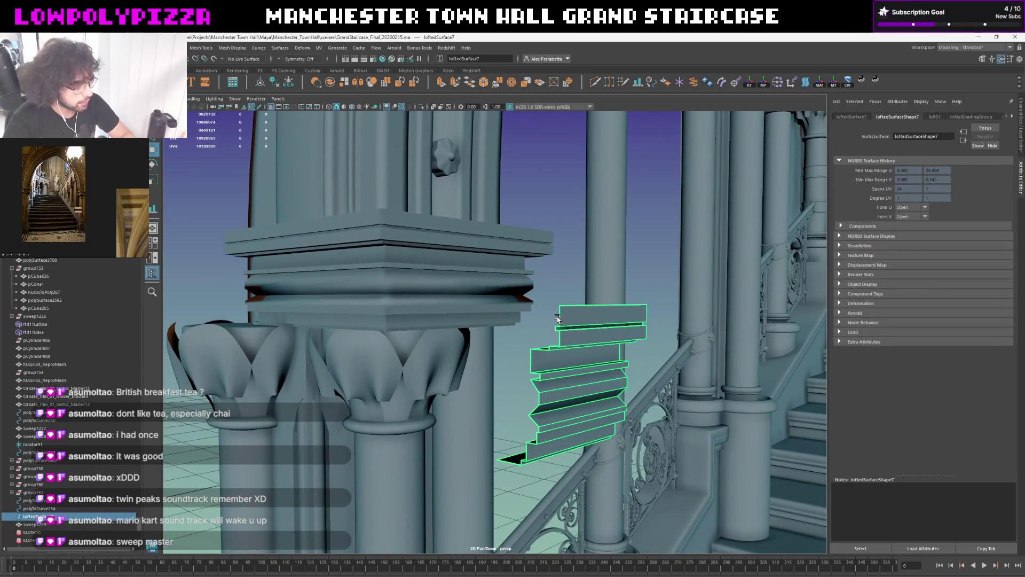
click(559, 321)
mouse_move(559, 321)
alt+mouse_down()
mouse_move(533, 286)
mouse_move(586, 285)
mouse_move(560, 253)
mouse_move(558, 292)
alt+mouse_up()
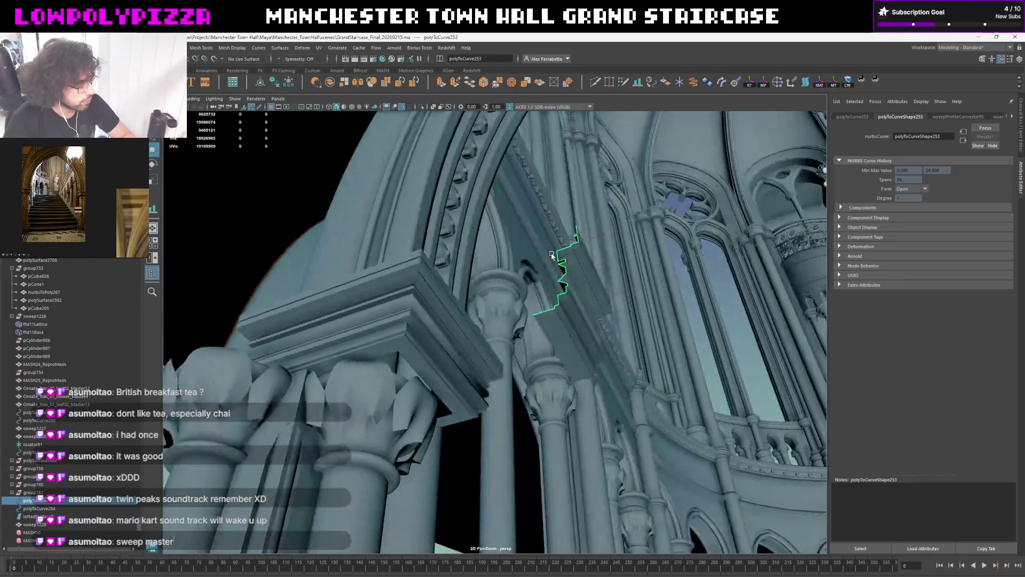
key(bracketleft)
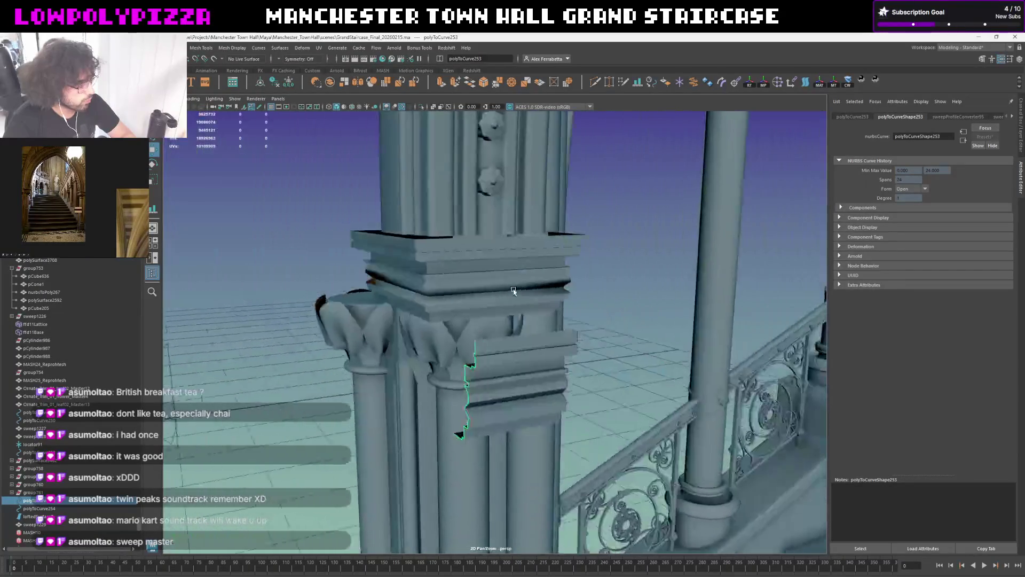
click(513, 285)
shift+right_click(615, 259)
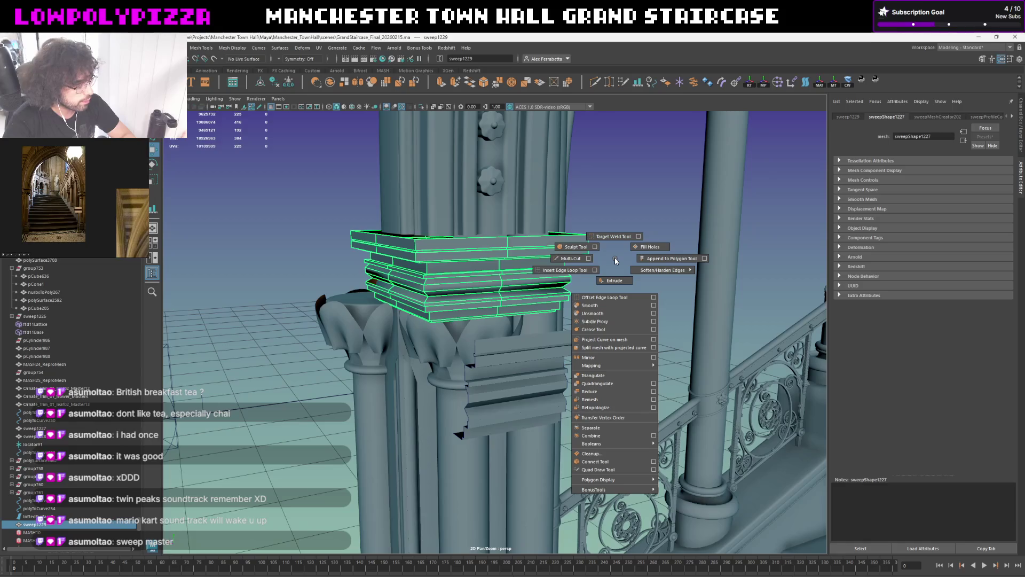
Select the cornice block on the arch column and bring up the Duplicate Special settings
shift+right_click(617, 261)
click(663, 271)
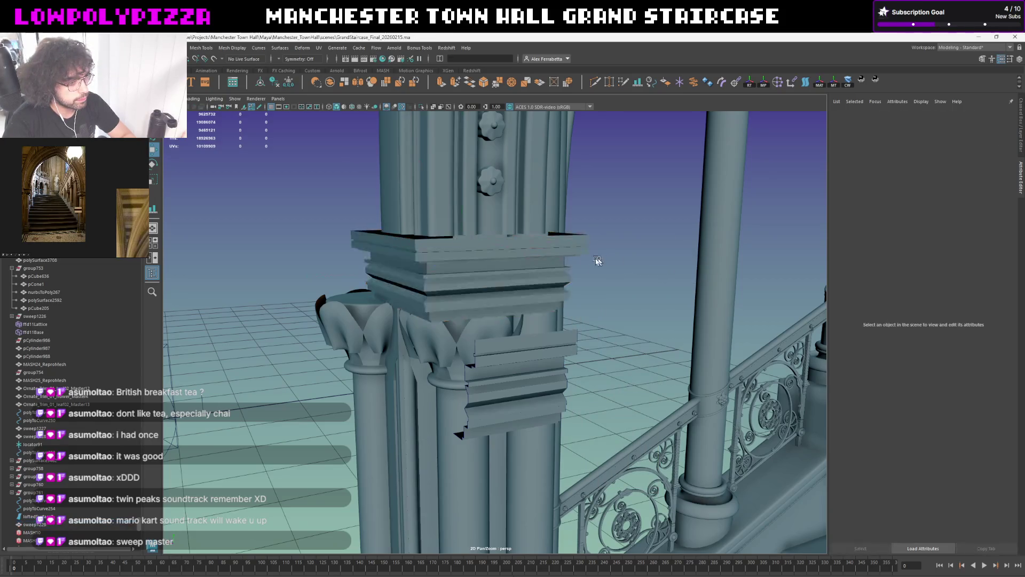
alt+drag(607, 259, 571, 316)
scroll(572, 319, up, 2)
scroll(573, 318, down, 2)
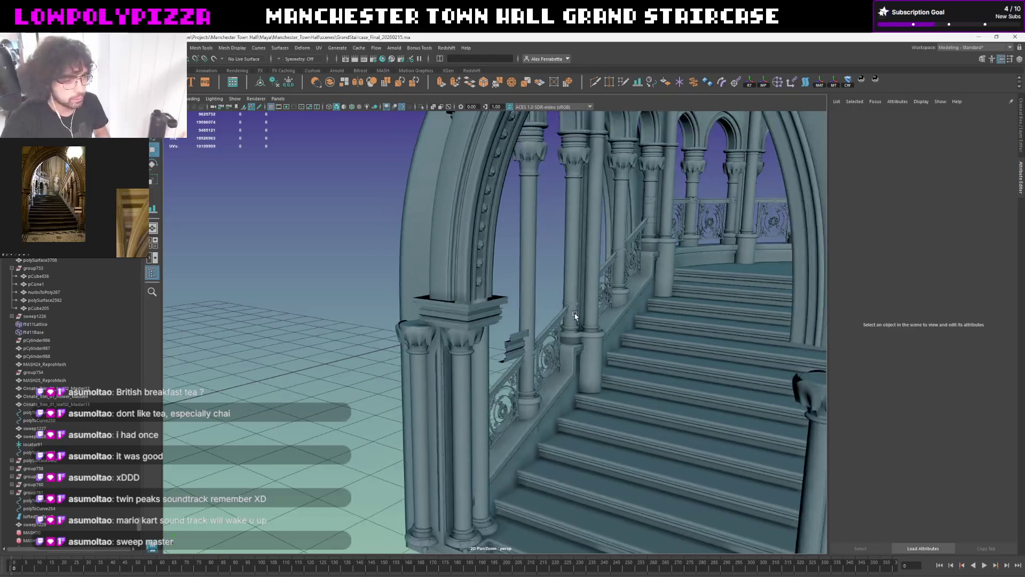
scroll(573, 318, down, 2)
click(458, 317)
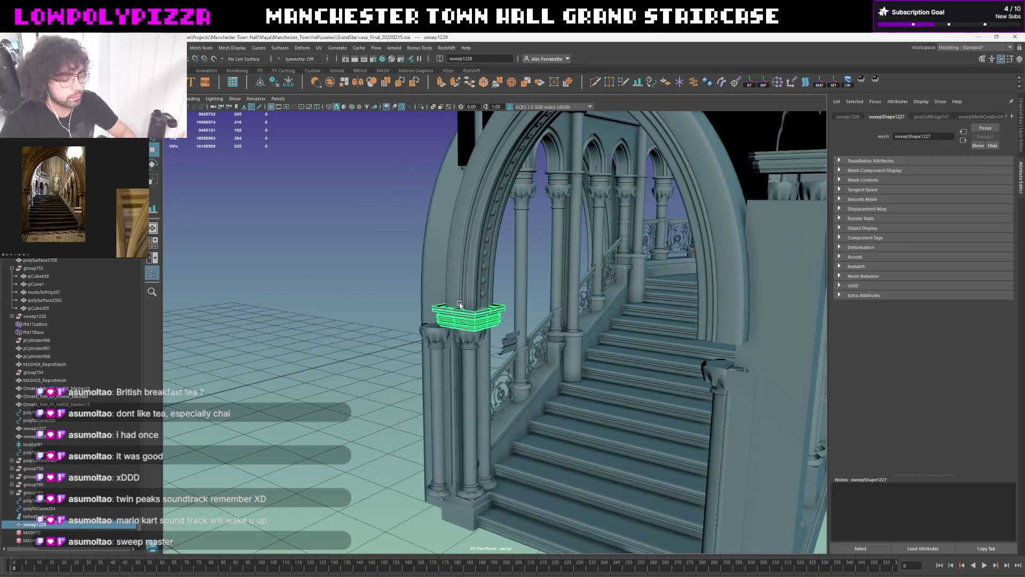
alt+drag(459, 318, 478, 300)
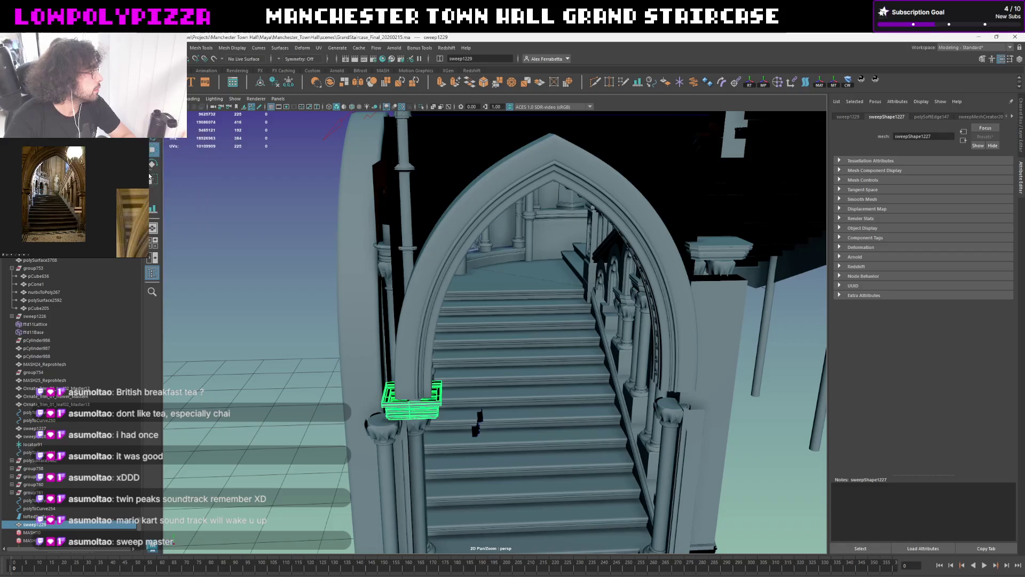
key(ctrl+shift+d)
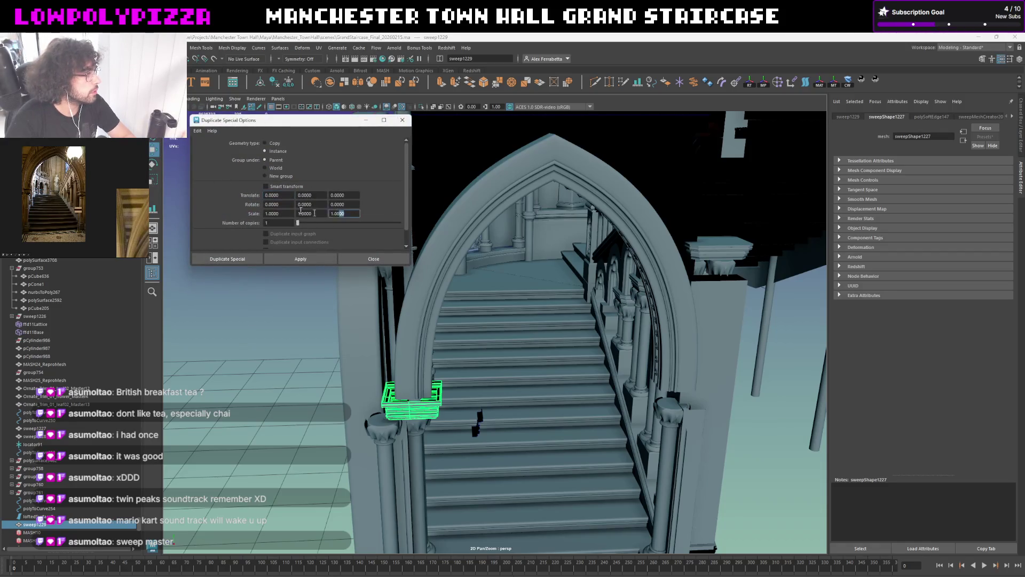
text(-1.0000)
Make a plain duplicate of the cornice block with Ctrl+D
click(437, 411)
alt+drag(474, 373, 385, 240)
click(260, 83)
key(e)
click(549, 157)
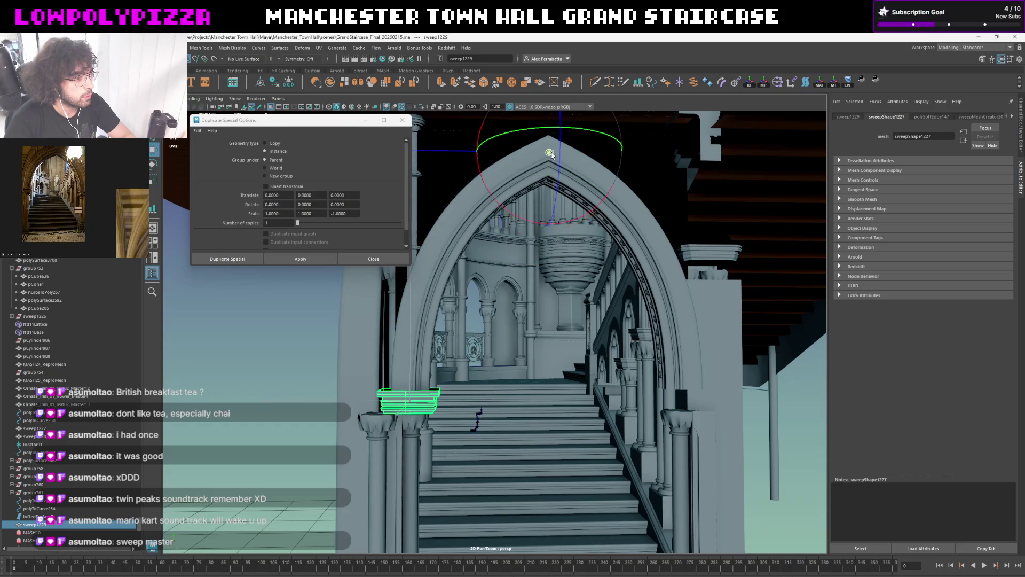
key(w)
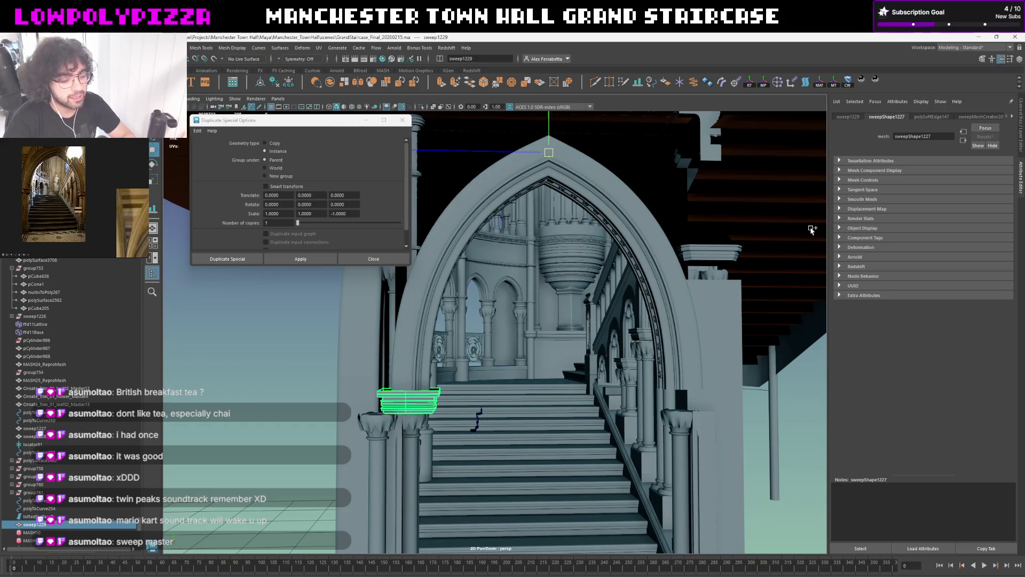
key(ctrl+d)
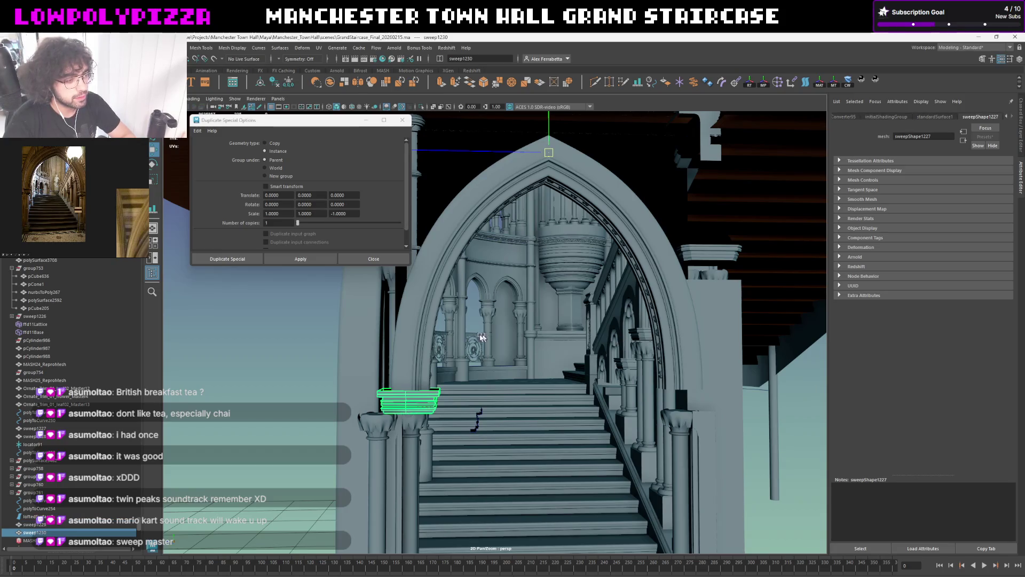
mouse_move(575, 289)
alt+mouse_down()
mouse_move(595, 290)
mouse_move(519, 340)
mouse_move(524, 329)
alt+mouse_up()
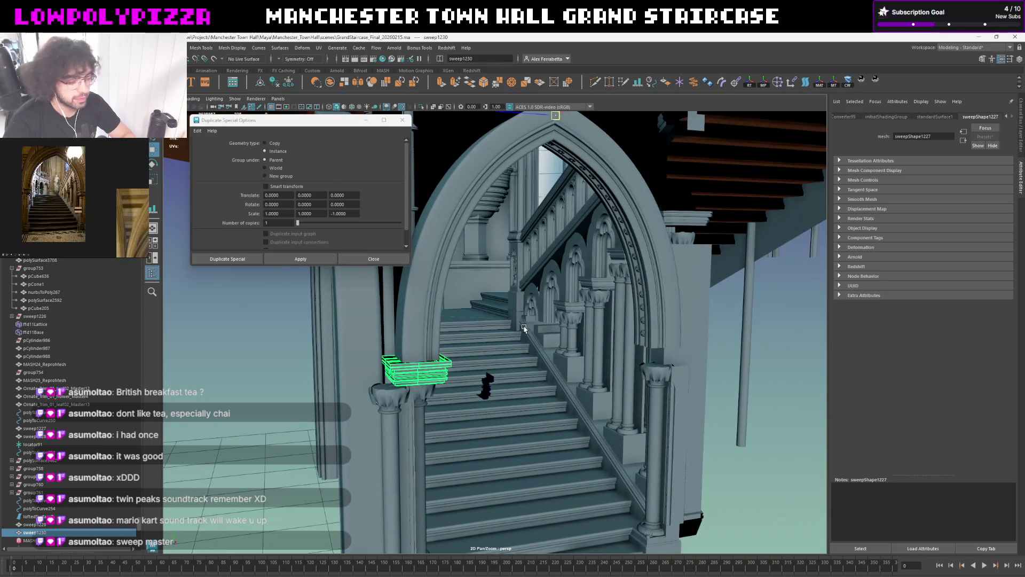
click(523, 328)
Apply Duplicate Special to create an instanced copy of the cornice mirrored with Scale Z -1
click(445, 365)
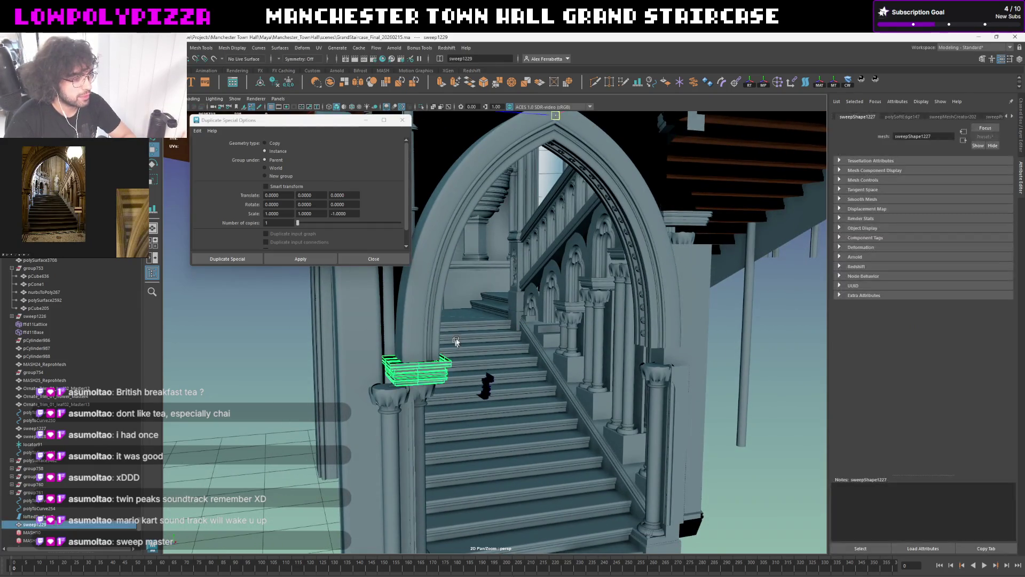
alt+drag(444, 366, 435, 344)
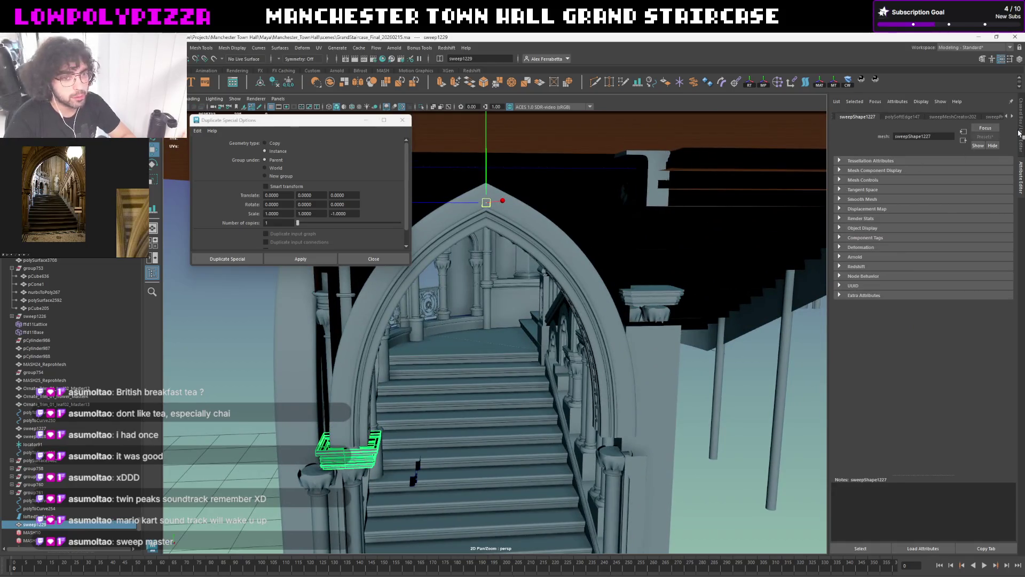
click(1019, 133)
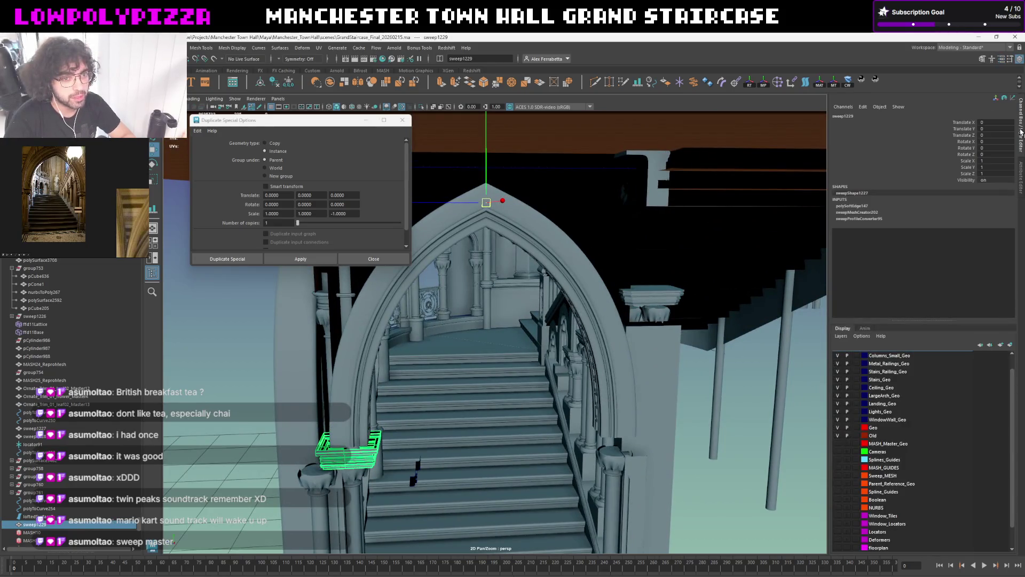
click(299, 259)
alt+drag(598, 433, 307, 406)
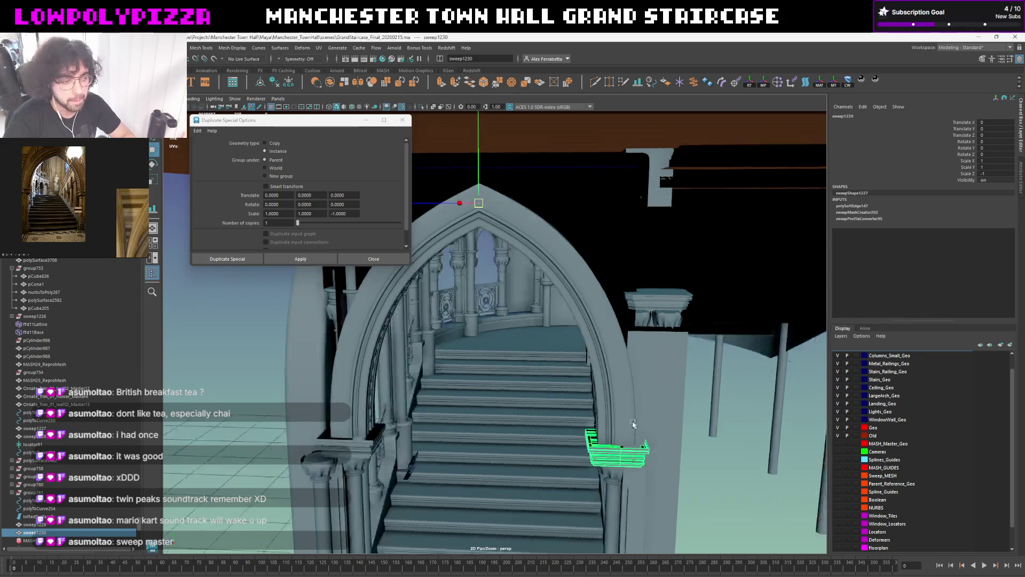
click(278, 423)
alt+right_drag(278, 423, 414, 318)
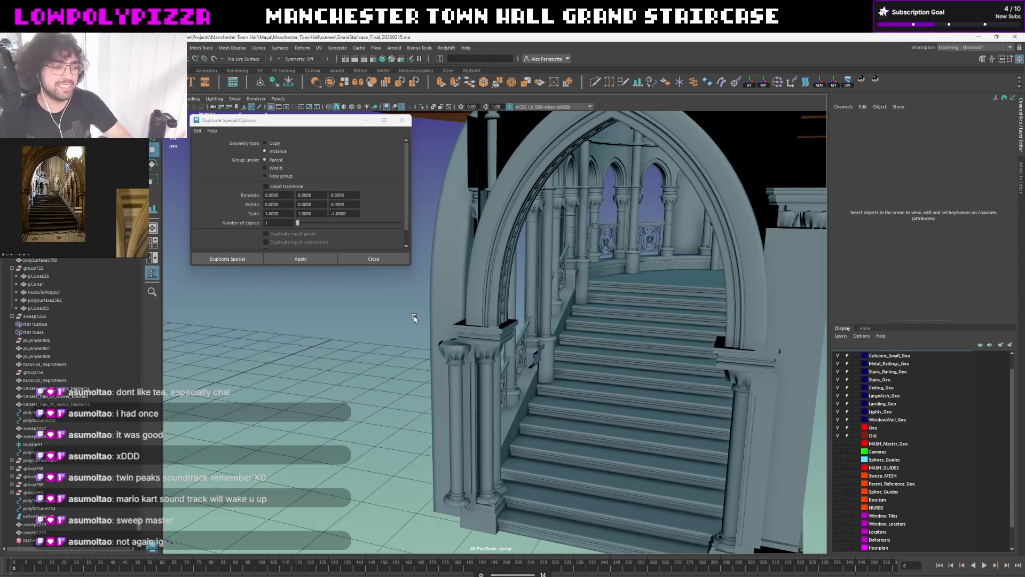
scroll(457, 281, up, 5)
scroll(450, 286, up, 3)
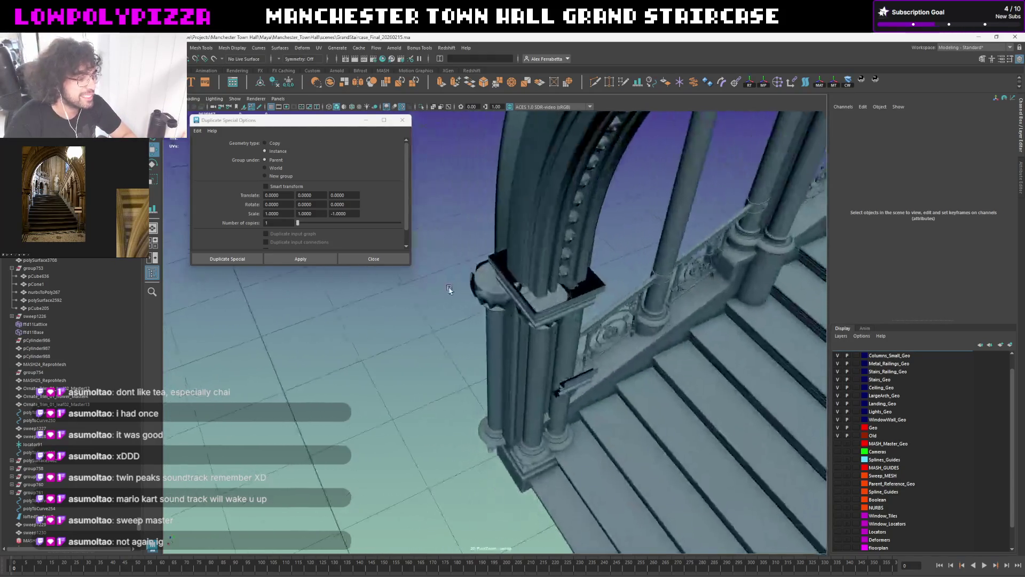
scroll(521, 264, up, 2)
scroll(627, 312, up, 3)
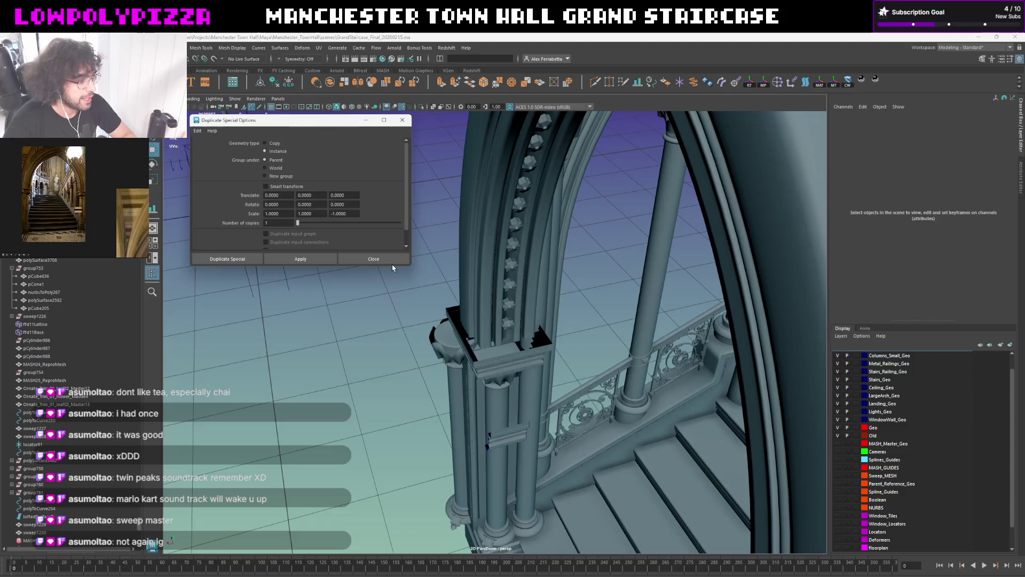
Add the stray lofted surface beside the column to the hidden Spline_Guides layer
click(373, 259)
mouse_move(606, 342)
alt+mouse_down()
mouse_move(538, 325)
mouse_move(503, 345)
alt+mouse_up()
scroll(504, 345, down, 3)
alt+drag(572, 333, 548, 368)
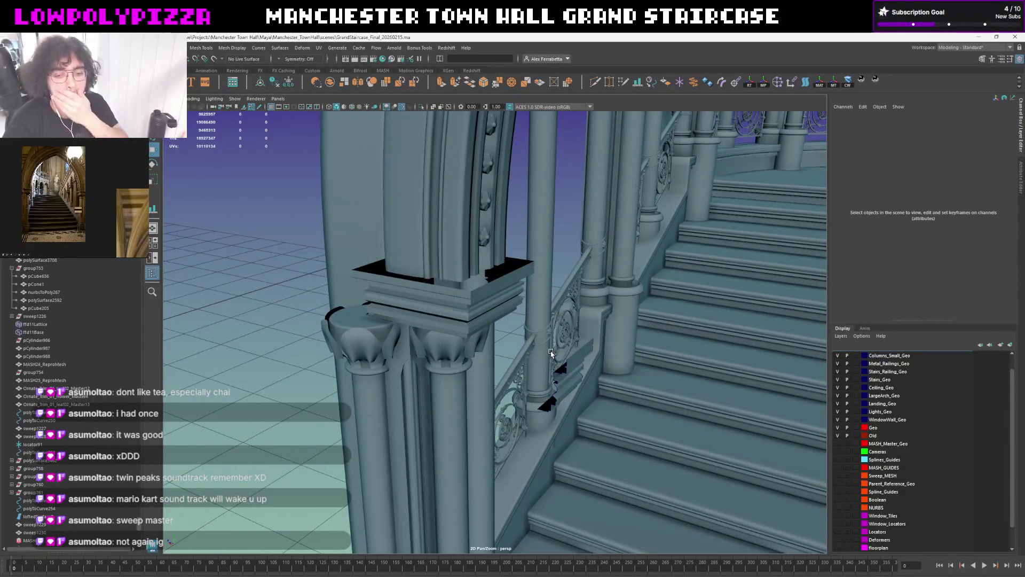
scroll(550, 352, up, 2)
scroll(568, 345, up, 2)
scroll(585, 334, up, 2)
mouse_move(585, 334)
alt+mouse_down()
mouse_move(619, 309)
mouse_move(619, 318)
alt+mouse_up()
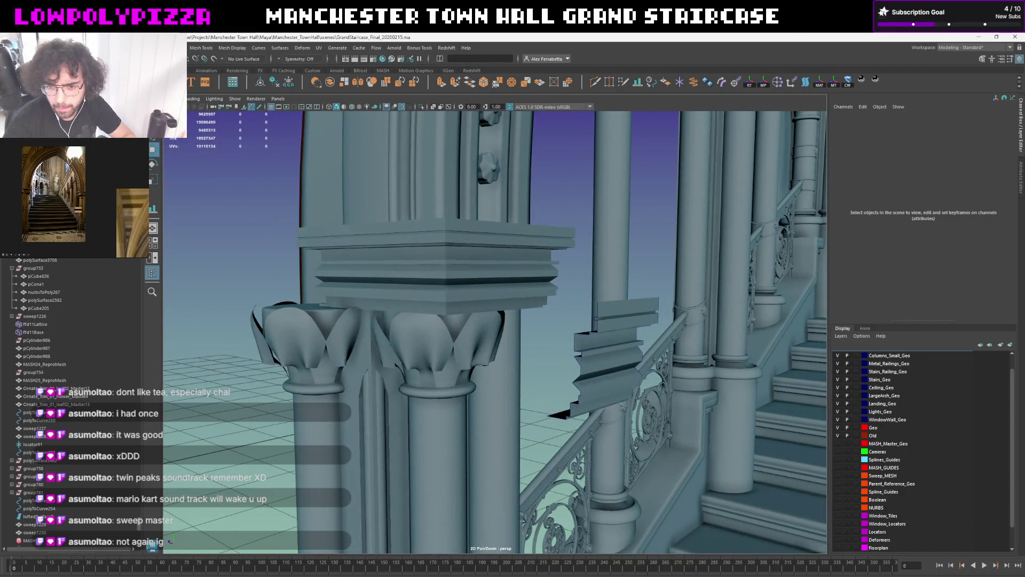
mouse_move(560, 352)
alt+mouse_down()
mouse_move(611, 350)
mouse_move(732, 394)
alt+mouse_up()
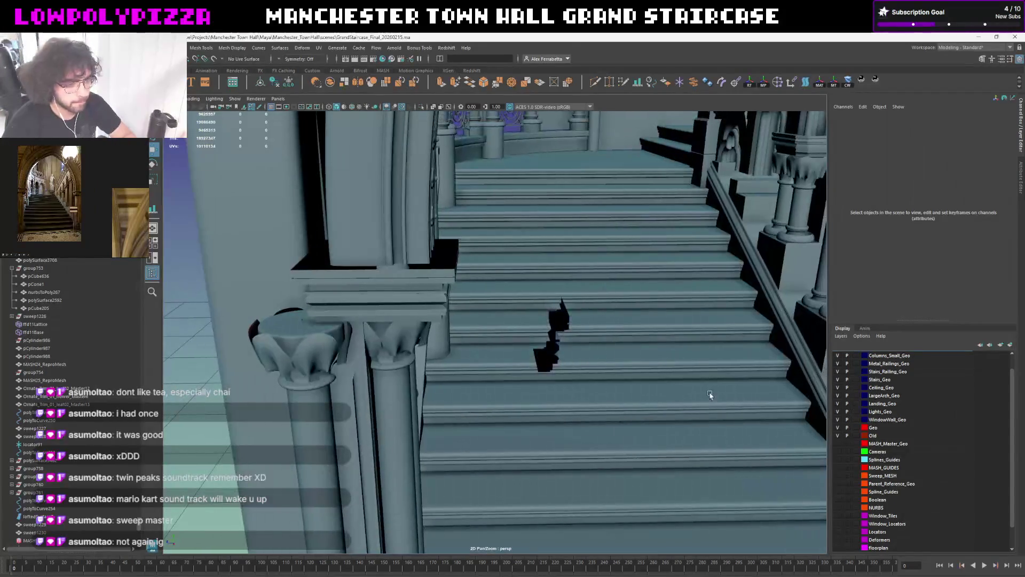
alt+drag(561, 357, 609, 377)
click(473, 345)
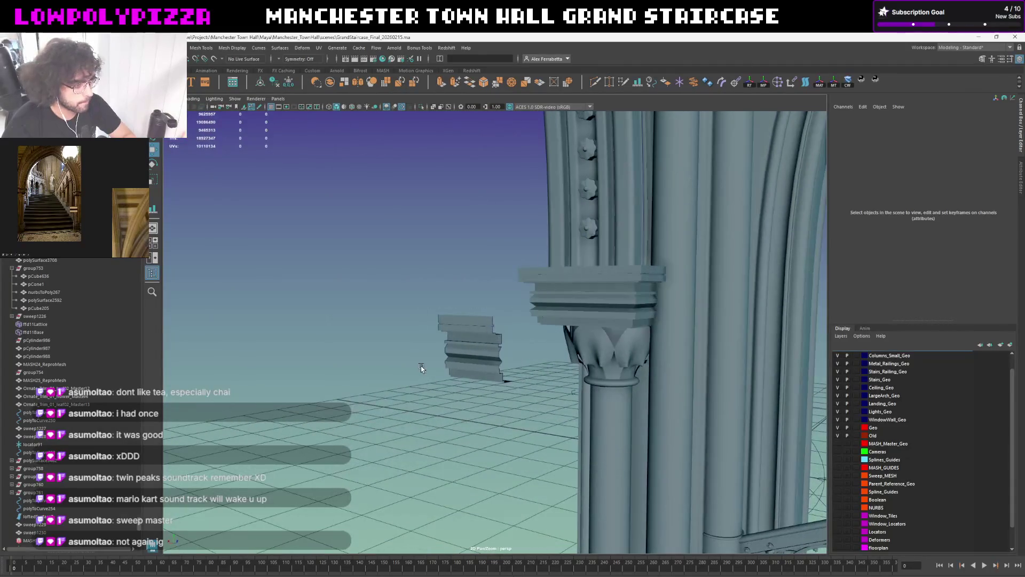
right_click(891, 497)
click(914, 510)
Orbit back to a head-on view of the staircase through the arch
mouse_move(412, 281)
alt+mouse_down()
mouse_move(460, 279)
mouse_move(416, 213)
alt+mouse_up()
scroll(459, 279, down, 5)
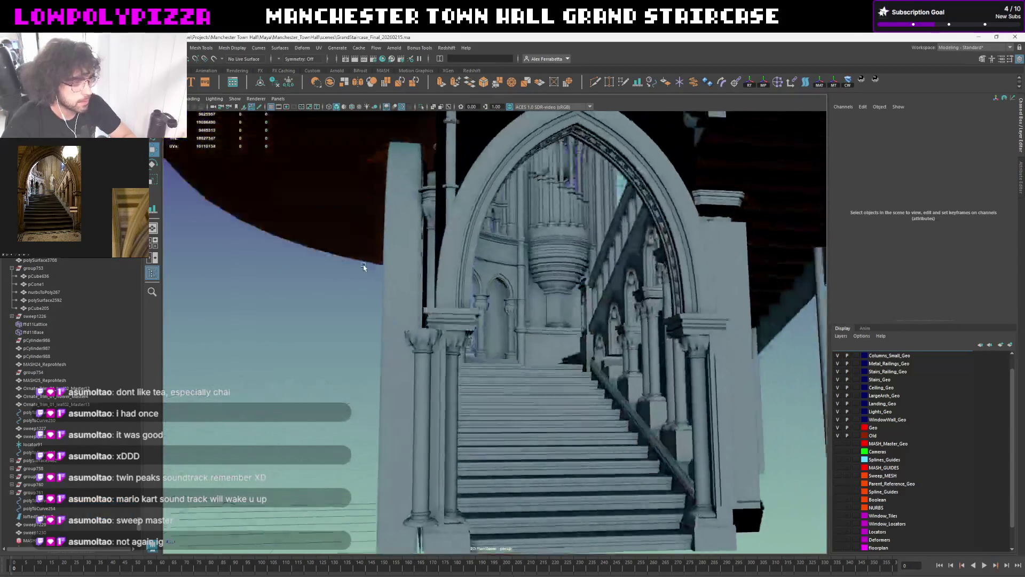
alt+drag(545, 288, 581, 292)
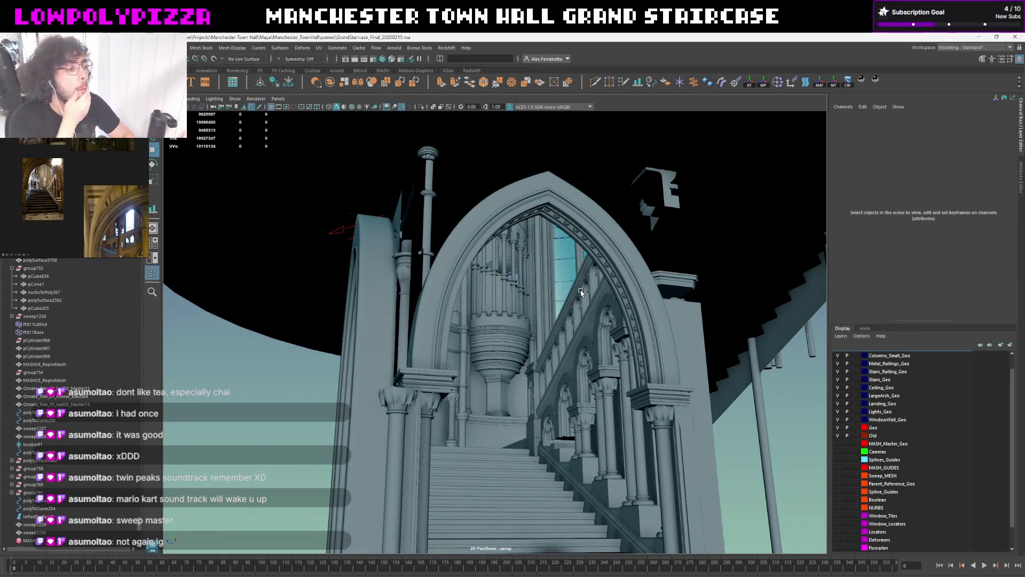
alt+drag(606, 293, 560, 303)
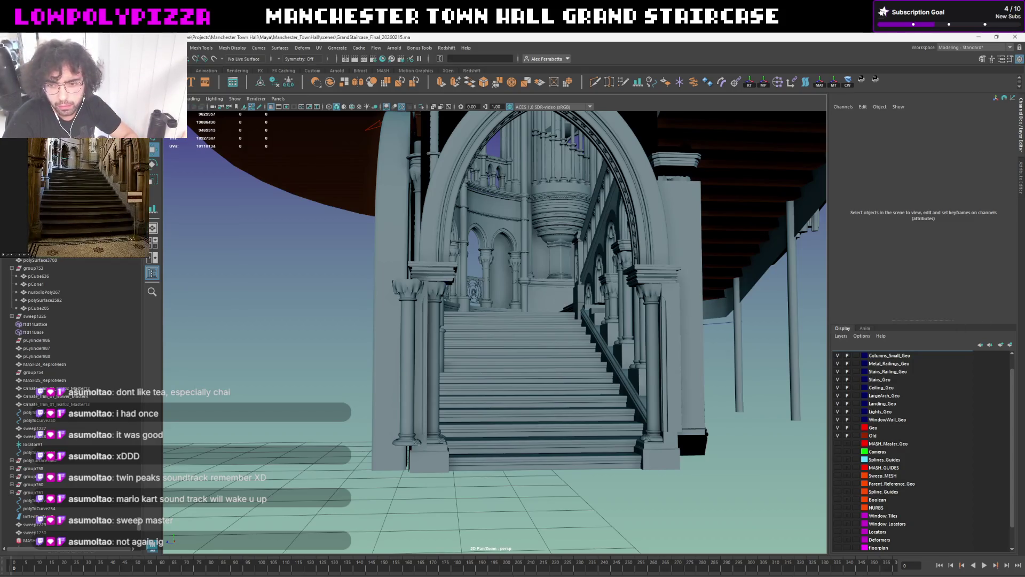
alt+drag(478, 343, 507, 310)
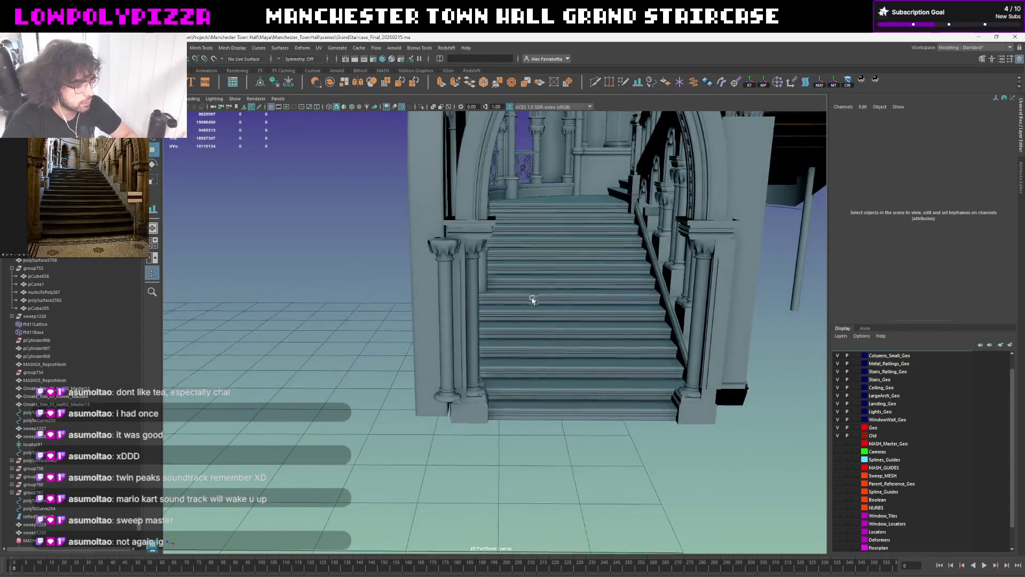
mouse_move(508, 310)
alt+mouse_down()
mouse_move(491, 321)
mouse_move(317, 337)
alt+mouse_up()
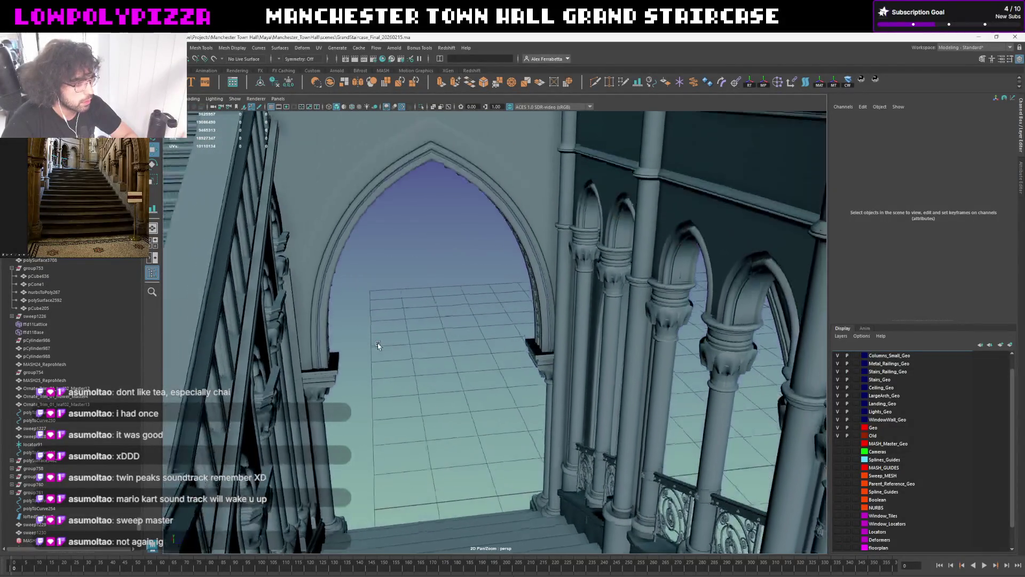
alt+drag(316, 337, 593, 279)
scroll(594, 280, up, 2)
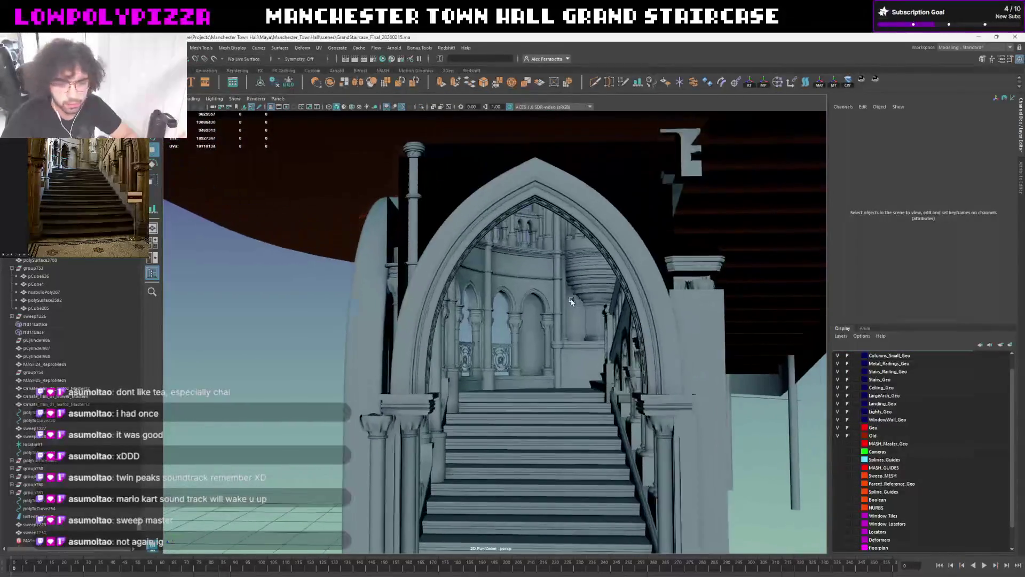
scroll(594, 279, up, 2)
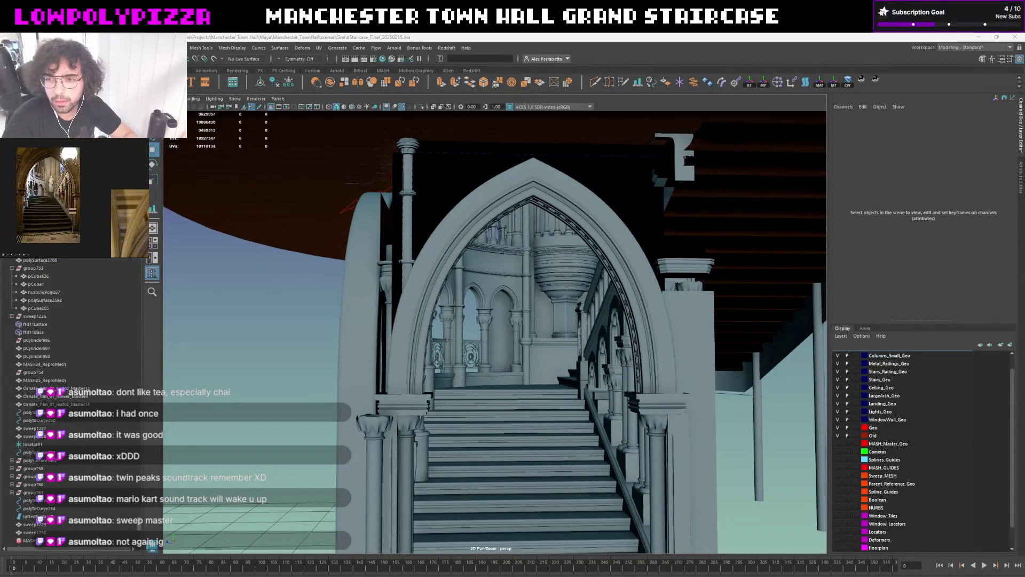
alt+drag(594, 280, 591, 255)
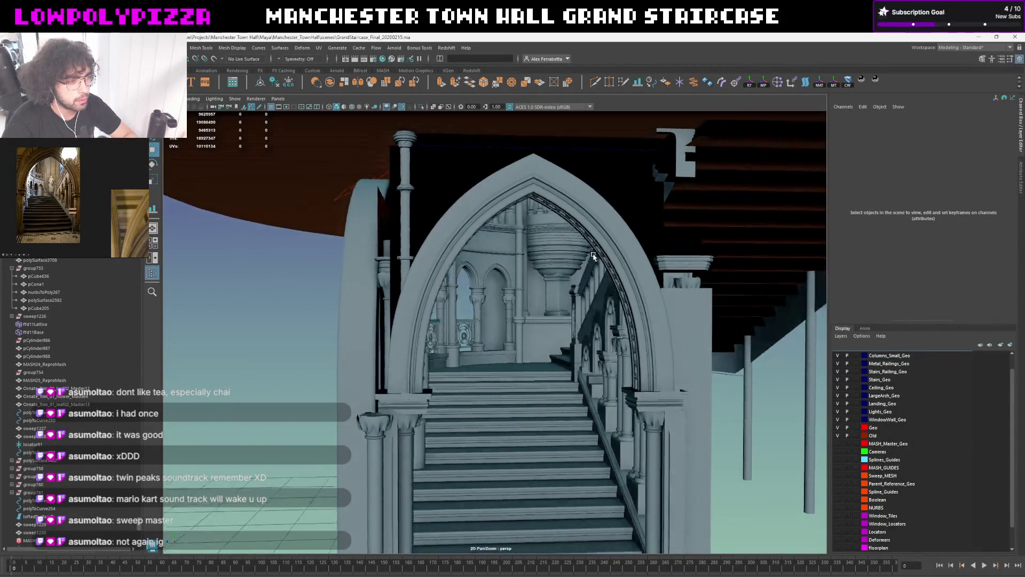
scroll(473, 263, up, 3)
scroll(423, 259, up, 2)
scroll(417, 259, up, 1)
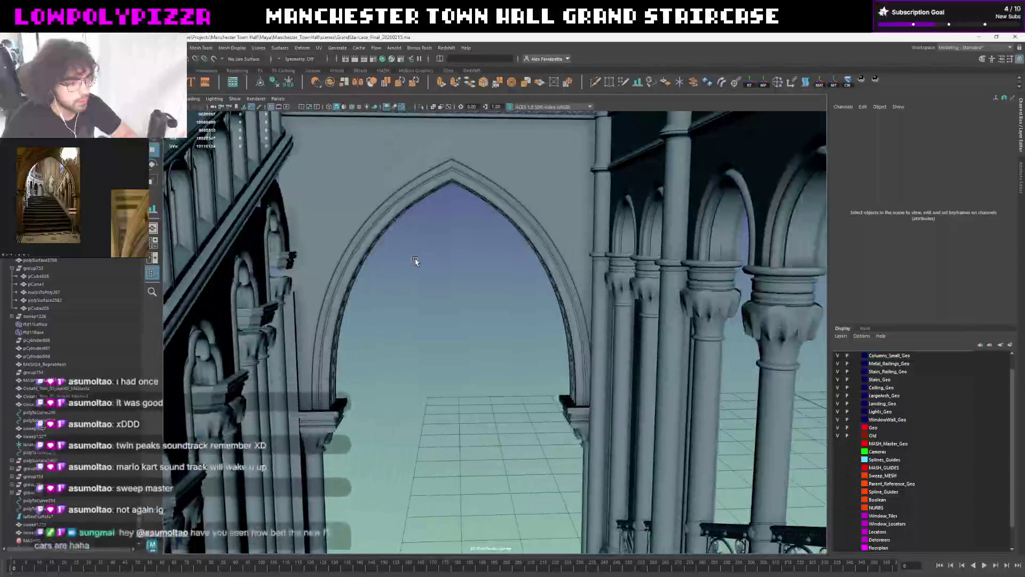
scroll(441, 303, up, 2)
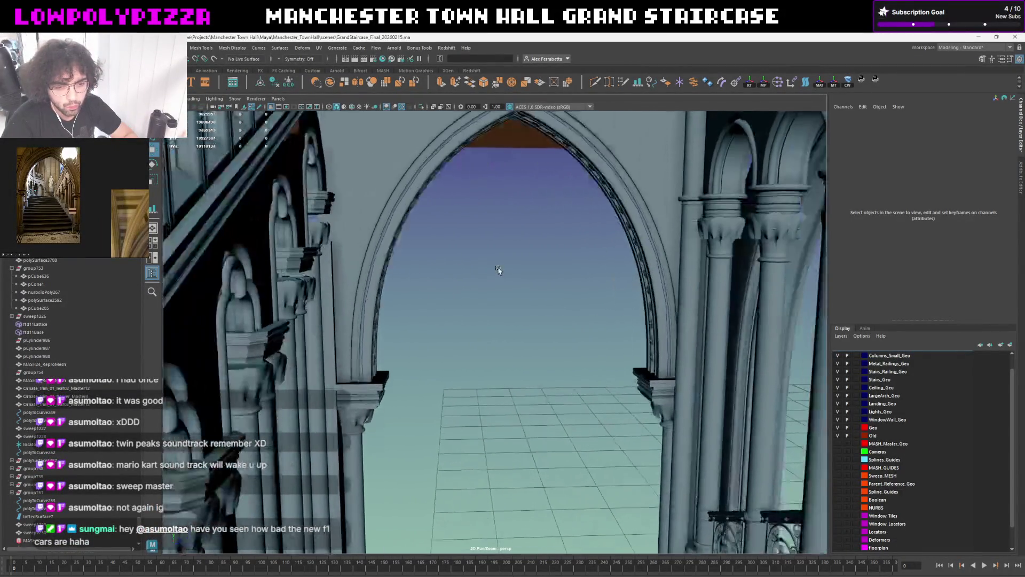
scroll(512, 256, up, 1)
scroll(532, 244, up, 2)
scroll(531, 244, up, 2)
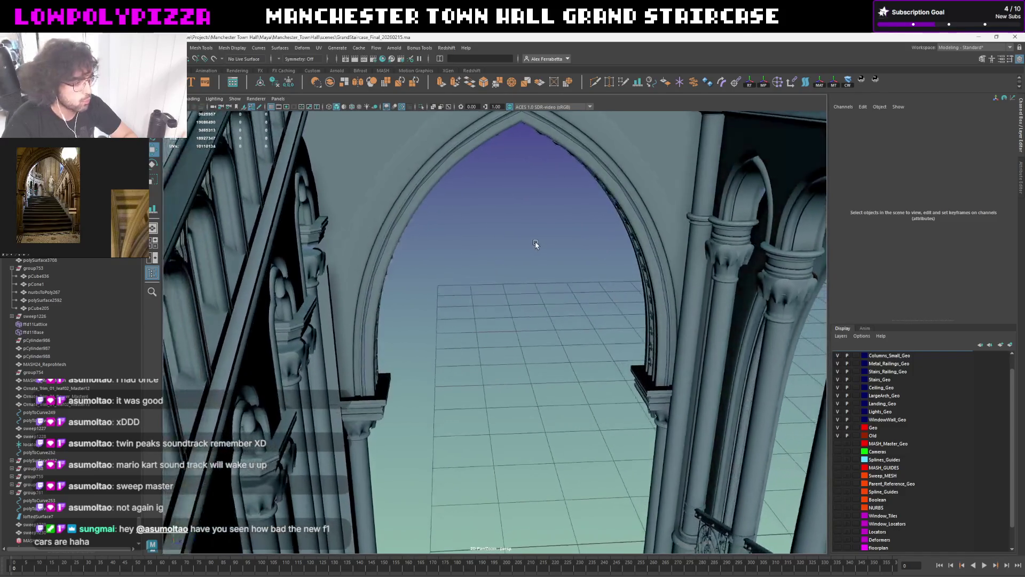
scroll(536, 246, up, 2)
mouse_move(531, 248)
alt+mouse_down()
mouse_move(518, 312)
mouse_move(528, 292)
alt+mouse_up()
scroll(529, 285, down, 2)
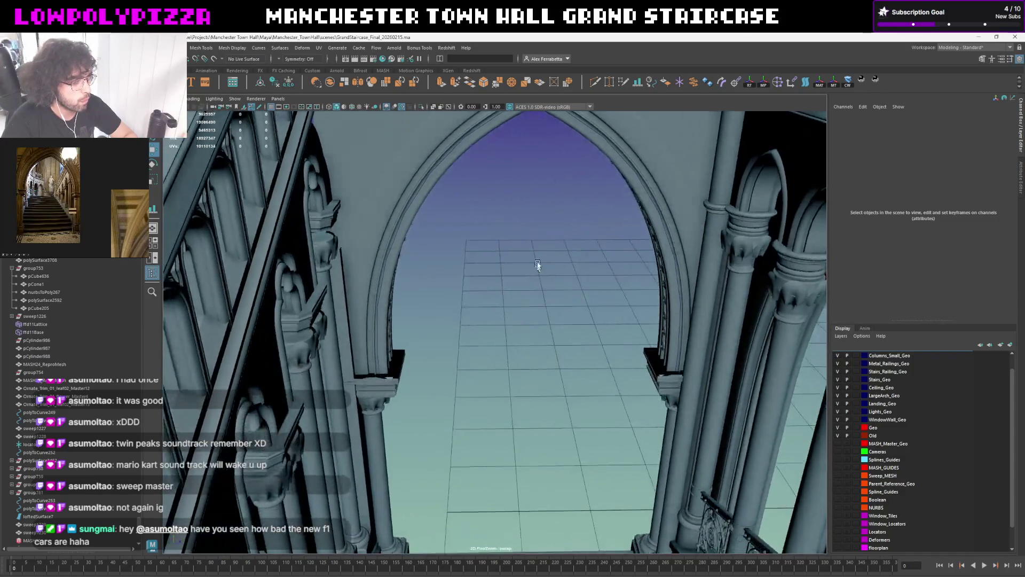
scroll(540, 264, down, 2)
alt+drag(542, 259, 566, 201)
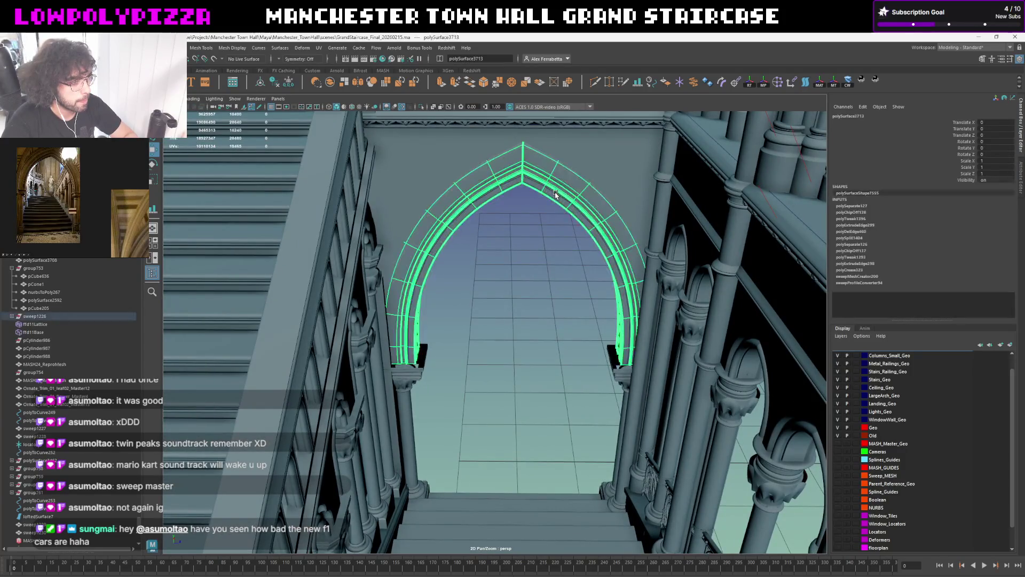
Select the pointed-arch curve polyToCurve249, undo a trial X move, and toggle isolate select
click(556, 194)
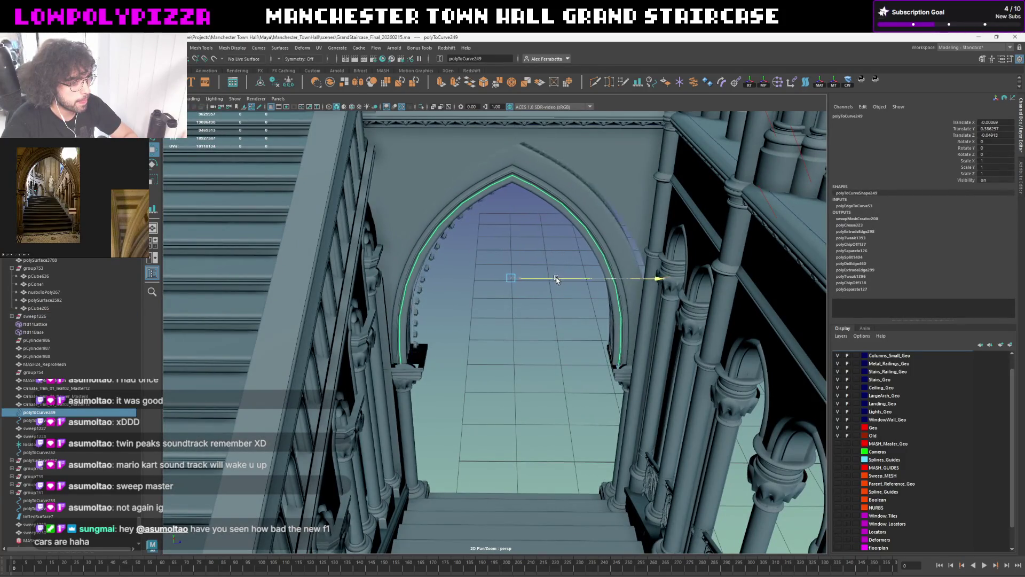
mouse_move(566, 278)
mouse_down()
mouse_move(542, 278)
mouse_move(534, 300)
mouse_up()
key(ctrl+z)
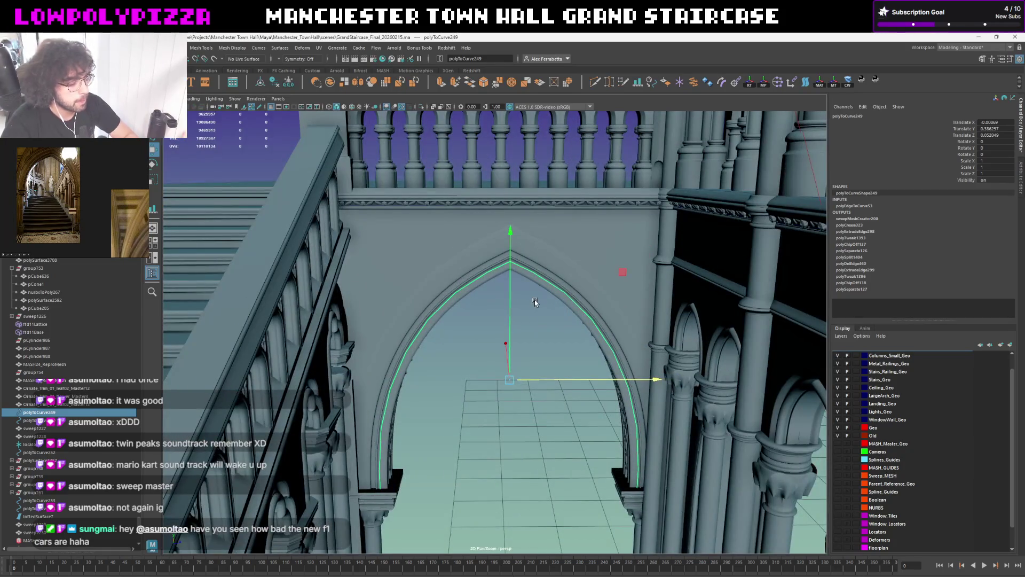
key(ctrl+1)
shift+click(524, 284)
key(ctrl+1)
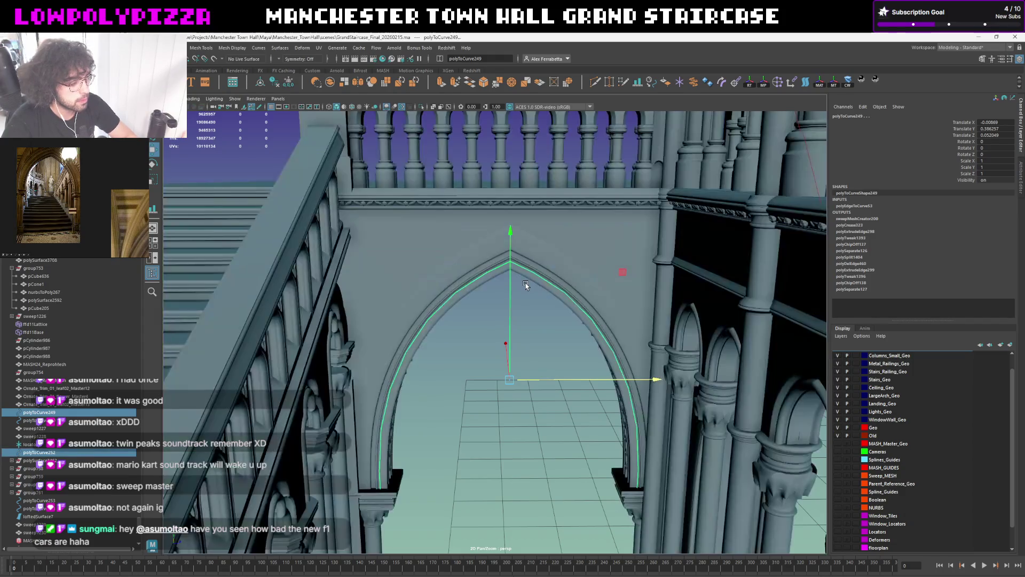
Frame the view on the chosen arch curve
mouse_move(552, 384)
alt+mouse_down()
mouse_move(552, 350)
mouse_move(572, 360)
alt+mouse_up()
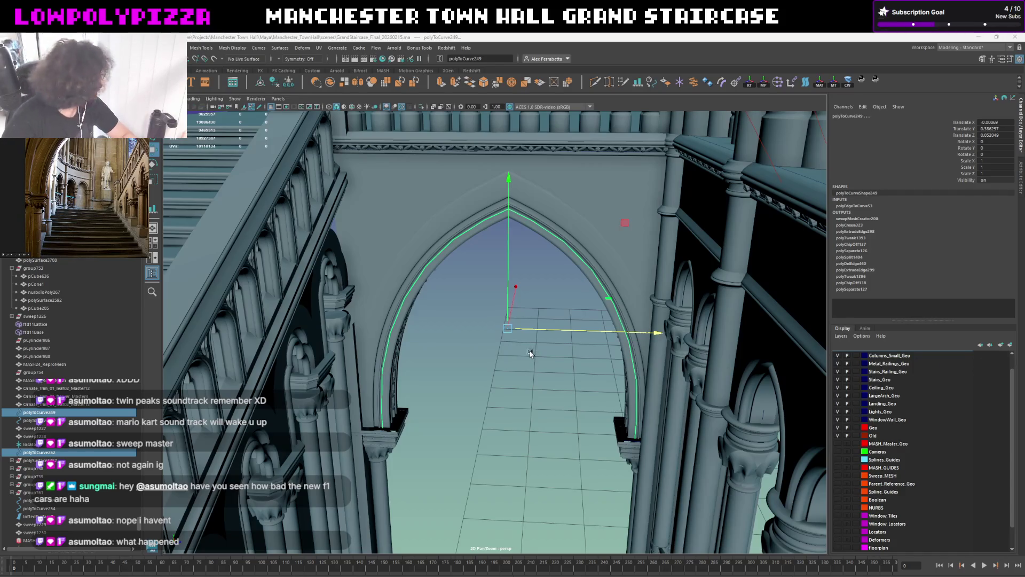
alt+drag(518, 344, 450, 363)
key(f)
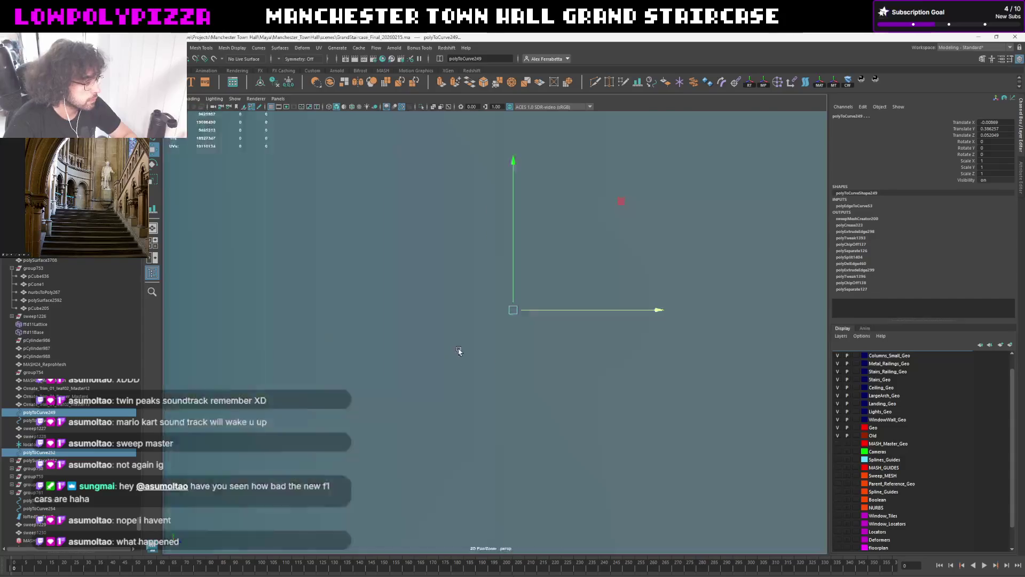
alt+drag(455, 346, 637, 346)
scroll(636, 346, up, 2)
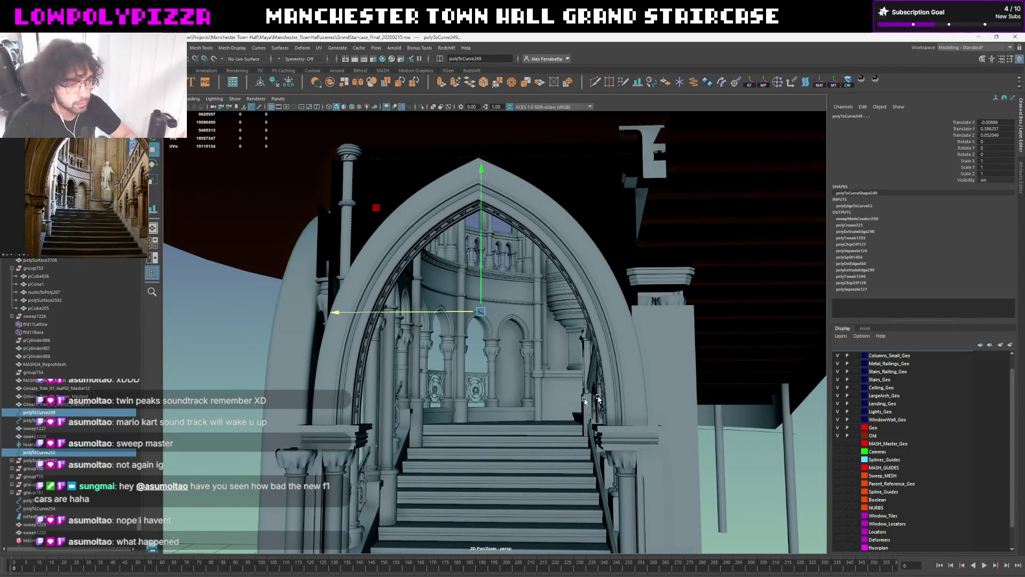
scroll(523, 357, up, 4)
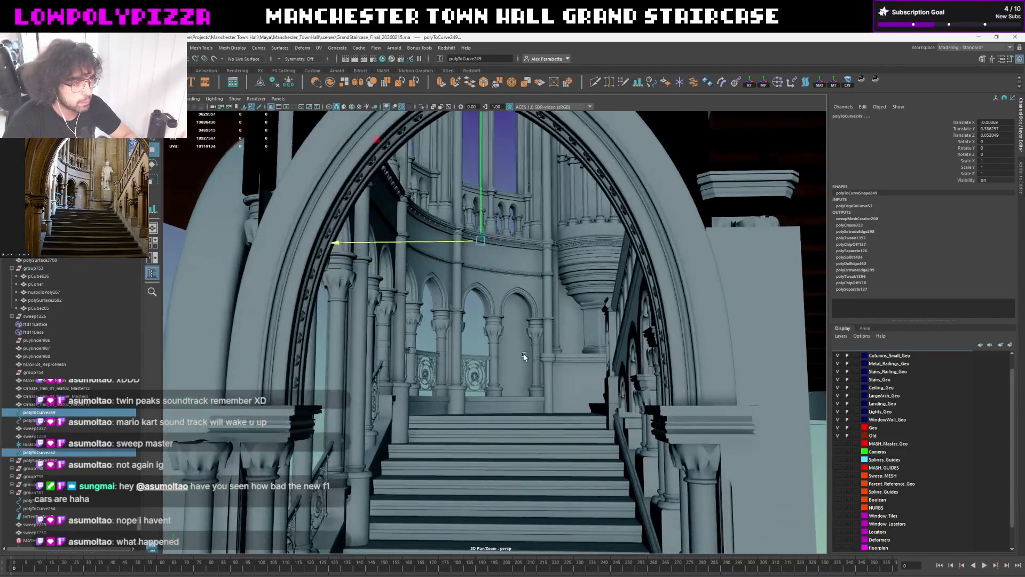
alt+drag(523, 357, 508, 356)
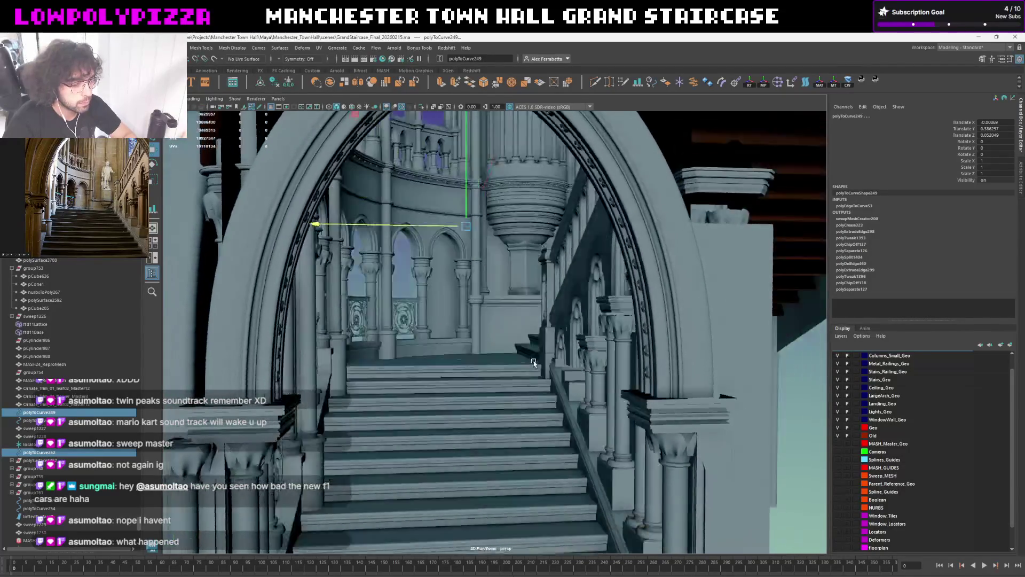
scroll(507, 357, up, 1)
scroll(512, 355, up, 1)
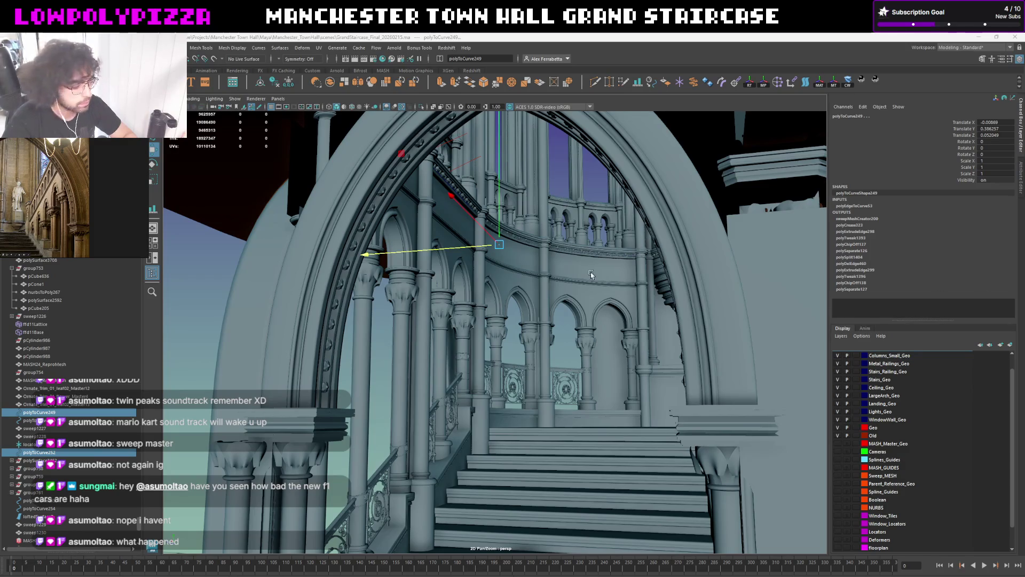
alt+drag(521, 292, 495, 292)
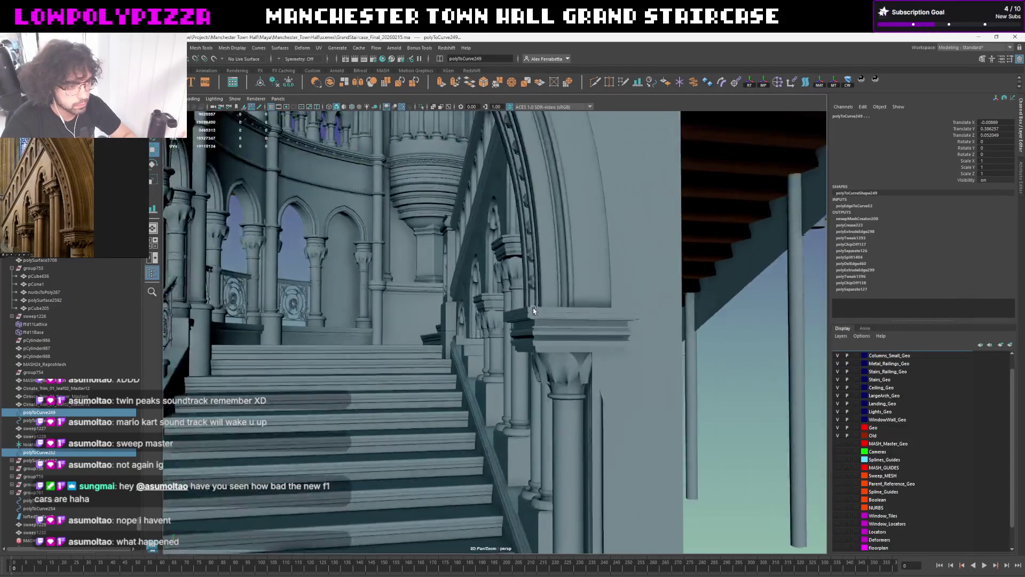
mouse_move(633, 341)
alt+mouse_down()
mouse_move(546, 308)
mouse_move(611, 354)
alt+mouse_up()
scroll(544, 304, down, 3)
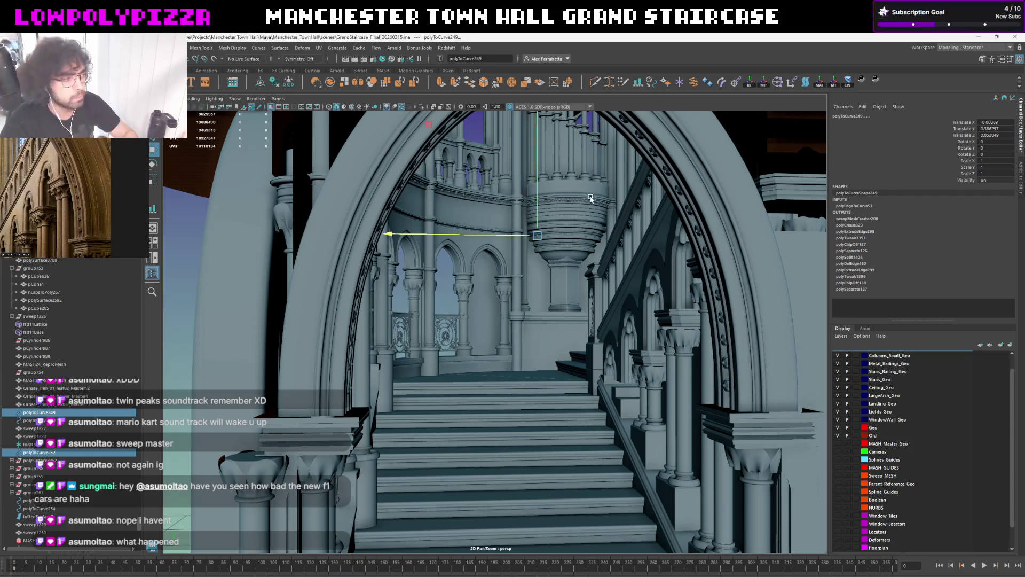
alt+drag(461, 327, 572, 281)
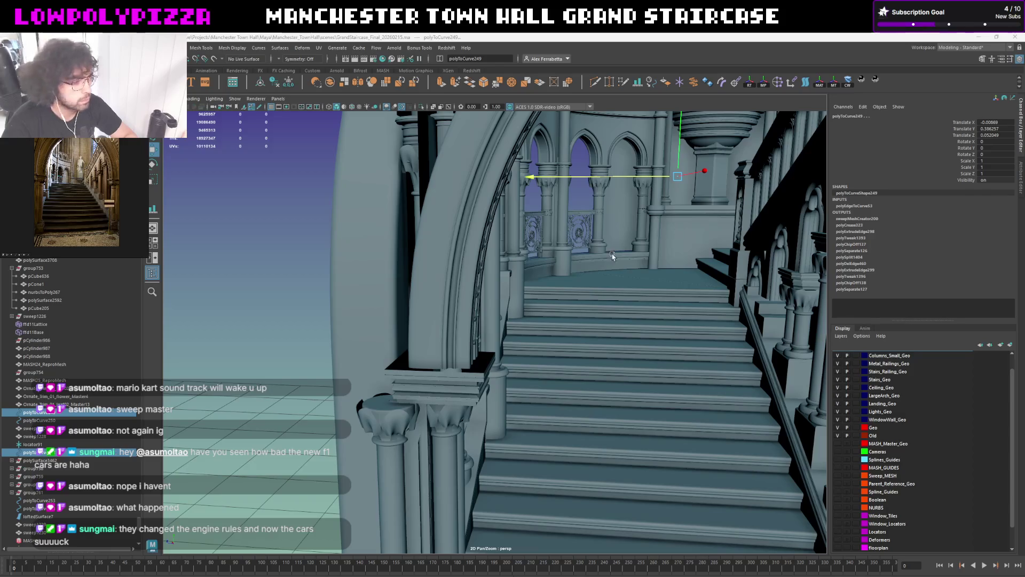
alt+drag(767, 223, 550, 286)
scroll(550, 287, down, 5)
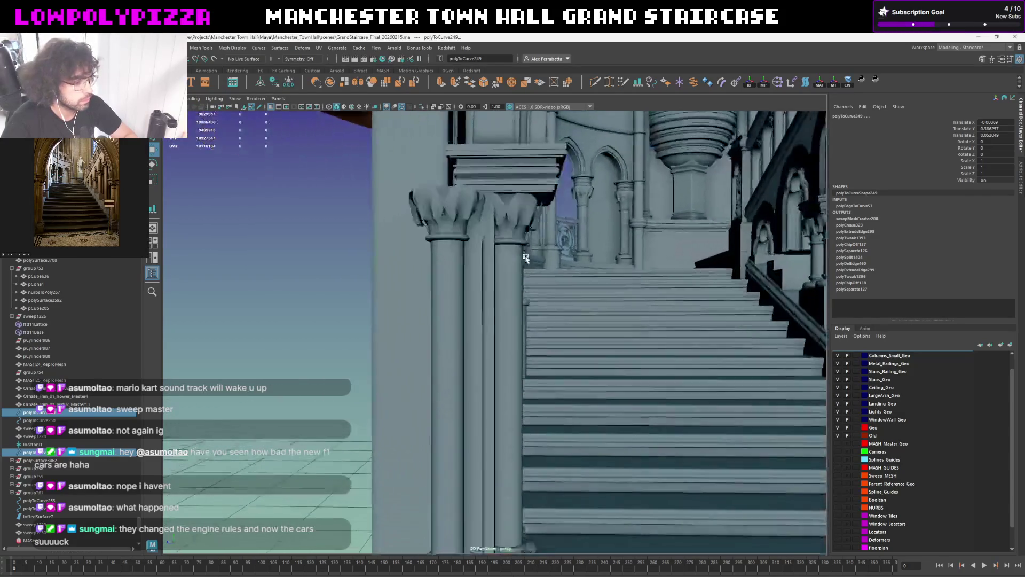
click(472, 284)
Crease the long edges of the thin strip inside the left column with the Crease Tool
key(Delete)
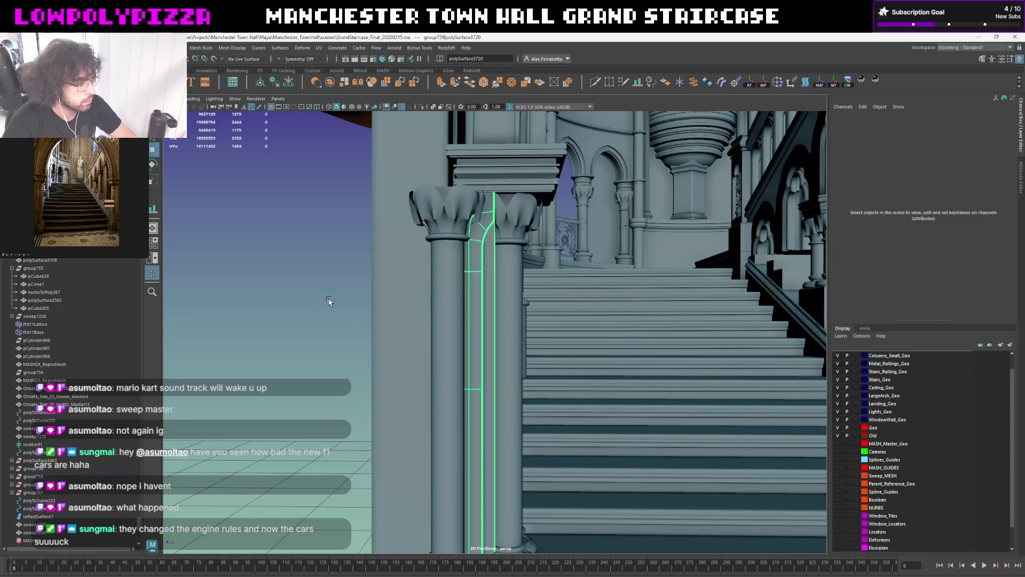
alt+drag(496, 275, 485, 280)
click(490, 279)
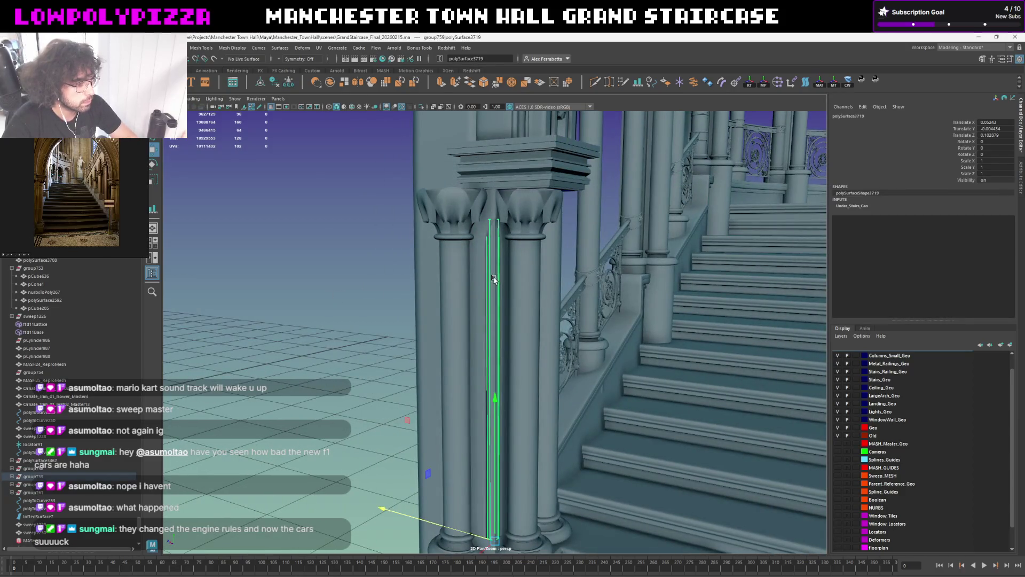
click(495, 278)
scroll(495, 278, down, 3)
right_drag(325, 242, 327, 229)
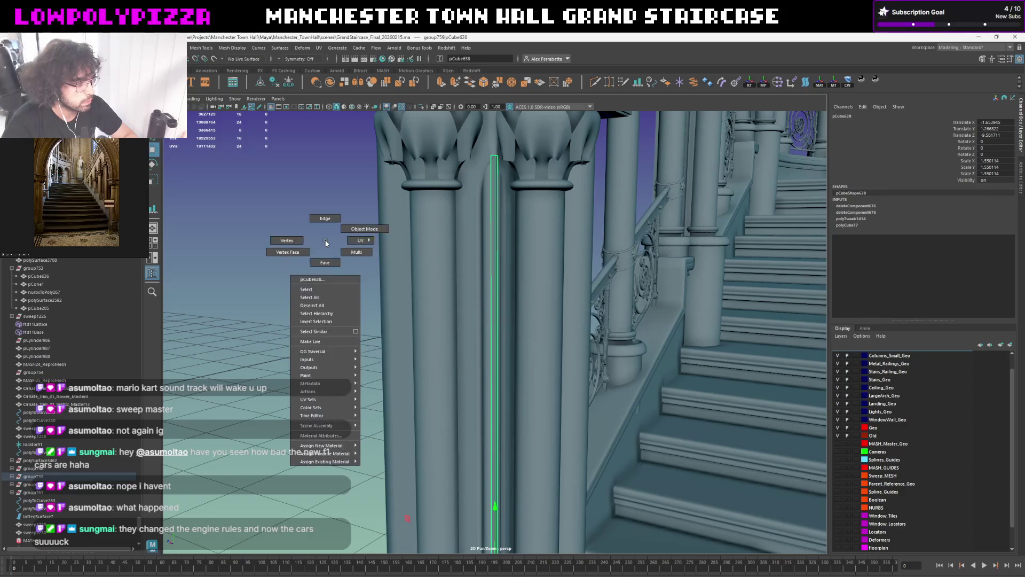
scroll(361, 320, up, 3)
scroll(408, 412, down, 1)
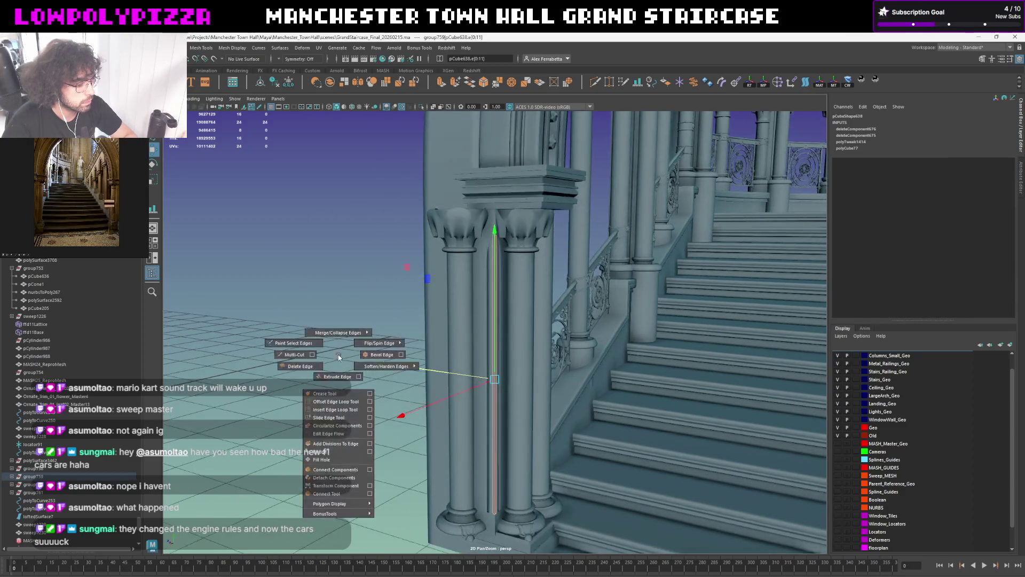
shift+right_drag(339, 358, 334, 394)
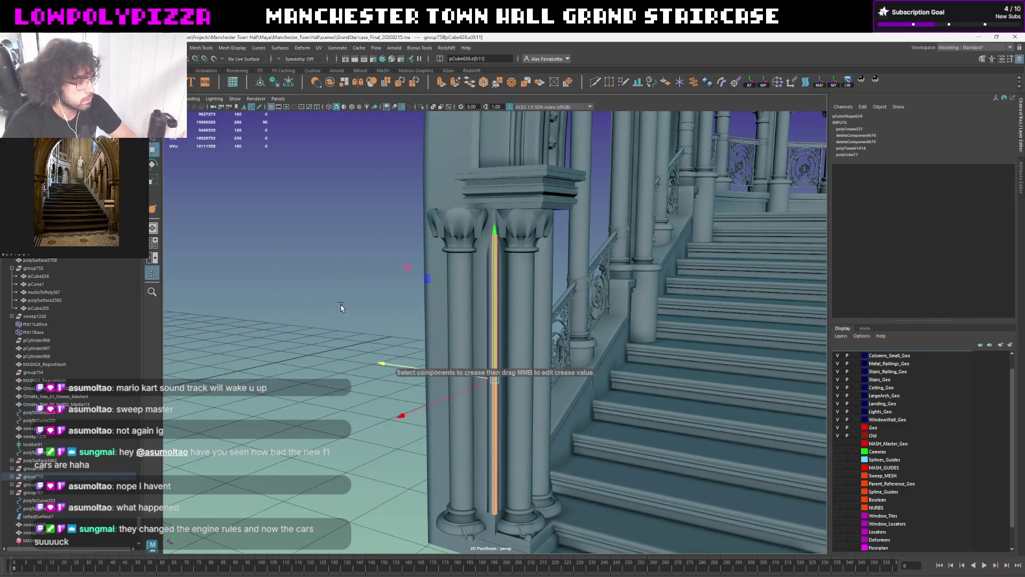
click(350, 281)
mouse_move(350, 281)
alt+mouse_down()
mouse_move(525, 250)
mouse_move(546, 277)
mouse_move(558, 275)
alt+mouse_up()
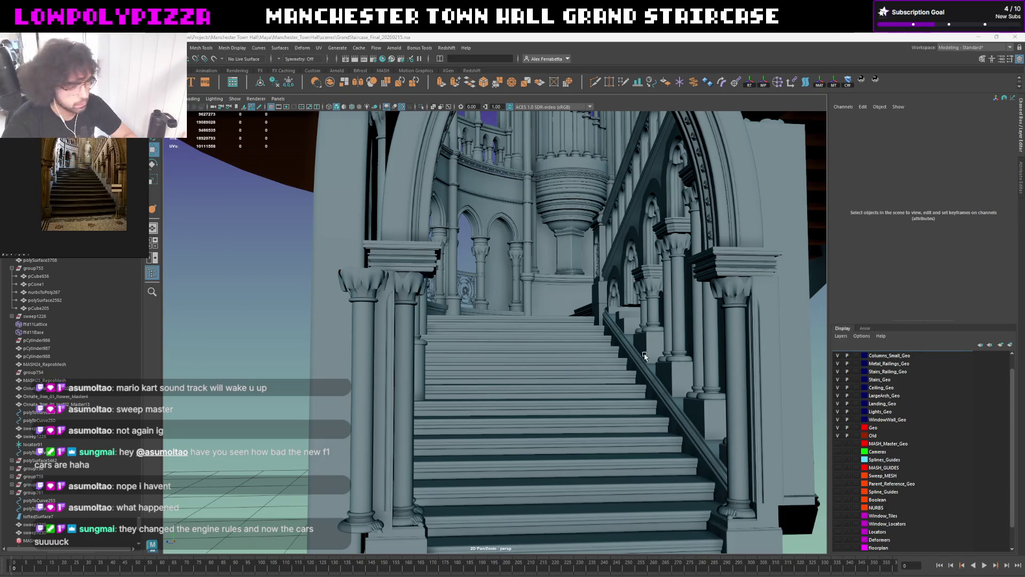
alt+middle_drag(561, 321, 580, 297)
scroll(580, 297, up, 2)
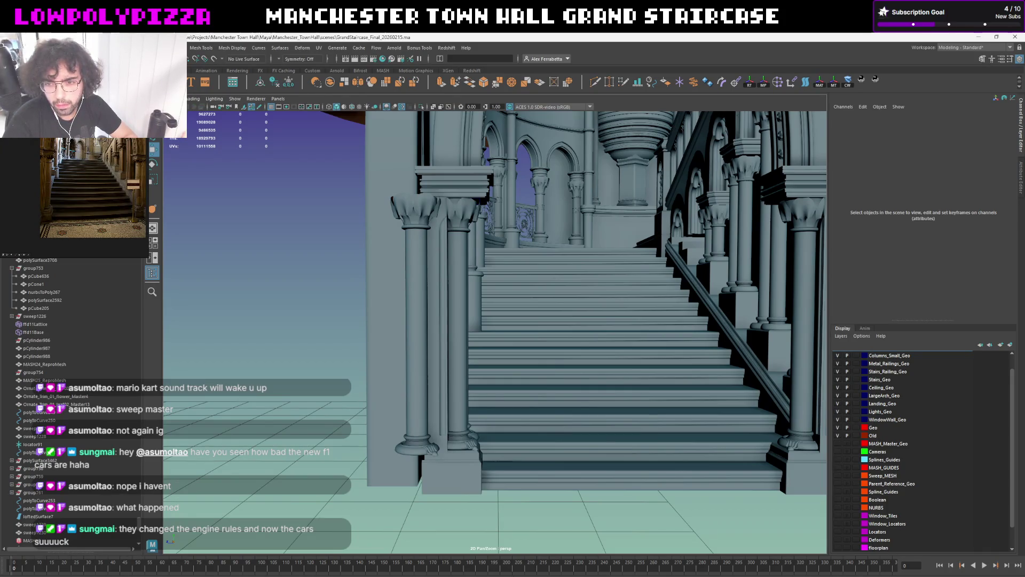
click(450, 345)
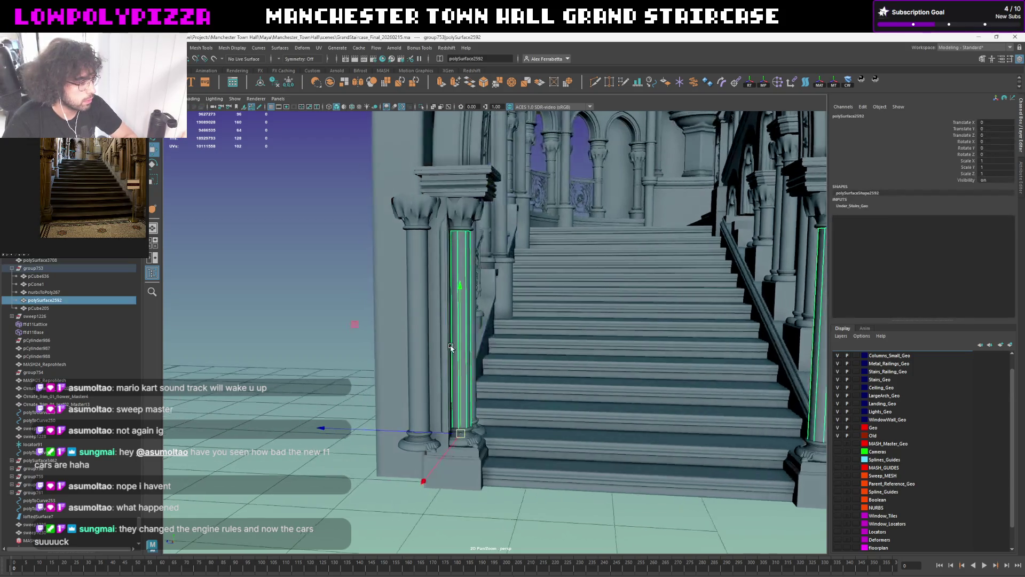
click(376, 240)
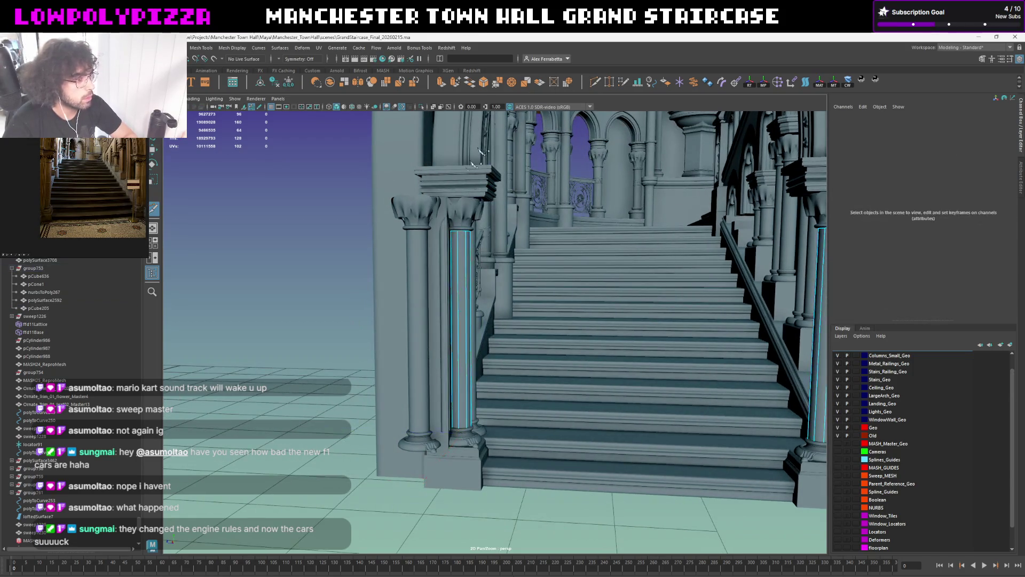
Select an edge on the column strip and bring up the Insert Edge Loop Tool settings
click(451, 274)
click(361, 296)
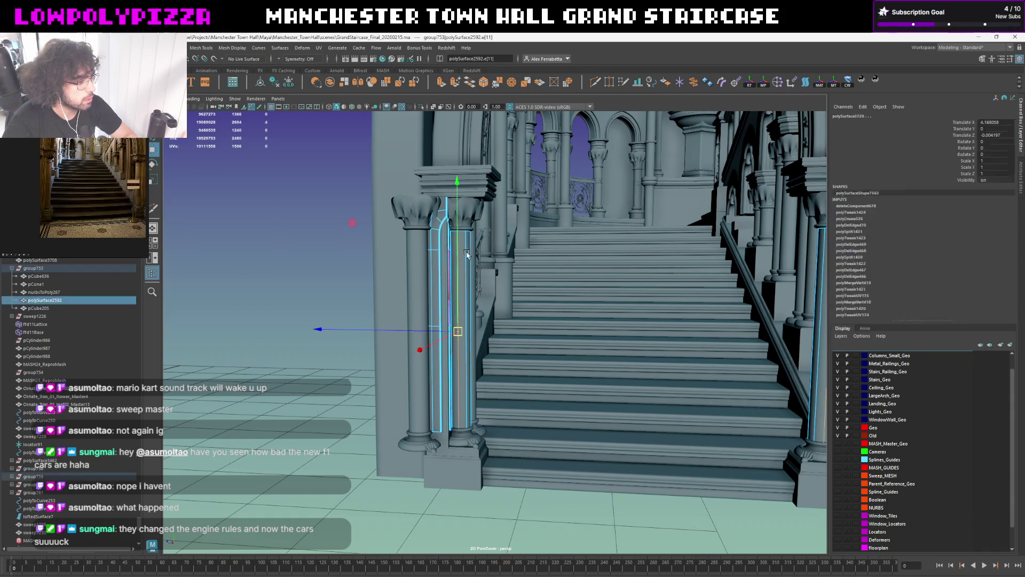
click(452, 276)
shift+right_drag(465, 259, 471, 343)
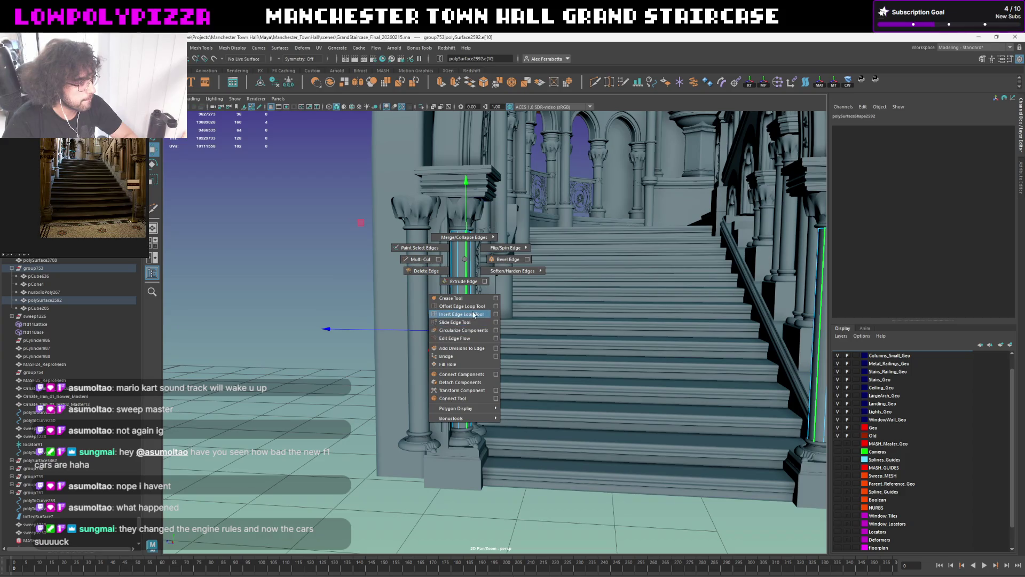
click(495, 313)
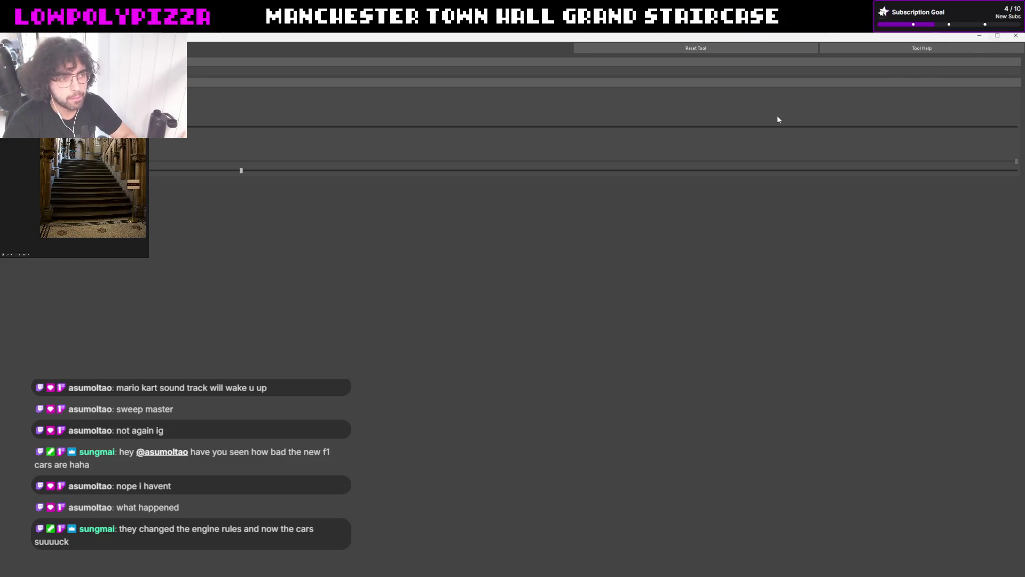
double_click(876, 43)
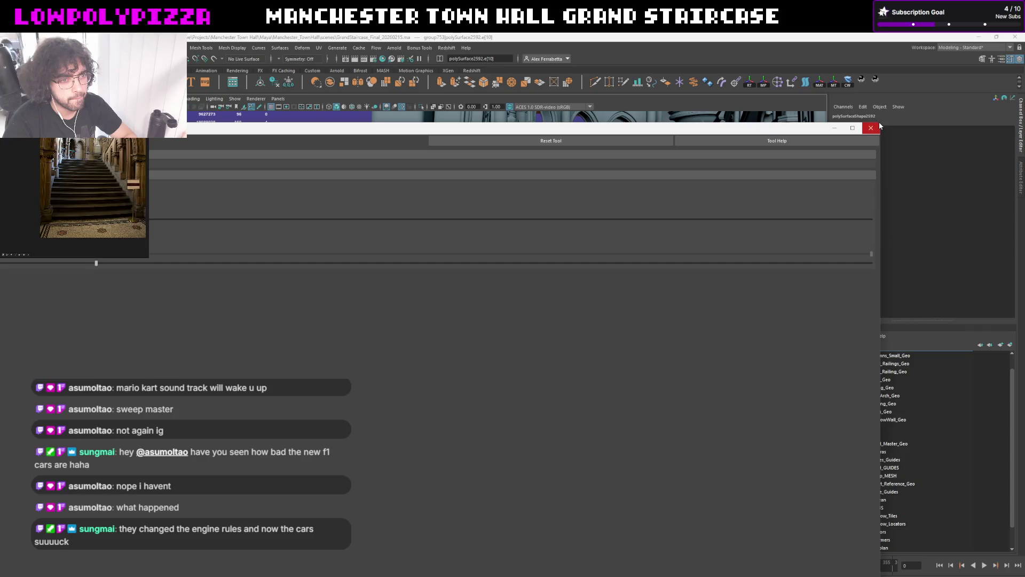
click(879, 122)
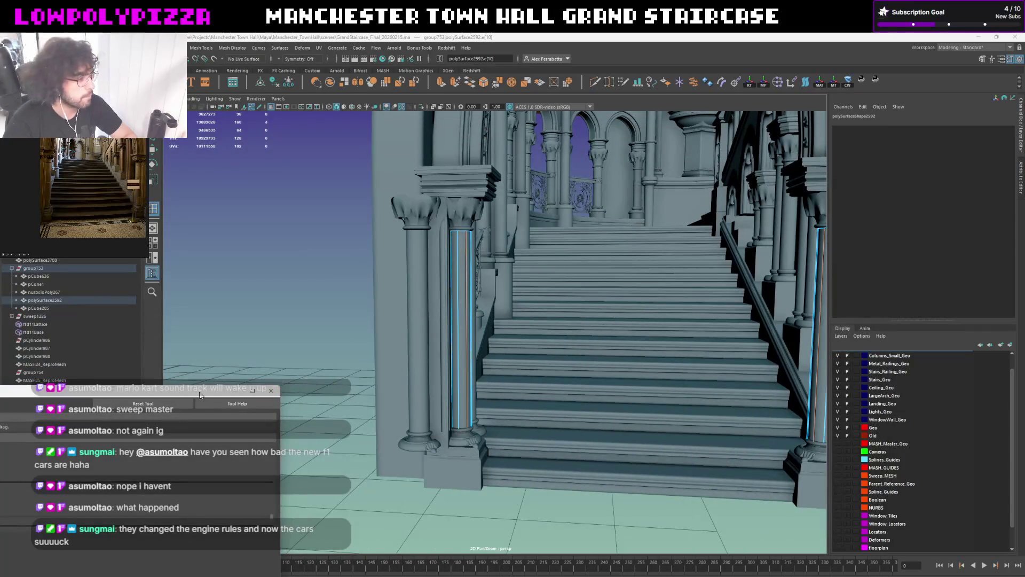
drag(680, 183, 558, 195)
Insert horizontal edge loops along the column strip
click(546, 204)
click(467, 318)
key(w)
alt+drag(516, 340, 531, 314)
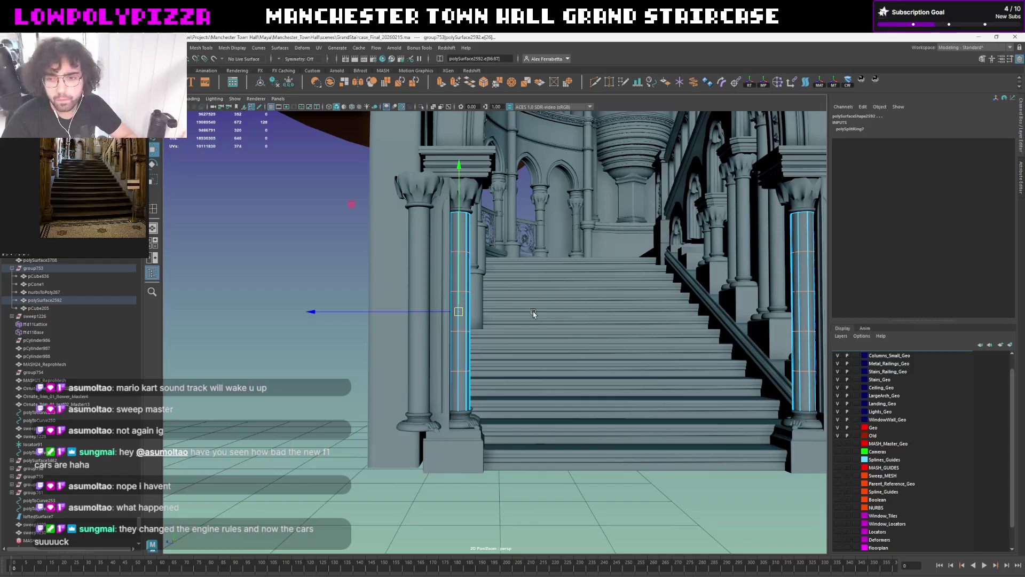
alt+drag(533, 310, 541, 307)
Place the strip's pivot at its base and return to Object Mode
key(e)
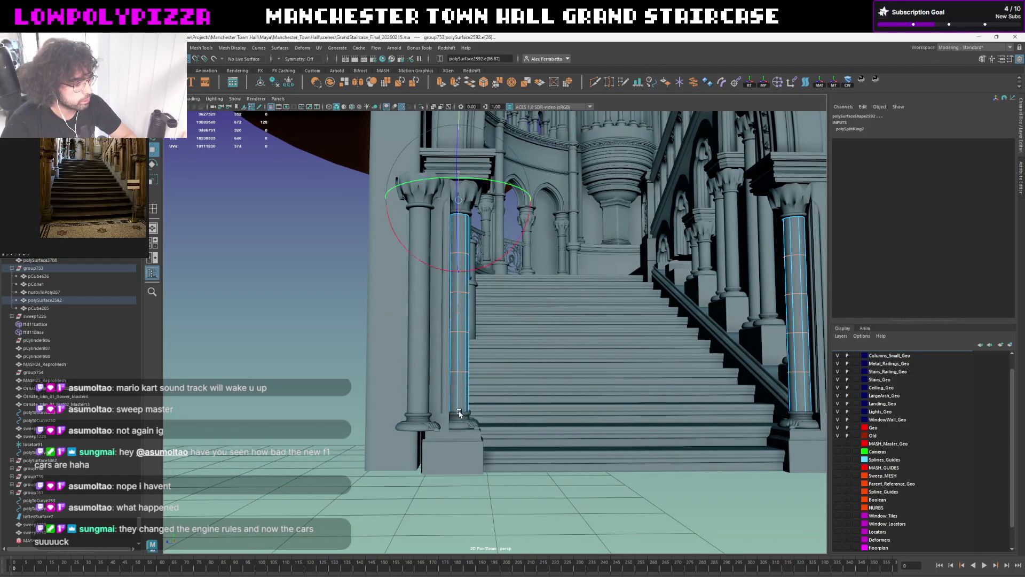
click(458, 413)
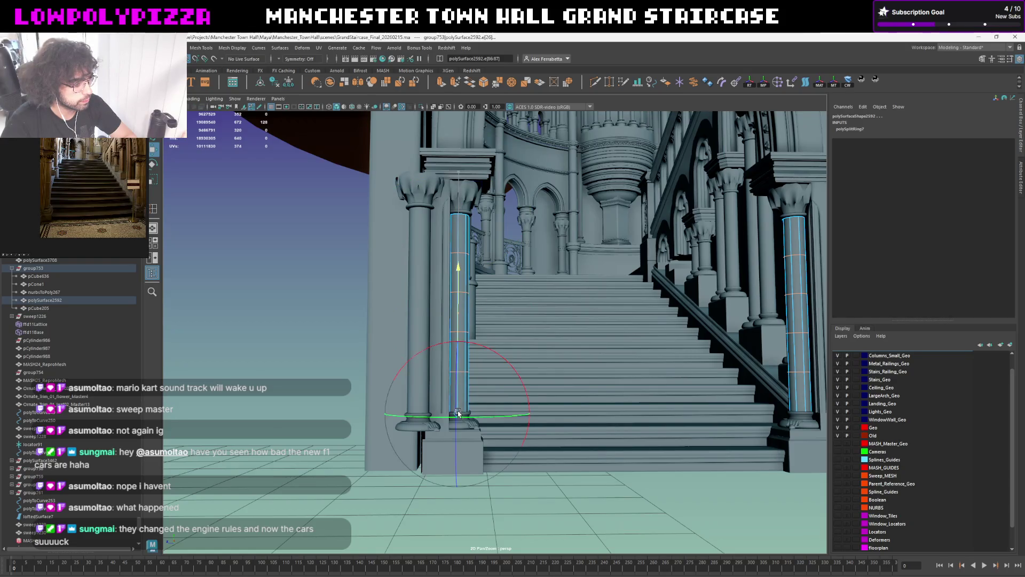
key(w)
drag(453, 332, 456, 335)
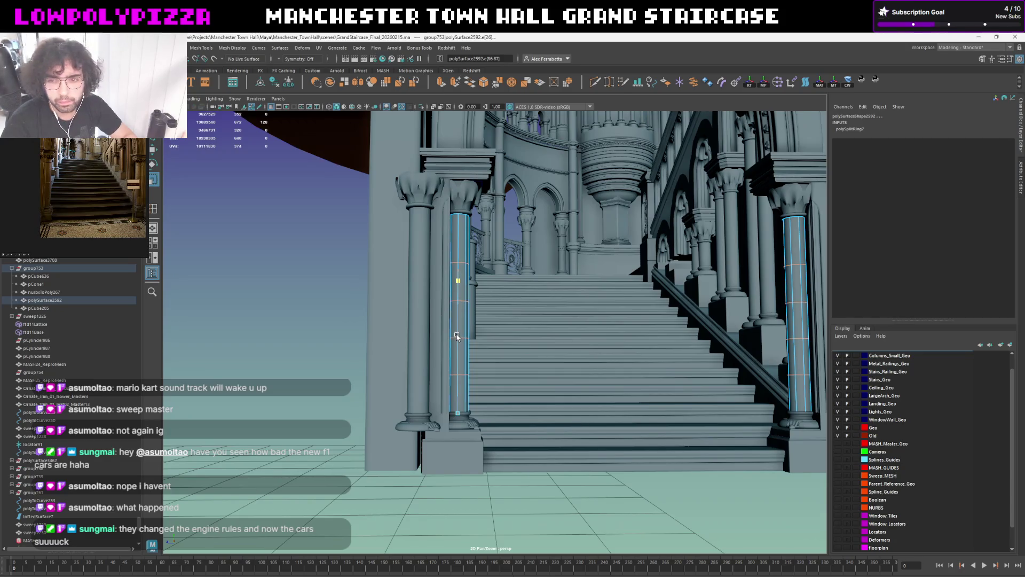
alt+drag(457, 337, 469, 315)
right_click(468, 316)
right_drag(478, 310, 504, 305)
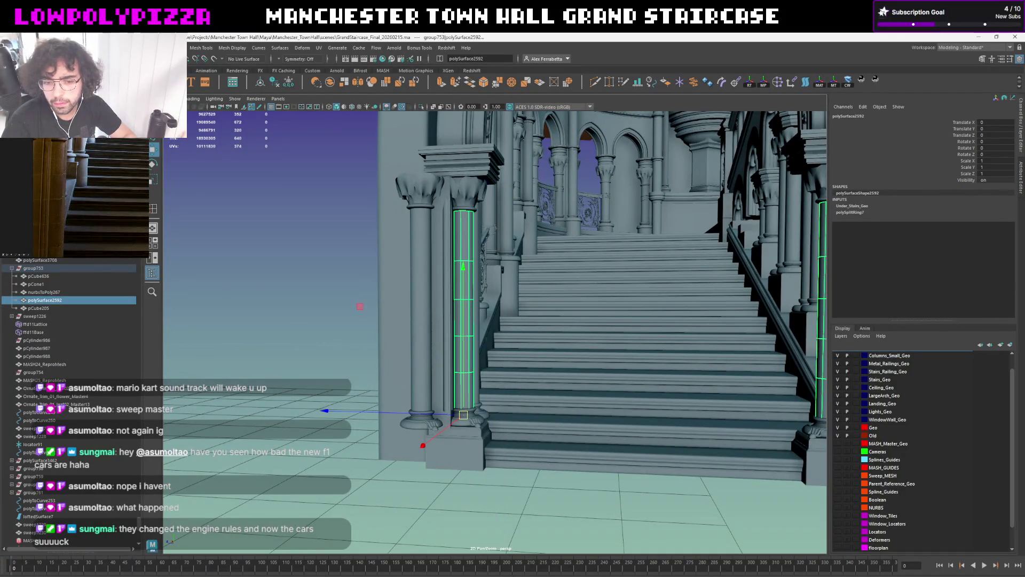
scroll(406, 239, up, 3)
click(405, 239)
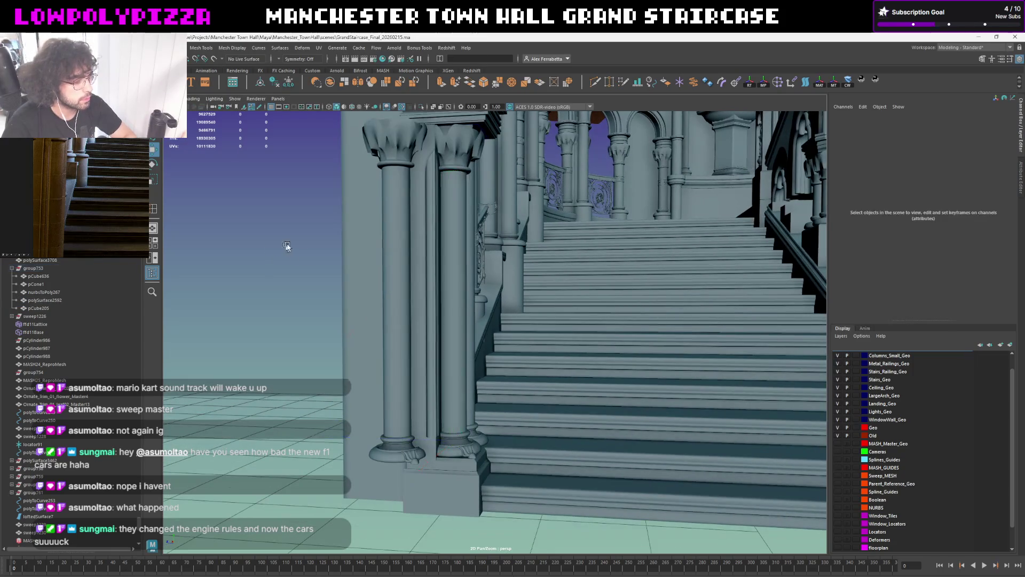
scroll(405, 239, up, 2)
click(452, 226)
scroll(473, 228, down, 5)
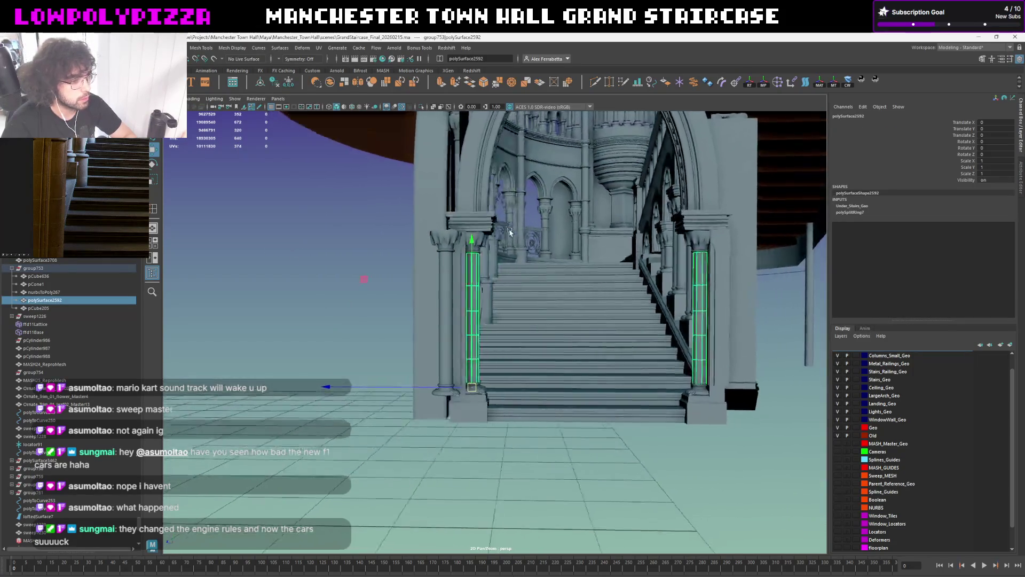
alt+drag(503, 230, 517, 230)
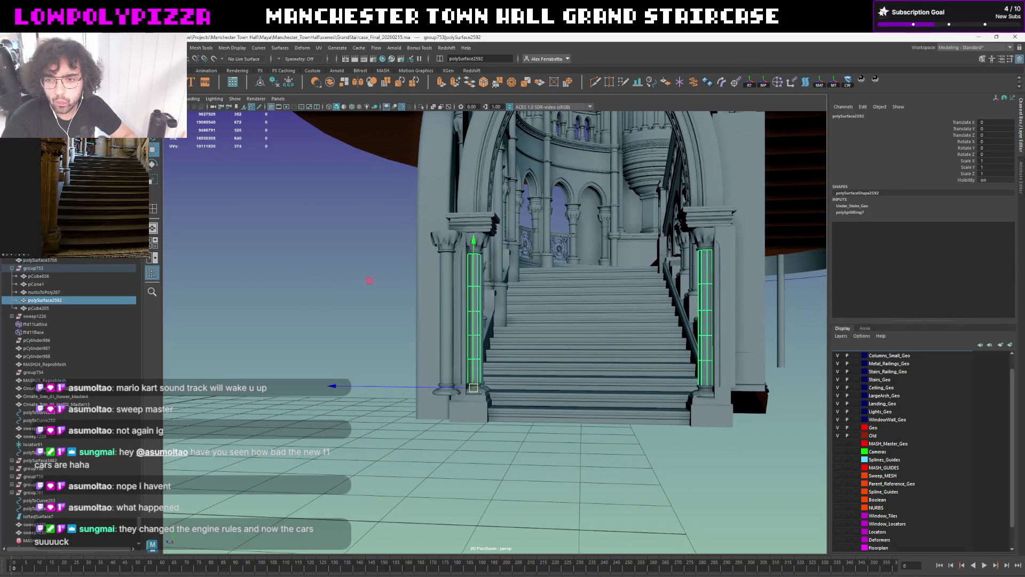
alt+drag(568, 255, 538, 258)
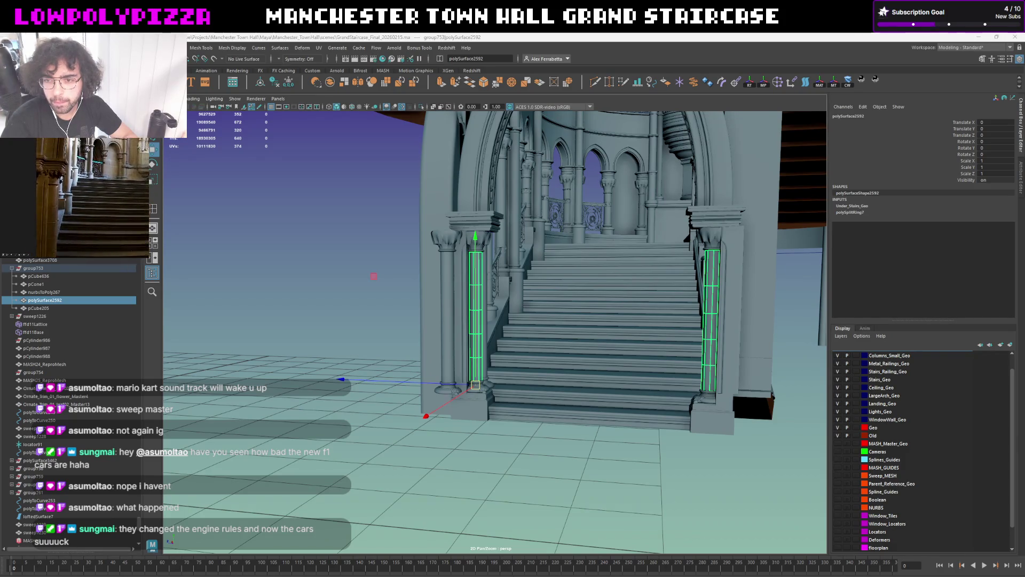
scroll(473, 221, up, 3)
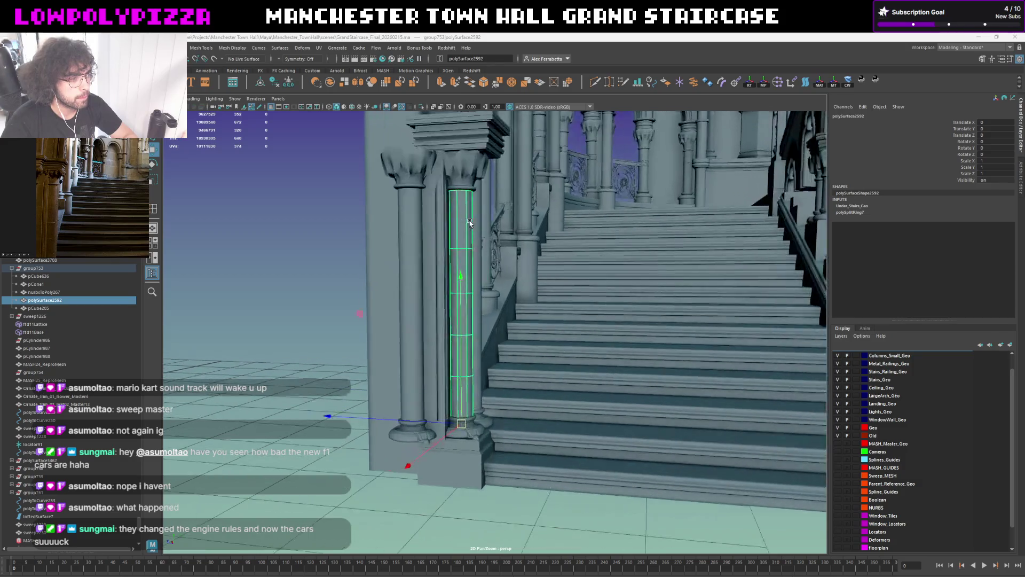
scroll(476, 224, up, 2)
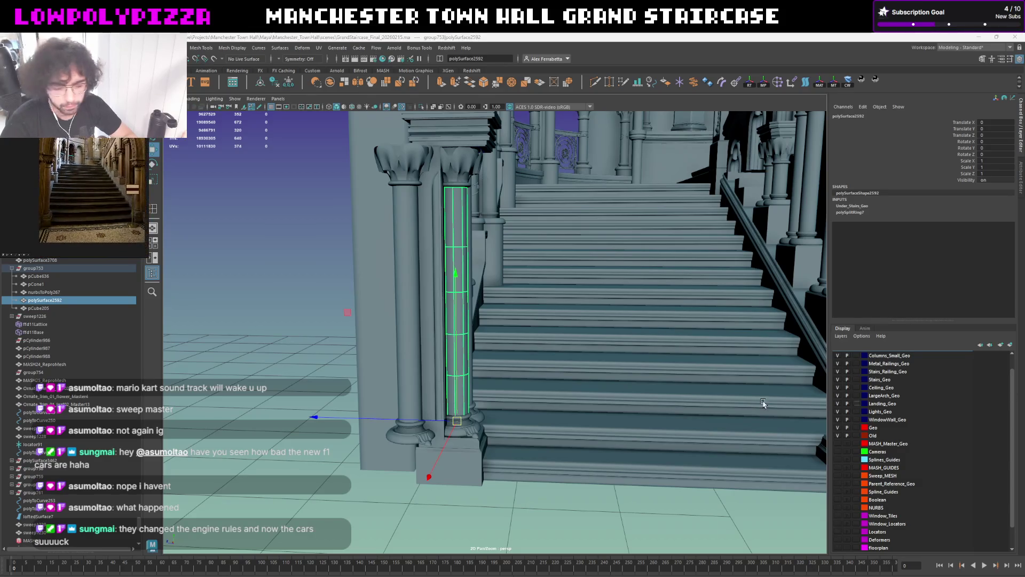
scroll(587, 345, up, 3)
alt+drag(587, 344, 565, 339)
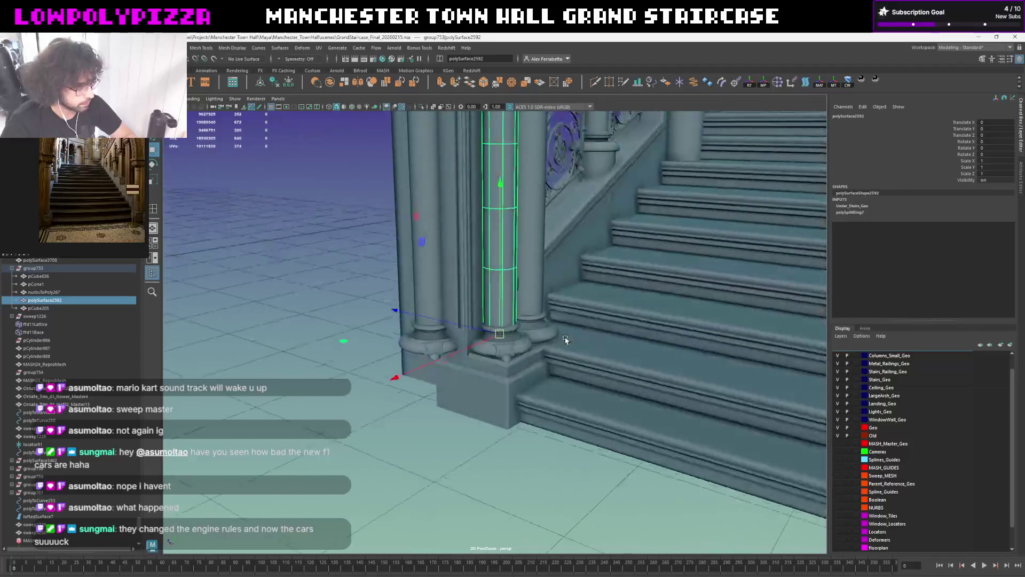
click(366, 200)
mouse_move(366, 199)
alt+mouse_down()
mouse_move(445, 343)
mouse_move(432, 342)
mouse_move(518, 333)
alt+mouse_up()
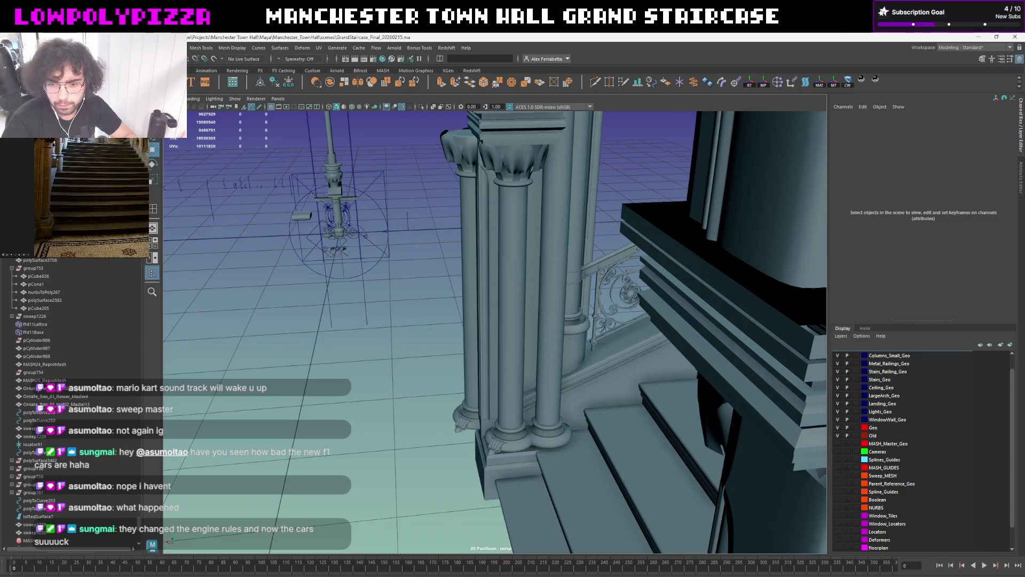
mouse_move(581, 353)
alt+mouse_down()
mouse_move(619, 350)
mouse_move(601, 351)
alt+mouse_up()
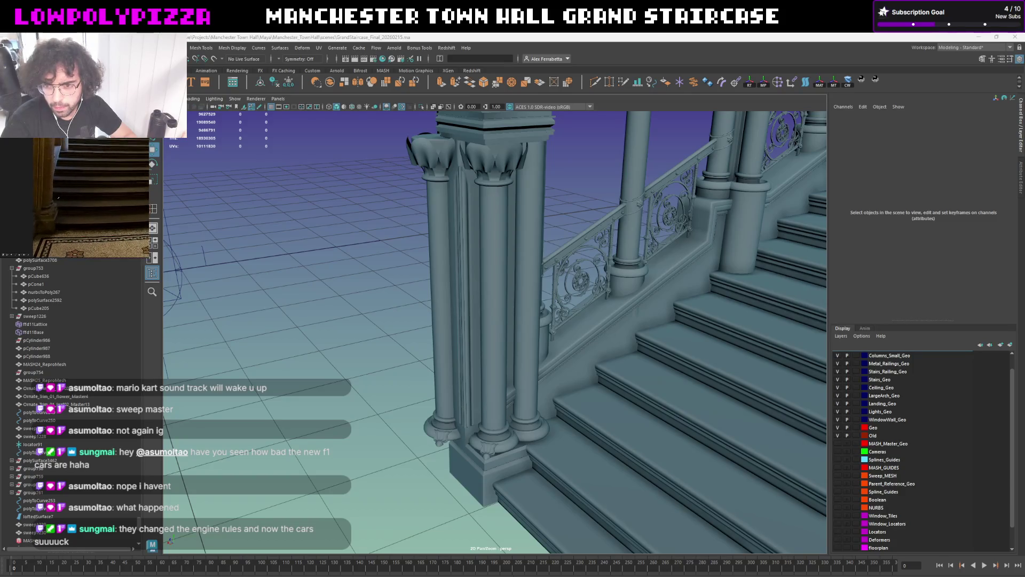
scroll(520, 385, up, 5)
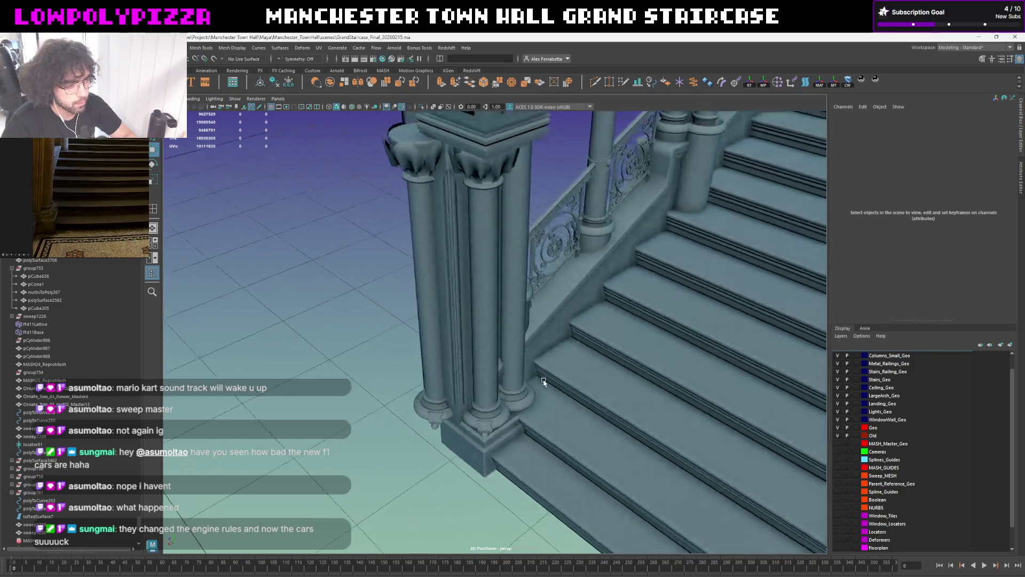
scroll(519, 386, up, 3)
scroll(521, 385, down, 4)
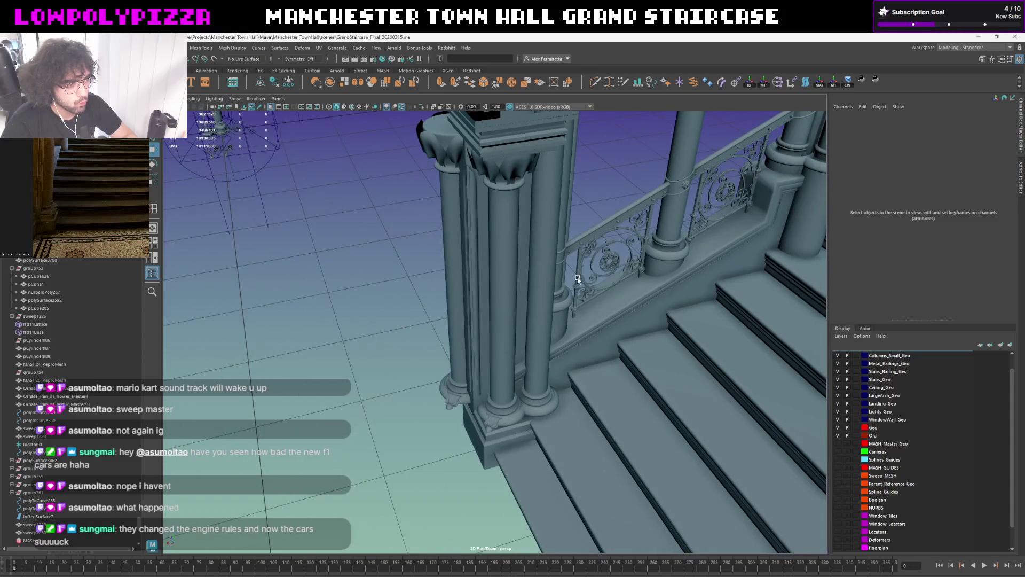
alt+drag(575, 294, 670, 301)
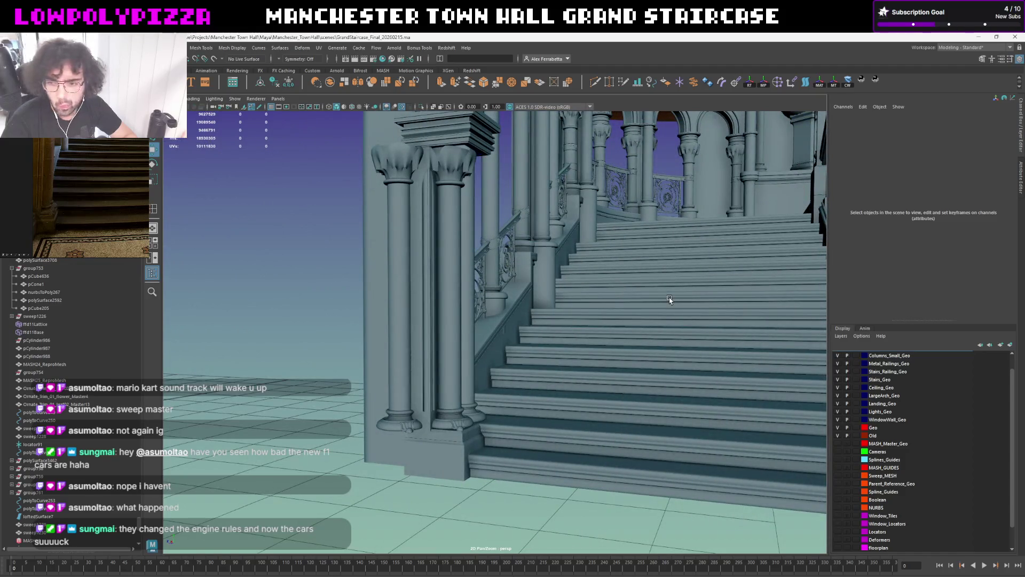
mouse_move(670, 301)
alt+mouse_down()
mouse_move(615, 325)
mouse_move(624, 324)
alt+mouse_up()
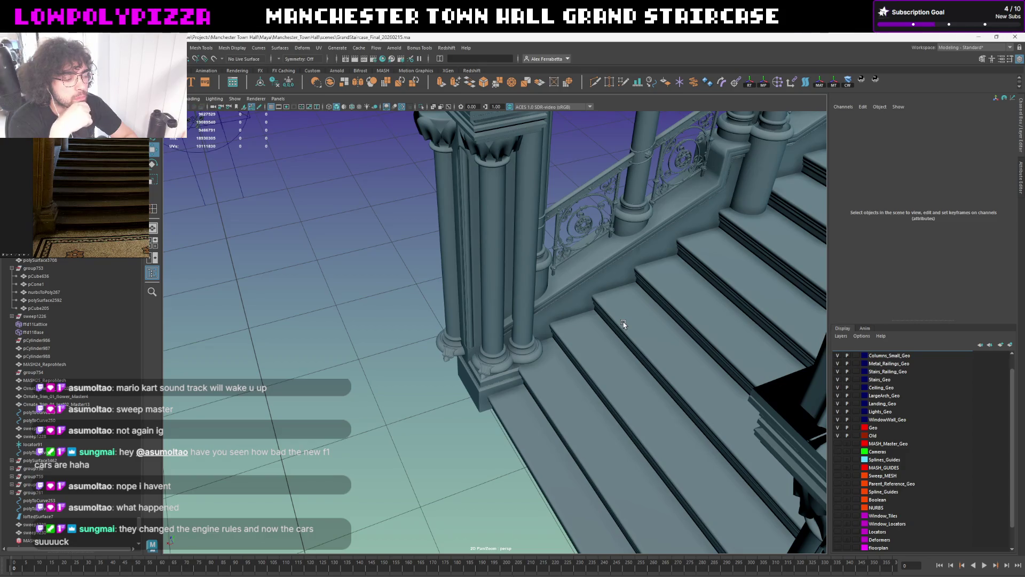
Set the bottom stair-edge strip's Translate X to 0 and Shift+D copy it up successive steps
click(524, 413)
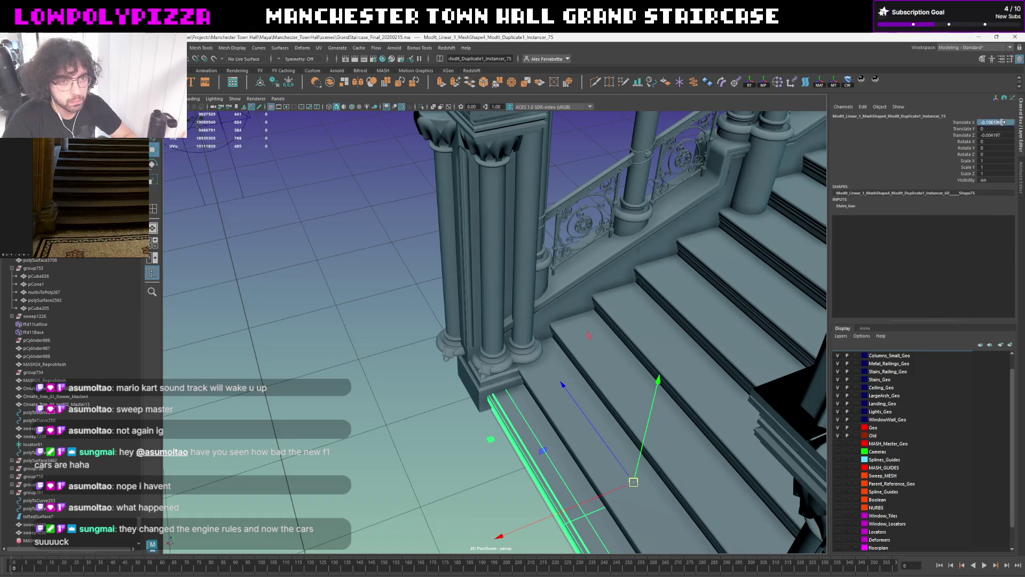
text(0)
key(Return)
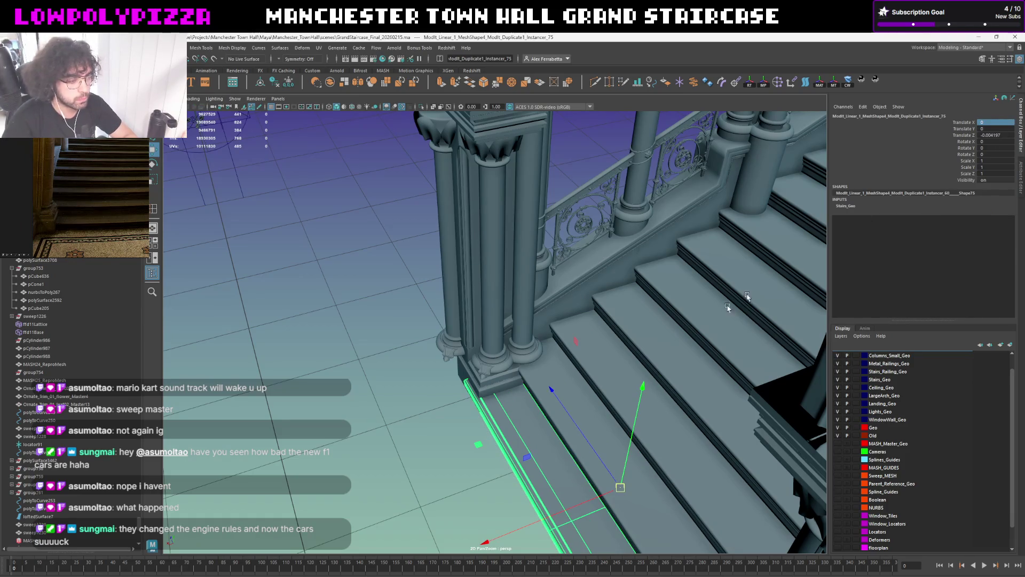
key(d)
key(shift+d)
alt+drag(561, 375, 621, 366)
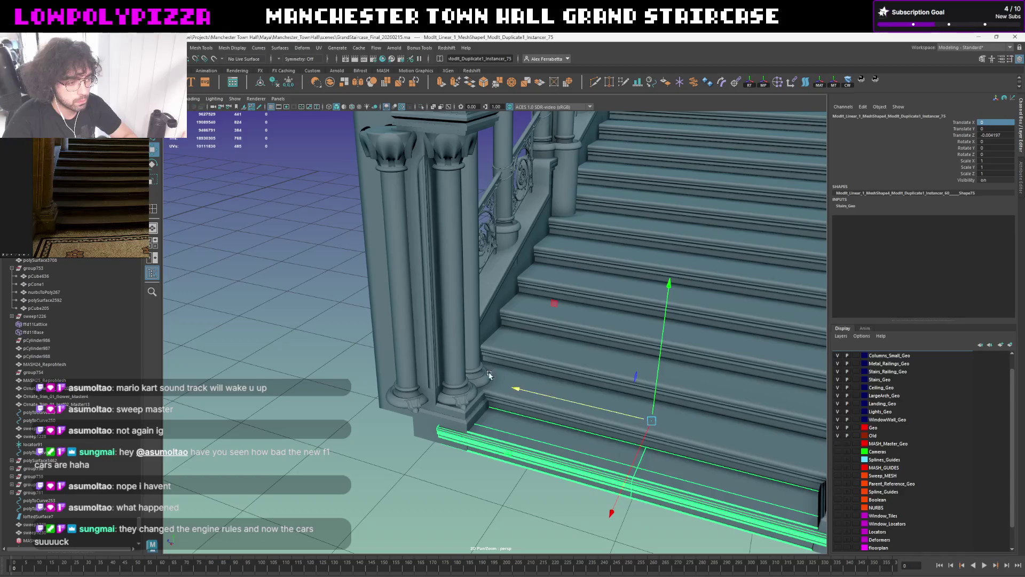
key(shift+d)
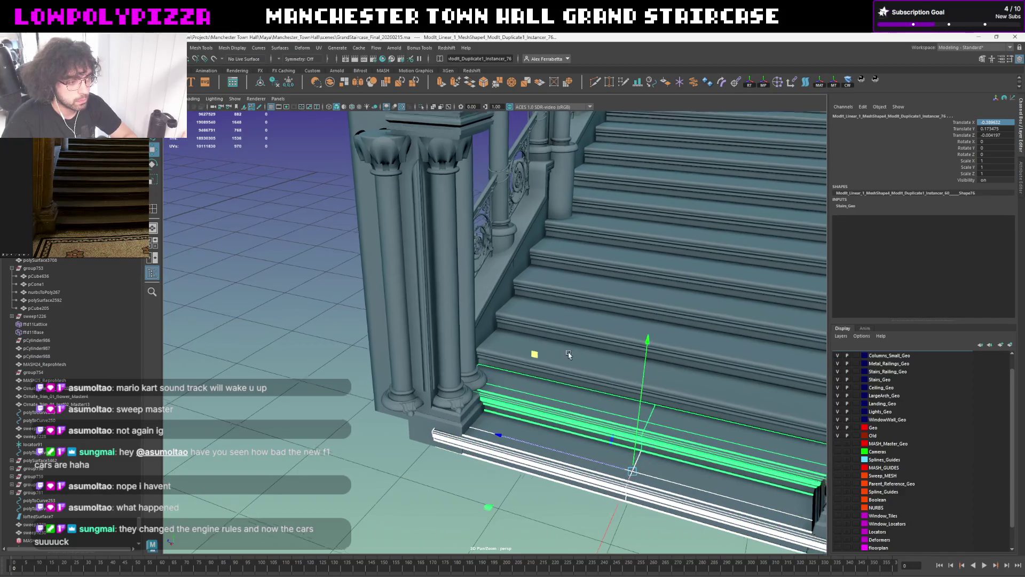
alt+drag(583, 355, 490, 403)
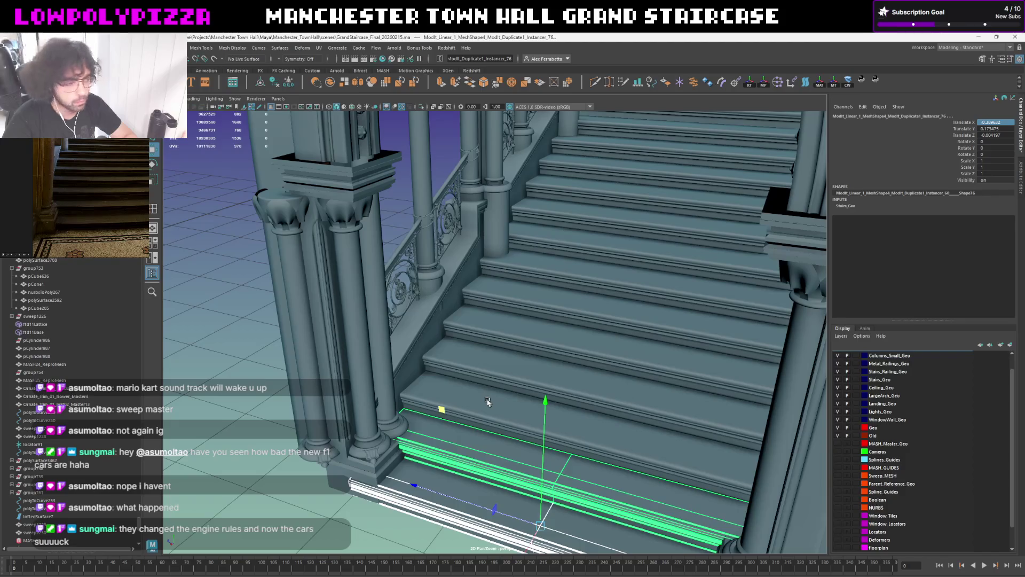
key(shift+d)
key(shift+d)
key(shift+d)
key(shift+d)
key(shift+d)
key(shift+d)
mouse_move(548, 304)
alt+mouse_down()
mouse_move(429, 433)
mouse_move(502, 367)
alt+mouse_up()
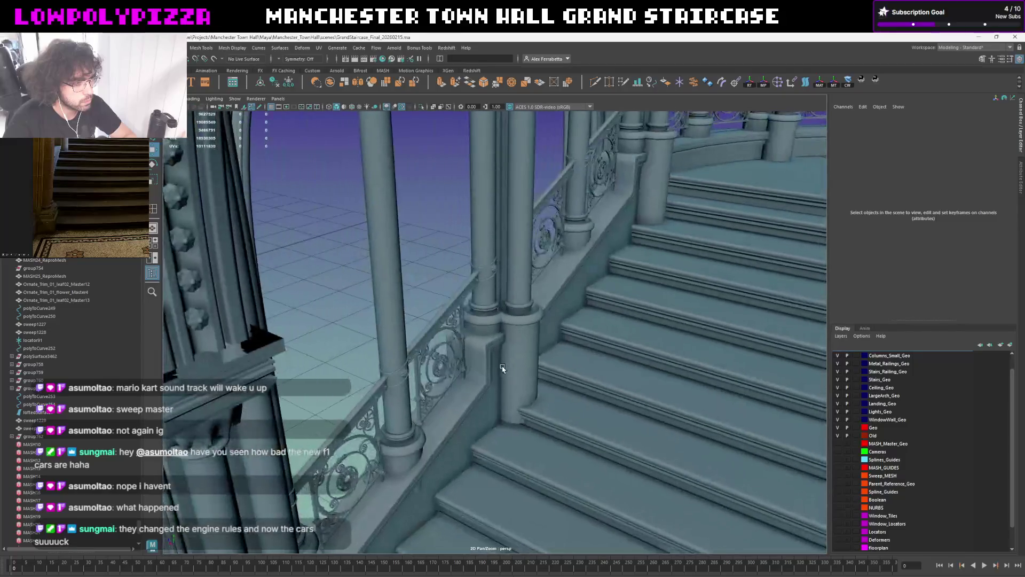
mouse_move(637, 337)
alt+mouse_down()
mouse_move(567, 335)
mouse_move(652, 274)
mouse_move(649, 255)
mouse_move(753, 238)
mouse_move(737, 241)
alt+mouse_up()
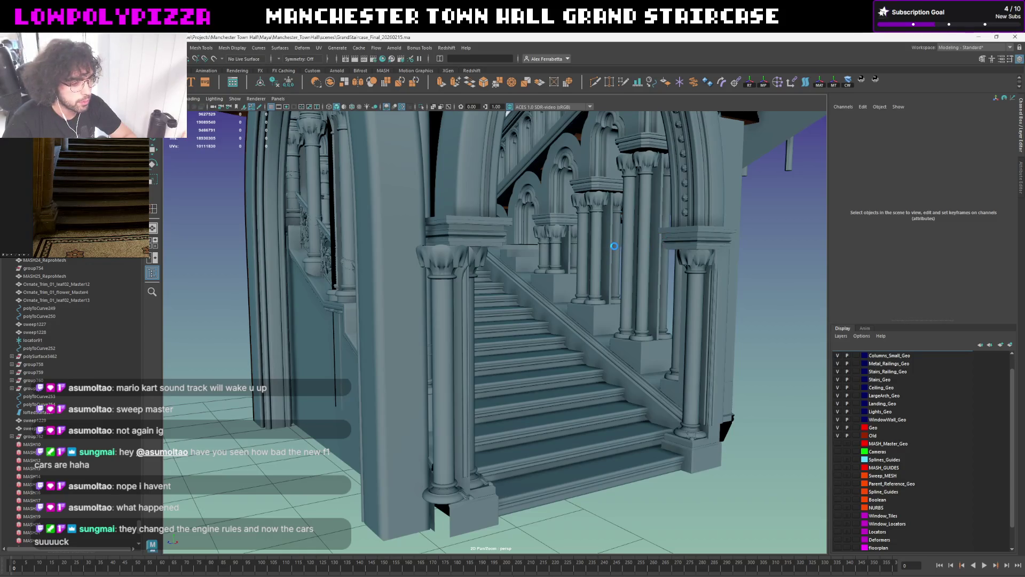
scroll(613, 246, up, 5)
scroll(609, 247, down, 3)
mouse_move(600, 246)
alt+mouse_down()
mouse_move(586, 239)
mouse_move(512, 376)
alt+mouse_up()
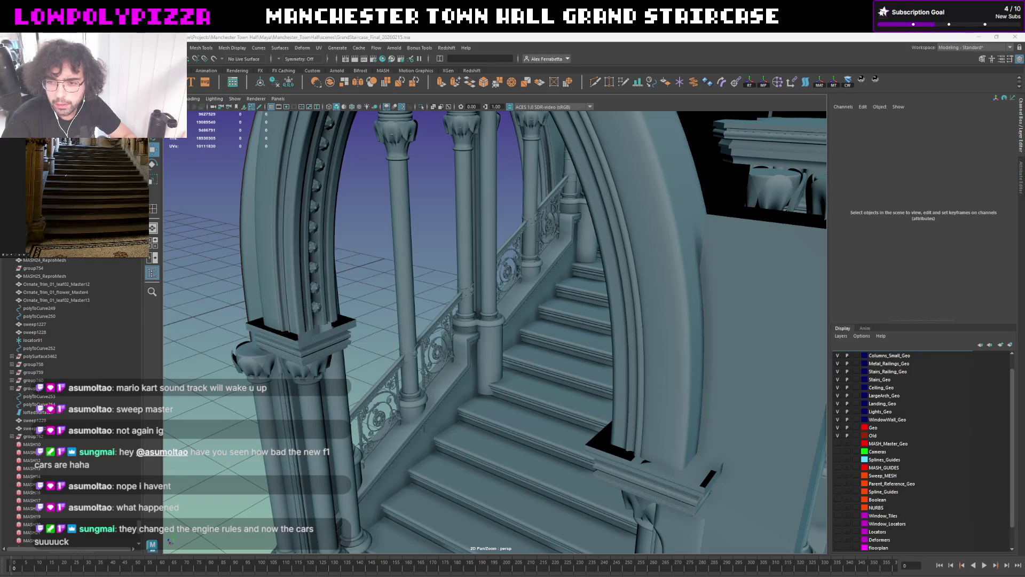
alt+drag(424, 511, 476, 387)
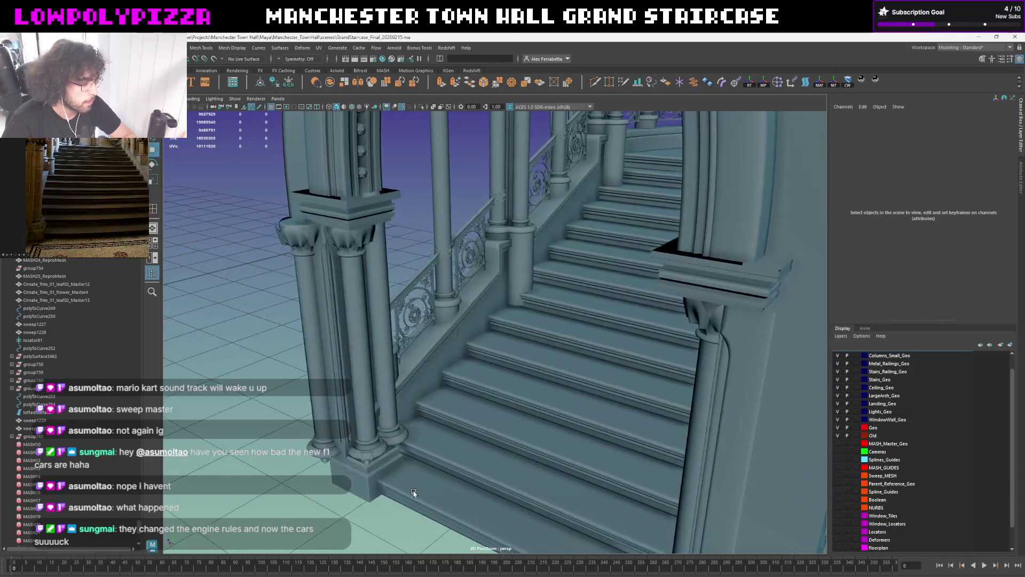
click(446, 441)
click(461, 414)
click(488, 377)
click(513, 348)
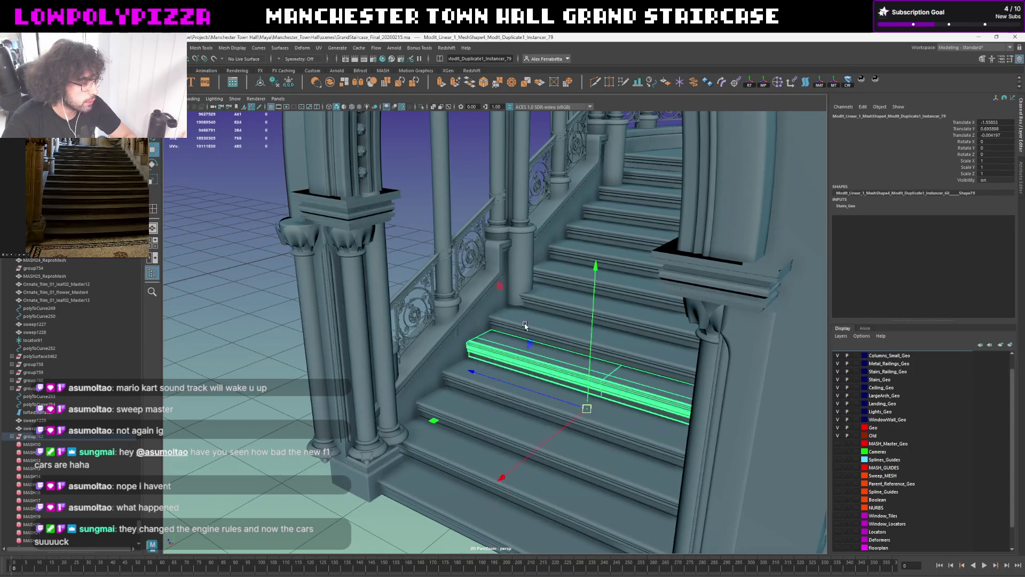
click(541, 314)
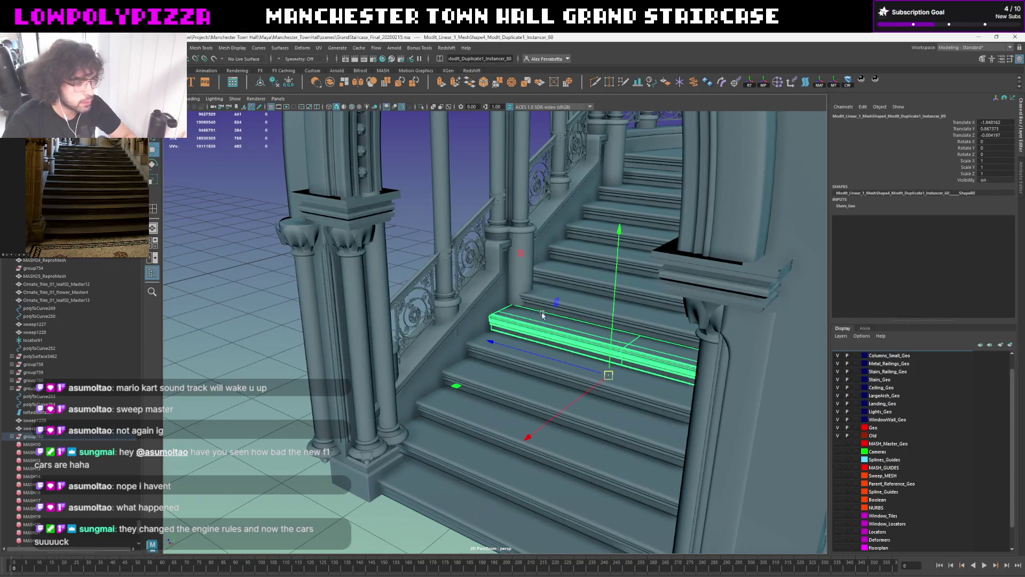
click(566, 298)
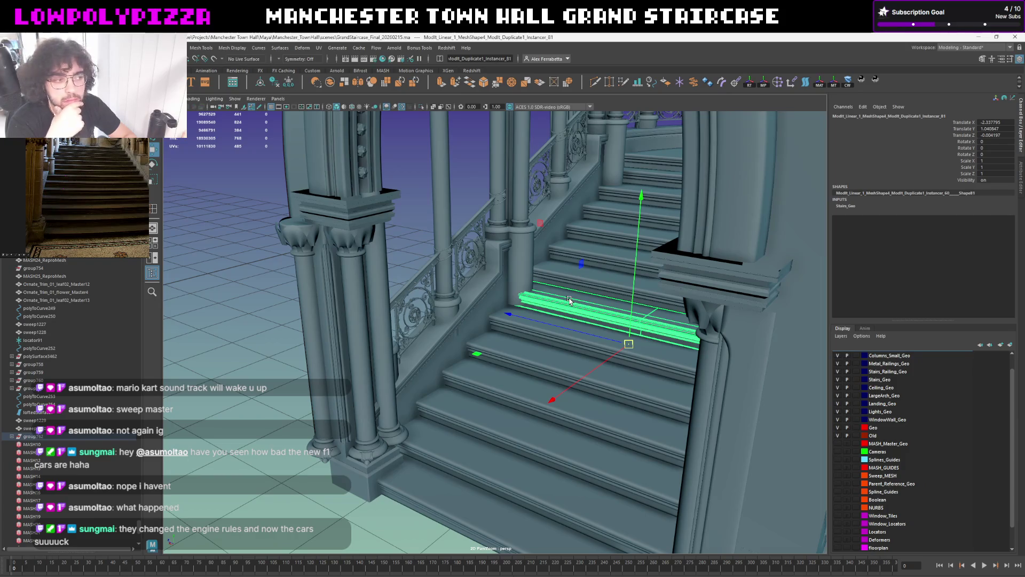
key(ctrl+z)
key(ctrl+z)
key(ctrl+z)
key(ctrl+z)
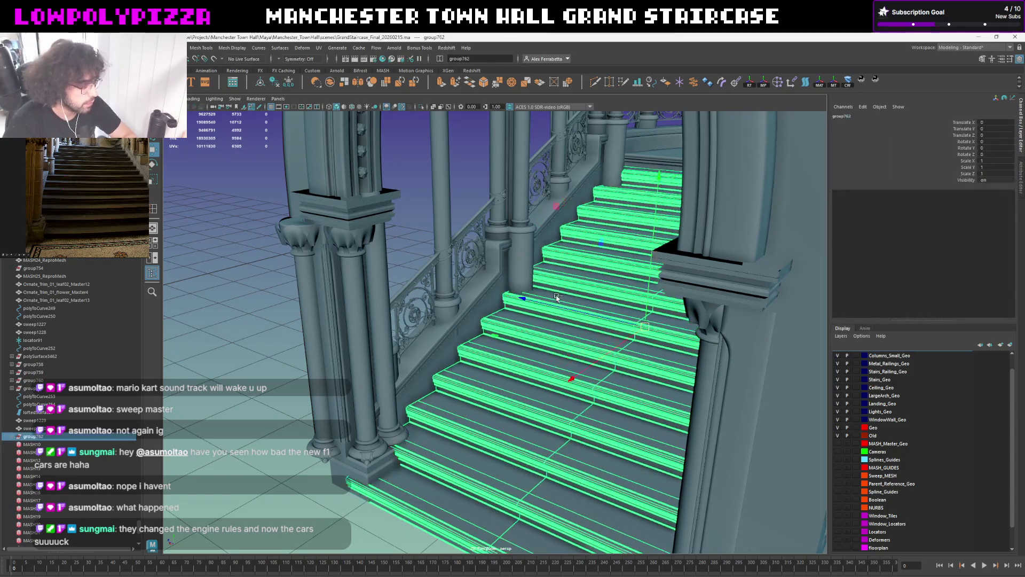
key(ctrl+z)
alt+drag(353, 439, 367, 368)
scroll(365, 370, up, 3)
scroll(356, 374, up, 3)
scroll(349, 378, up, 3)
scroll(342, 383, up, 3)
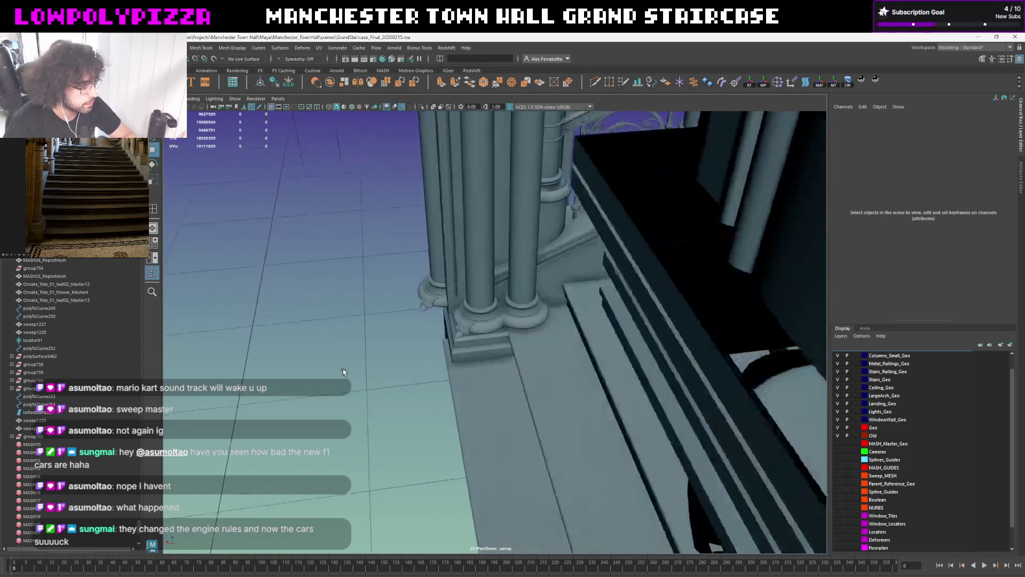
scroll(491, 434, up, 3)
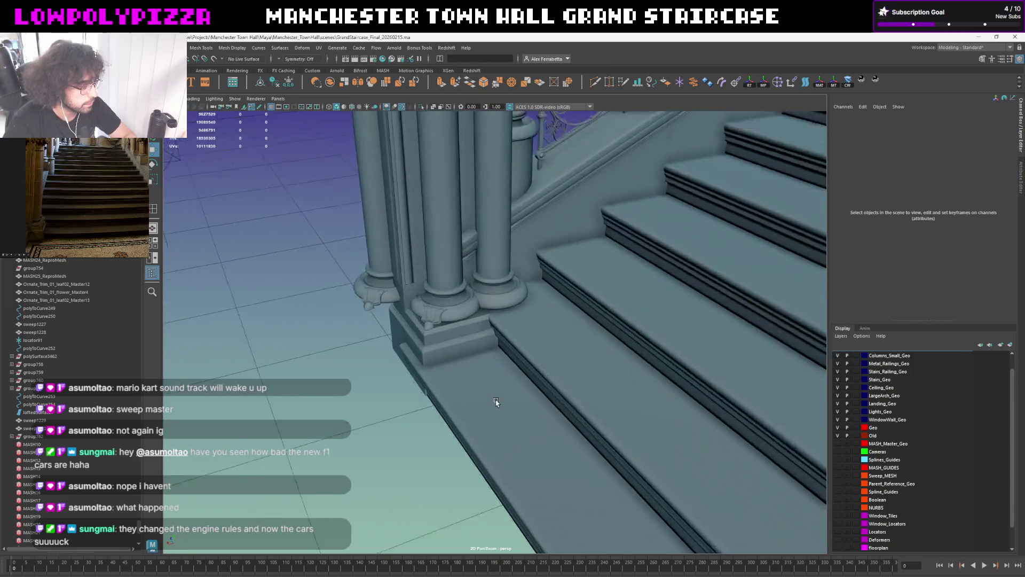
scroll(497, 417, up, 3)
mouse_move(496, 417)
alt+mouse_down()
mouse_move(508, 393)
mouse_move(545, 405)
mouse_move(542, 423)
mouse_move(508, 377)
mouse_move(534, 451)
mouse_move(481, 426)
mouse_move(490, 423)
alt+mouse_up()
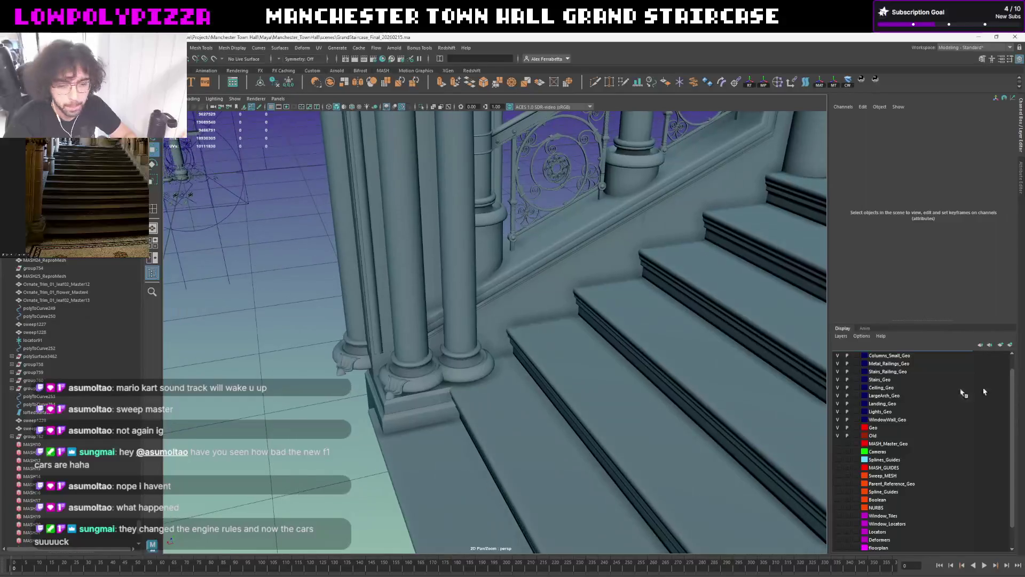
scroll(556, 339, up, 3)
scroll(563, 337, up, 3)
scroll(565, 319, up, 2)
click(545, 316)
mouse_move(545, 317)
alt+mouse_down()
mouse_move(653, 319)
mouse_move(521, 342)
mouse_move(503, 337)
mouse_move(513, 318)
alt+mouse_up()
scroll(653, 319, up, 3)
scroll(514, 317, up, 2)
scroll(542, 300, down, 2)
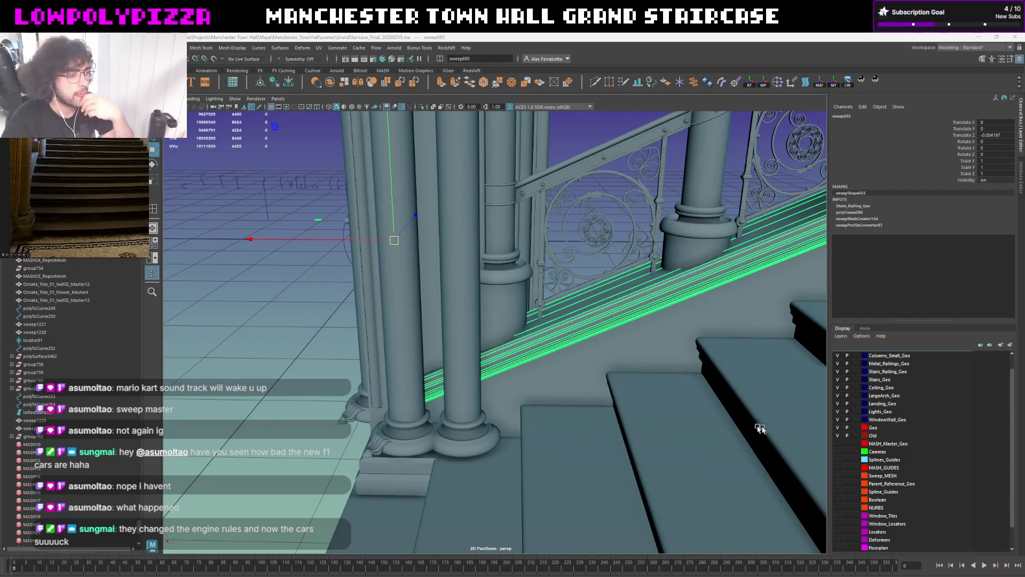
mouse_move(378, 426)
alt+mouse_down()
mouse_move(389, 354)
mouse_move(496, 336)
mouse_move(435, 355)
alt+mouse_up()
click(388, 355)
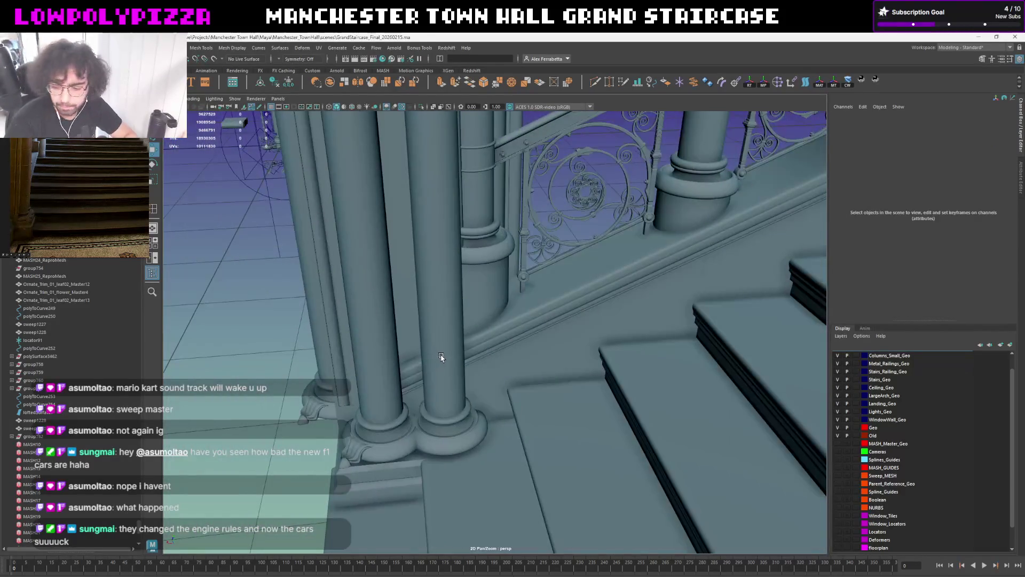
mouse_move(435, 355)
alt+mouse_down()
mouse_move(579, 283)
mouse_move(402, 322)
alt+mouse_up()
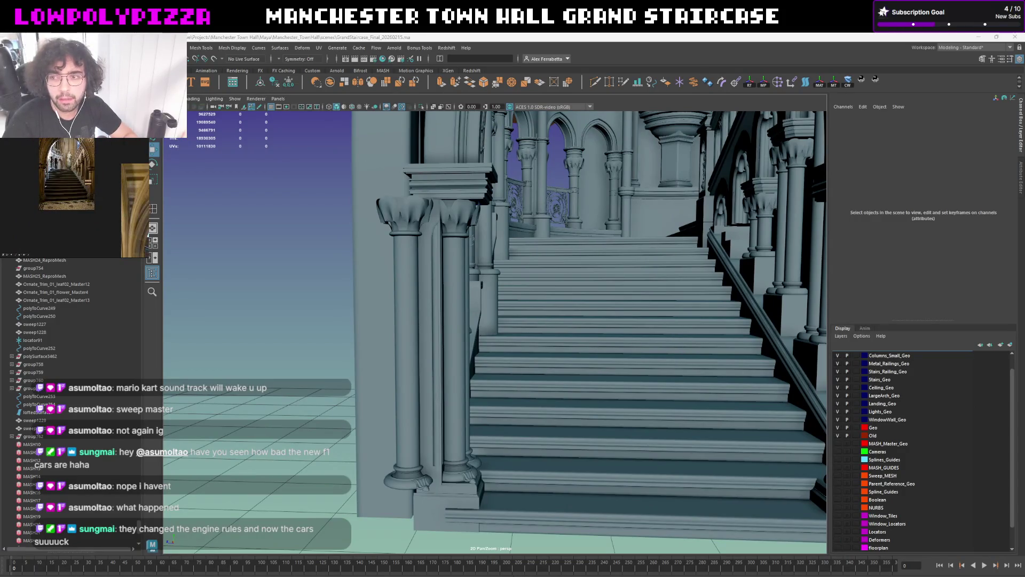
Give the persp camera a longer Focal Length to tighten the framing of the archway
mouse_move(481, 321)
alt+mouse_down()
mouse_move(412, 224)
mouse_move(615, 293)
mouse_move(634, 171)
alt+mouse_up()
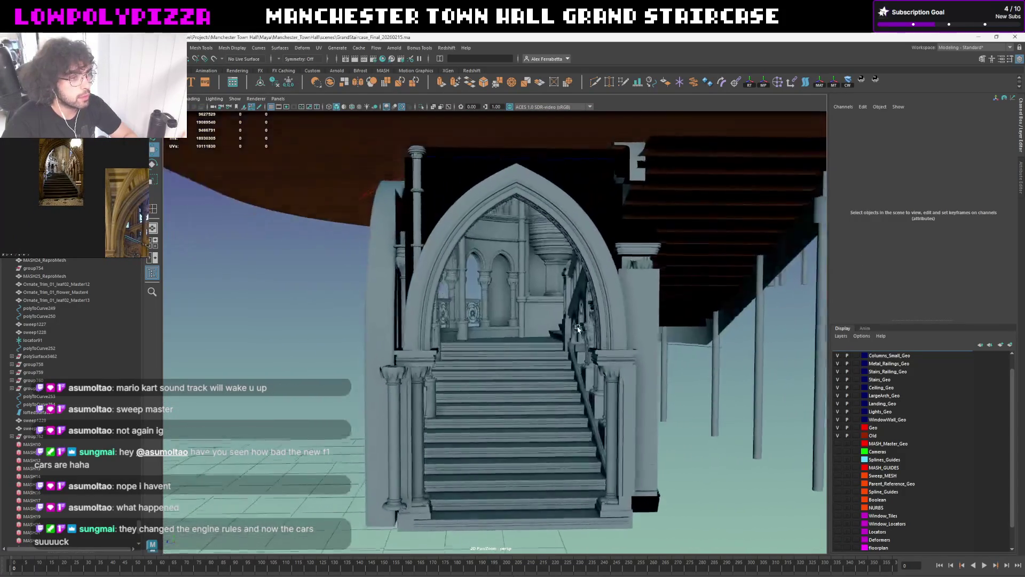
scroll(629, 177, up, 2)
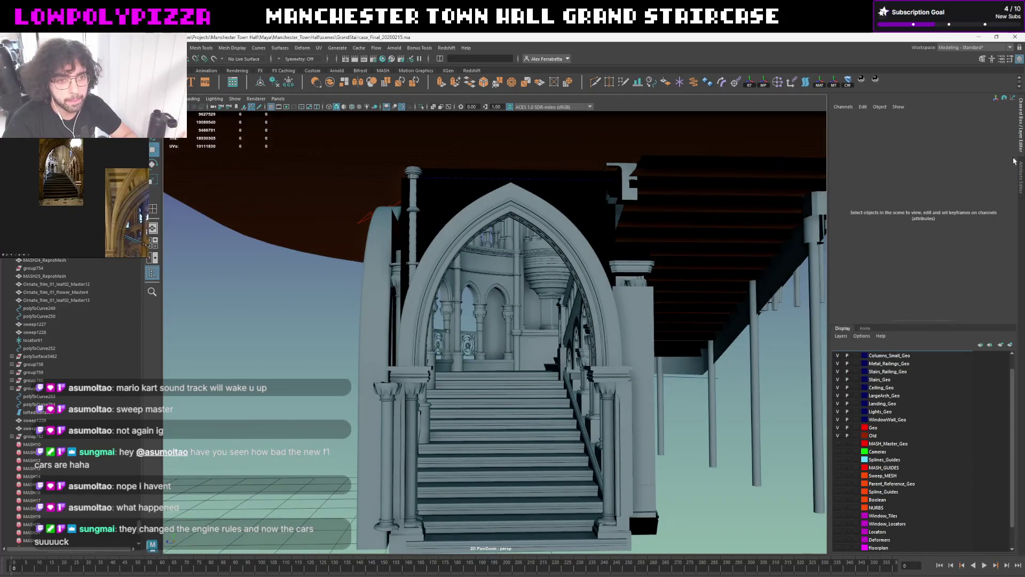
scroll(76, 361, up, 5)
scroll(76, 360, up, 5)
scroll(77, 361, up, 3)
scroll(76, 361, up, 5)
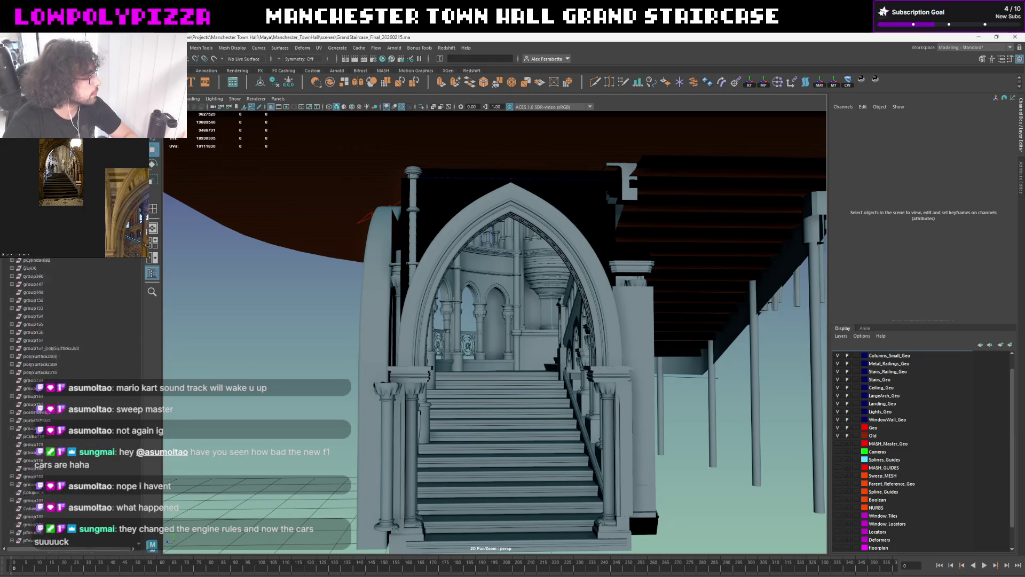
double_click(998, 211)
text(50)
key(Return)
mouse_move(609, 365)
alt+mouse_down()
mouse_move(622, 304)
mouse_move(752, 265)
alt+mouse_up()
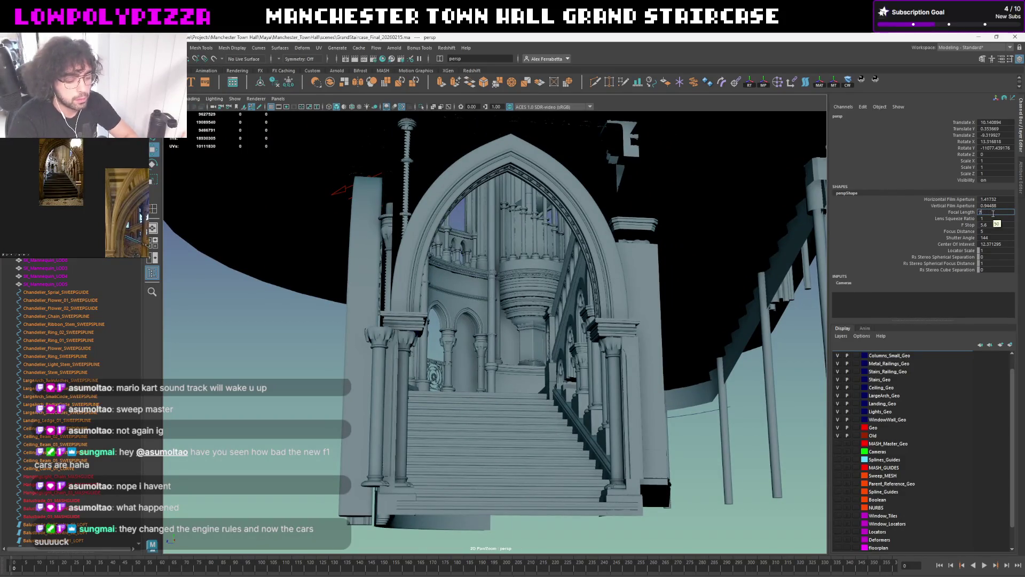
text(100)
Apply a longer focal length and orbit closer around the arch entrance
key(Return)
scroll(589, 317, down, 2)
alt+drag(589, 317, 591, 318)
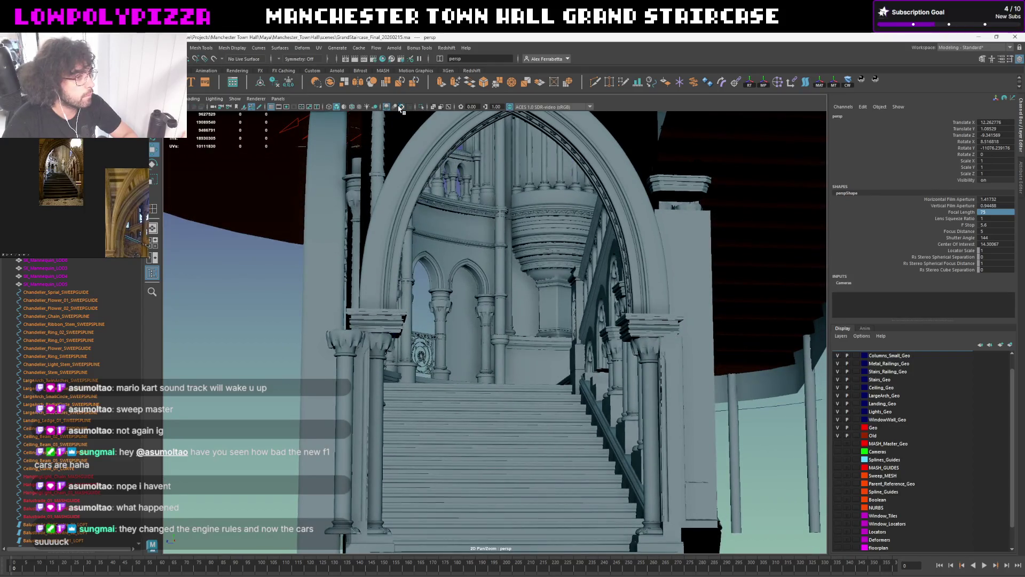
alt+drag(413, 121, 597, 232)
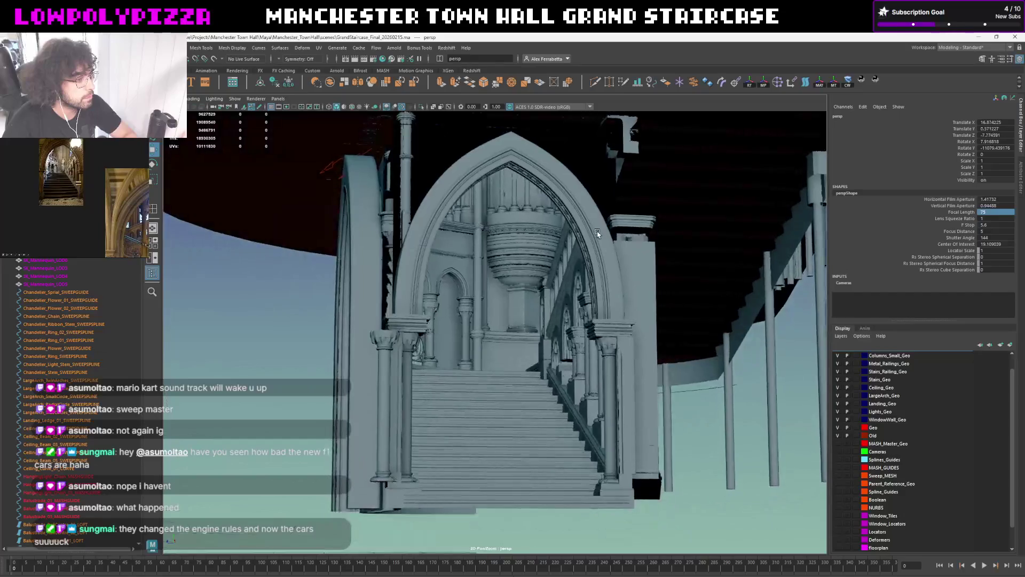
scroll(597, 231, up, 2)
scroll(589, 245, up, 3)
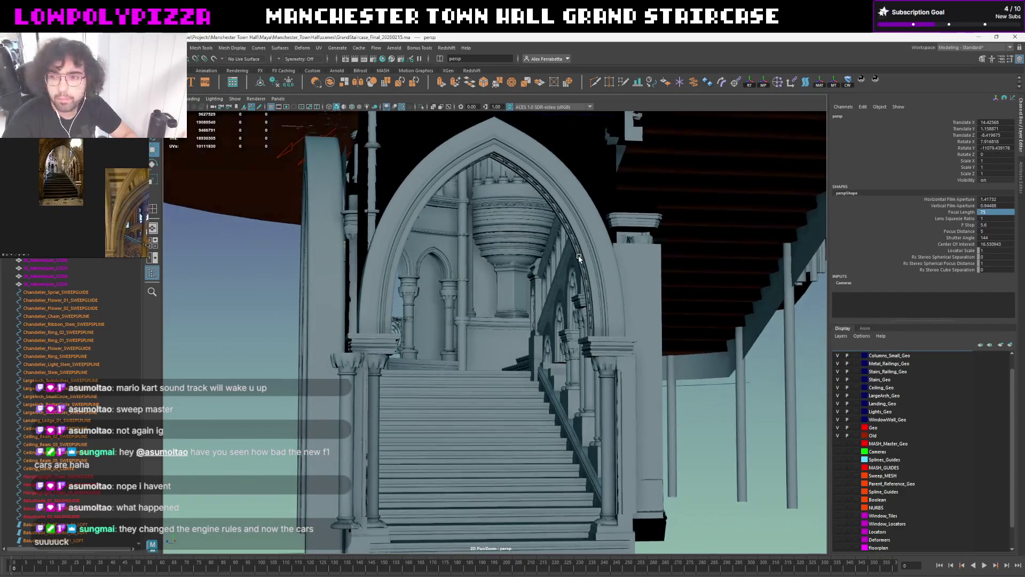
alt+drag(578, 256, 925, 208)
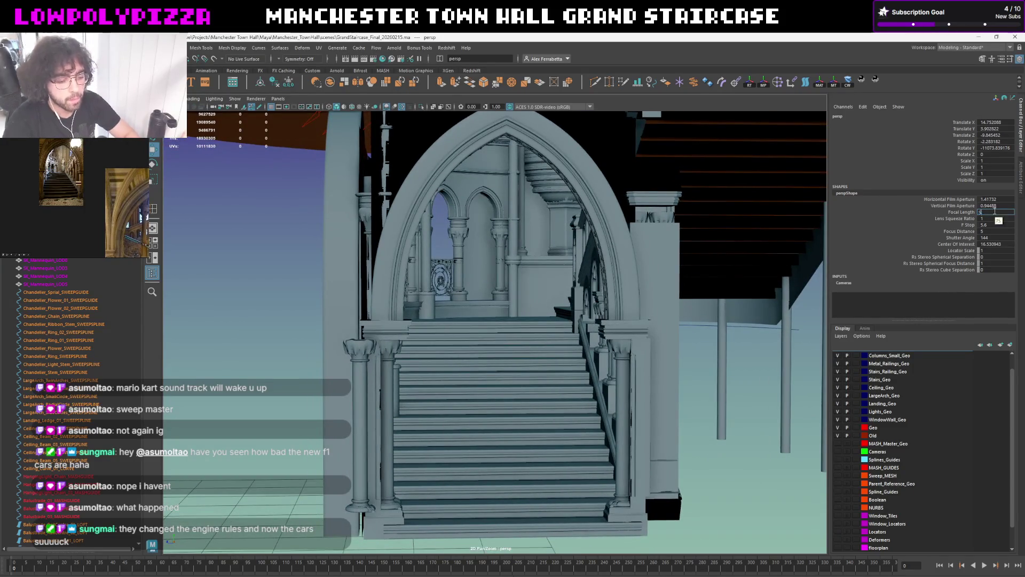
Shorten the persp camera's focal length in stages, reframing the arch entrance wider after each change
key(Return)
alt+right_drag(605, 423, 650, 279)
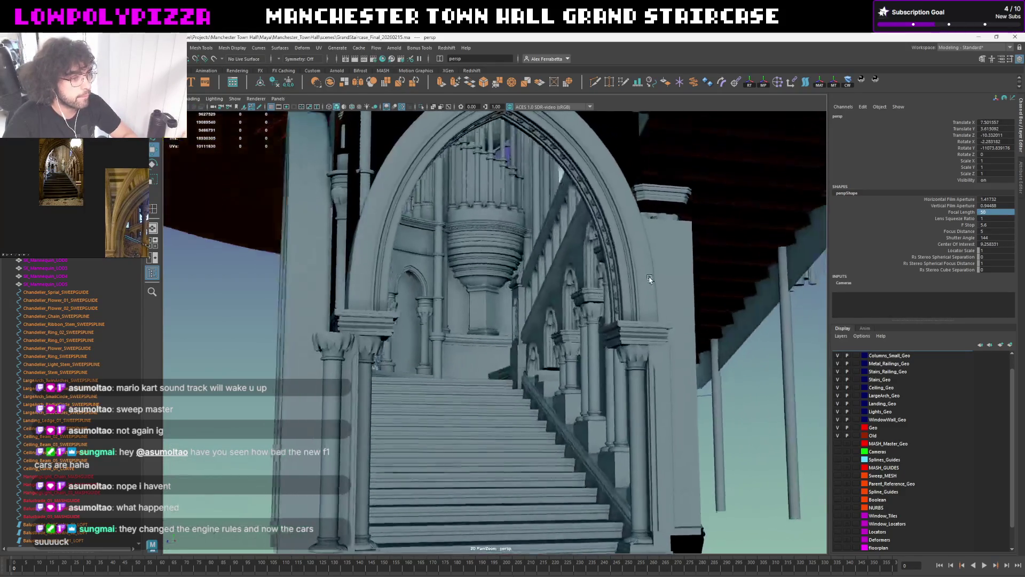
alt+drag(649, 278, 670, 269)
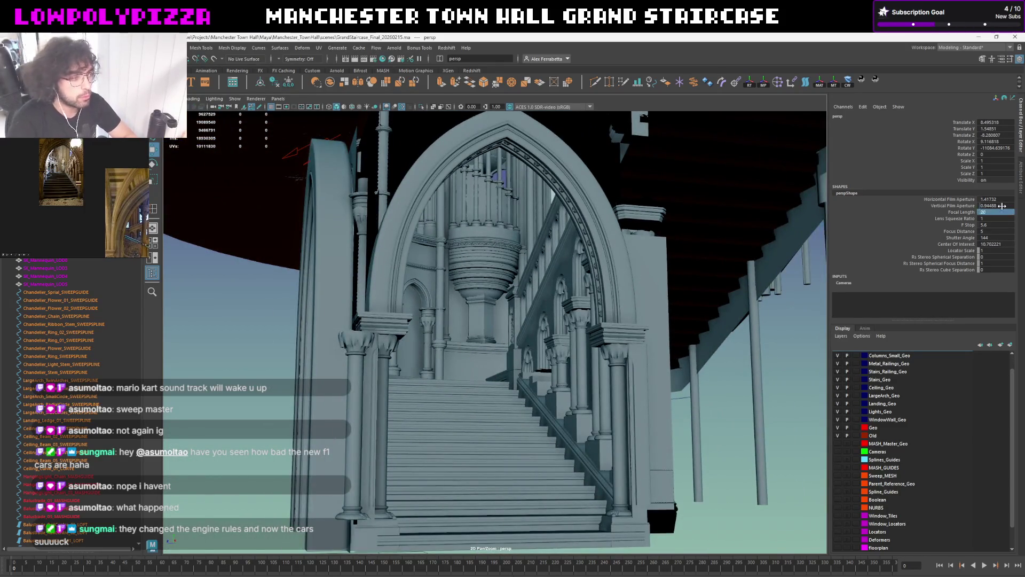
key(Return)
alt+right_drag(554, 336, 589, 295)
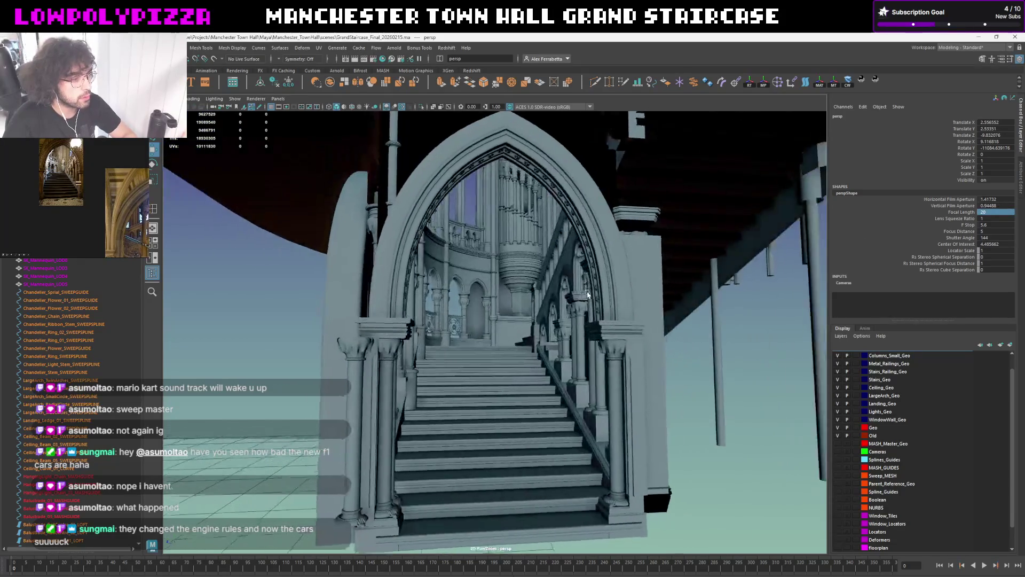
alt+drag(588, 295, 769, 258)
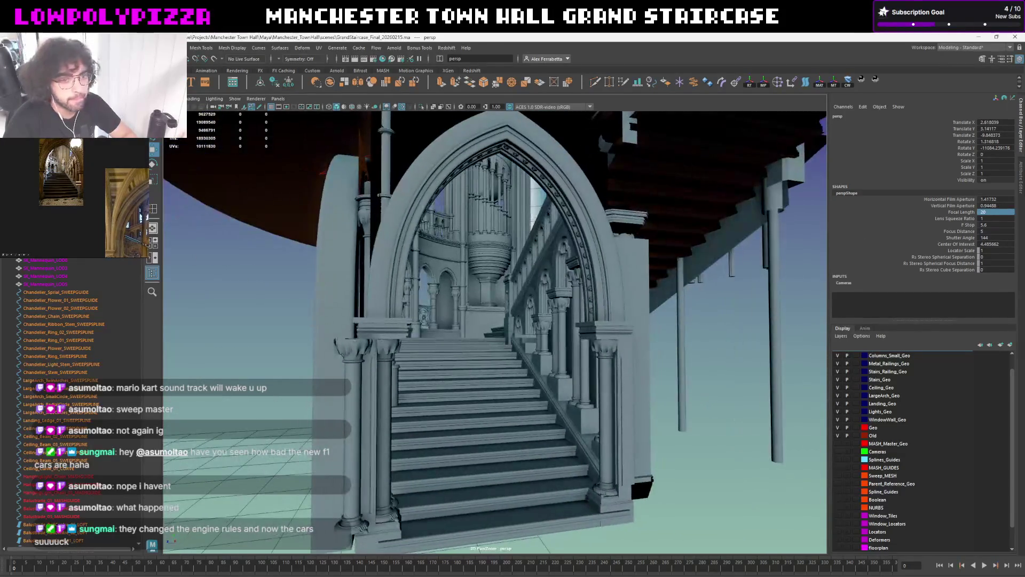
key(Return)
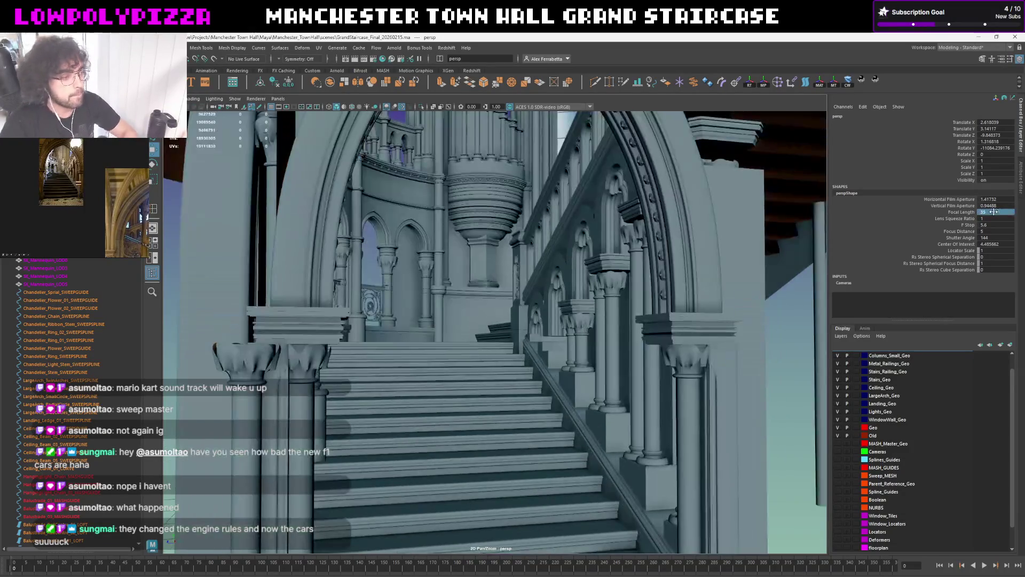
alt+drag(561, 304, 584, 290)
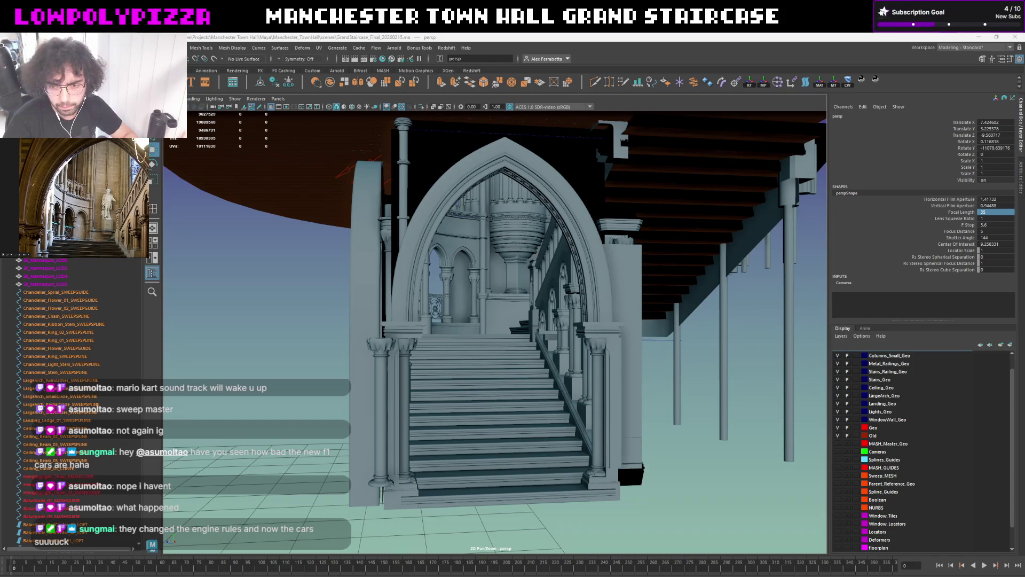
scroll(529, 335, up, 2)
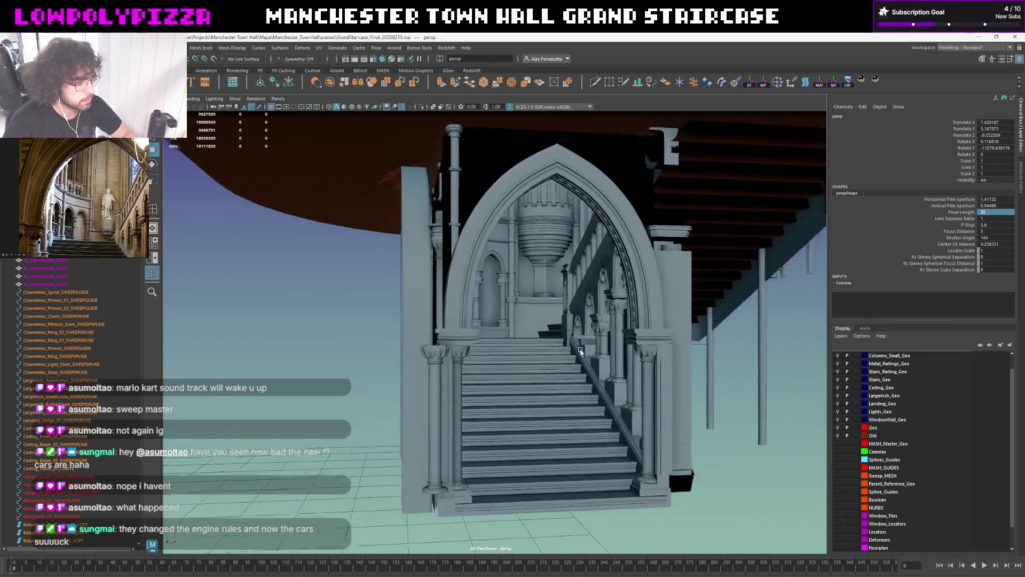
scroll(528, 335, up, 2)
scroll(525, 336, up, 1)
scroll(521, 338, up, 2)
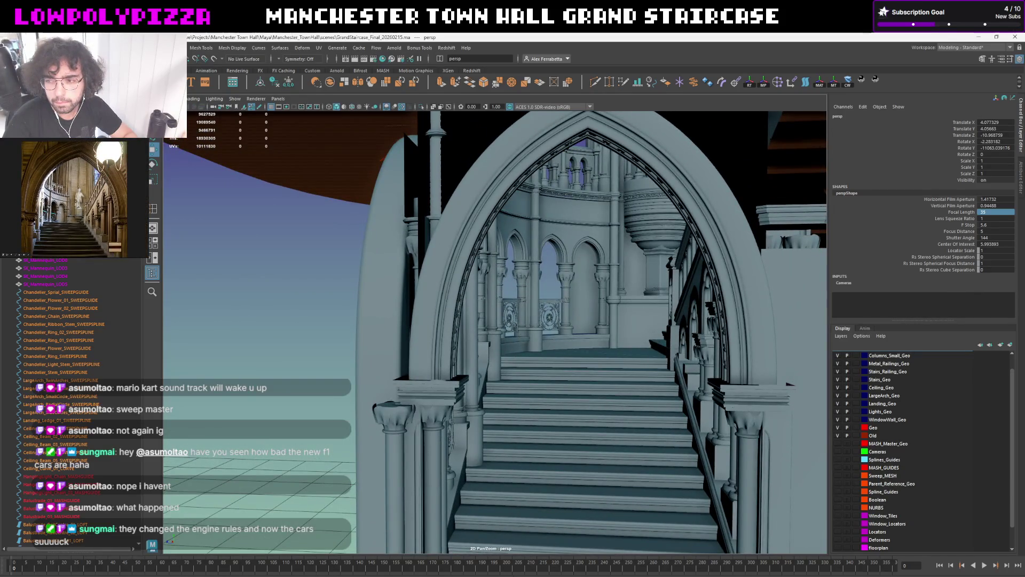
Tumble to a higher angle over the staircase toward the column capitals
mouse_move(561, 321)
alt+mouse_down()
mouse_move(655, 271)
mouse_move(611, 275)
mouse_move(663, 298)
mouse_move(631, 298)
mouse_move(569, 243)
mouse_move(513, 305)
mouse_move(617, 338)
mouse_move(584, 278)
mouse_move(606, 327)
alt+mouse_up()
Select the square profile curve, then the column beneath it, and isolate the column with Ctrl+1
click(506, 321)
key(e)
key(w)
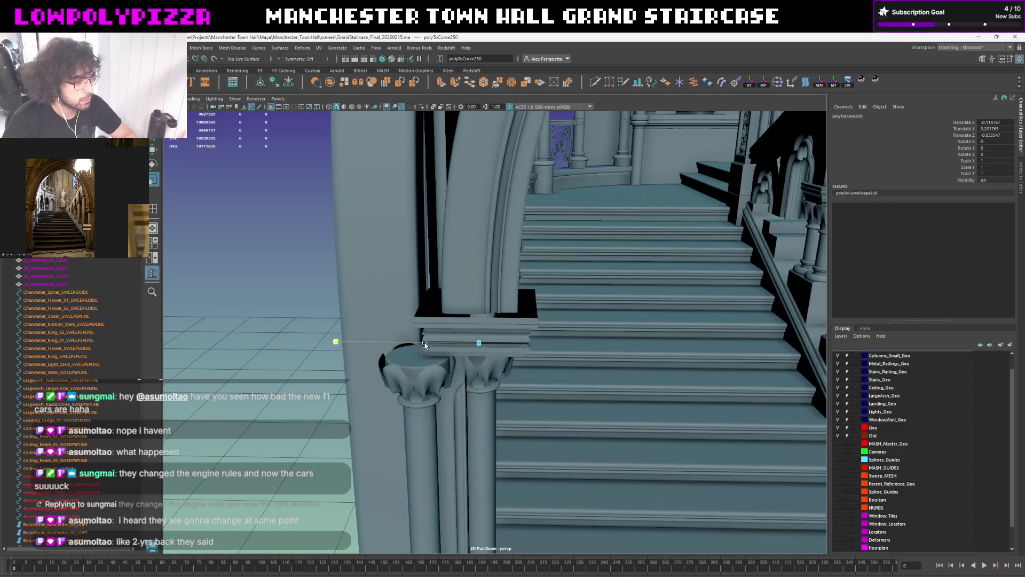
mouse_move(545, 339)
alt+mouse_down()
mouse_move(515, 325)
mouse_move(526, 296)
alt+mouse_up()
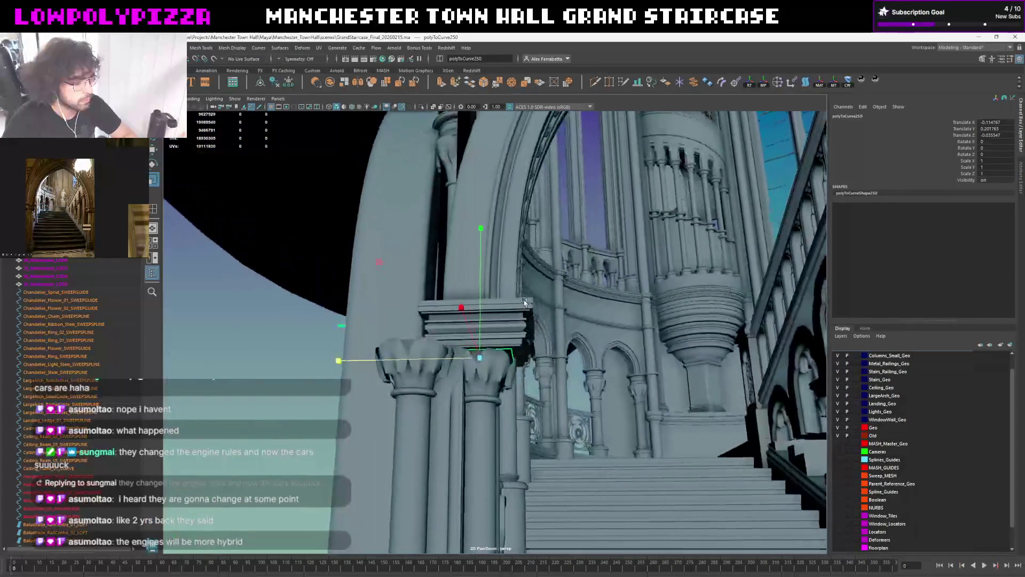
click(475, 422)
key(ctrl+1)
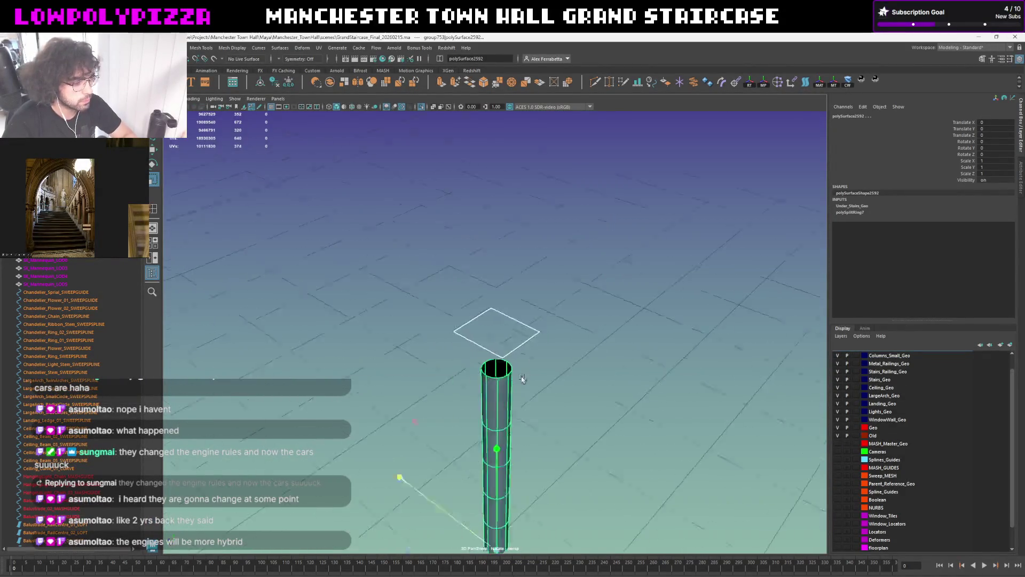
Create a NURBS square primitive beside the isolated column and inspect it from above and the side
alt+drag(475, 422, 509, 387)
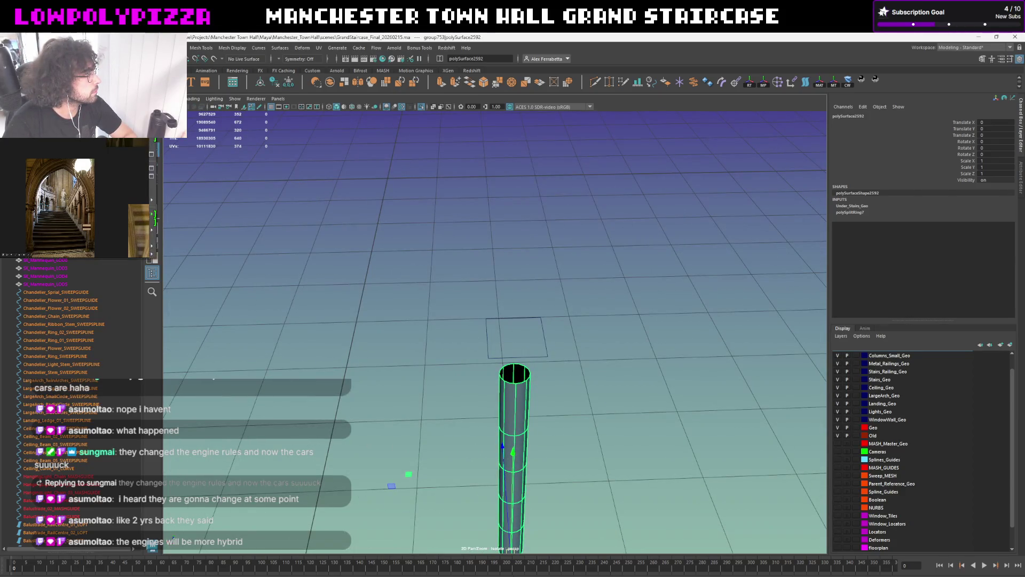
click(169, 47)
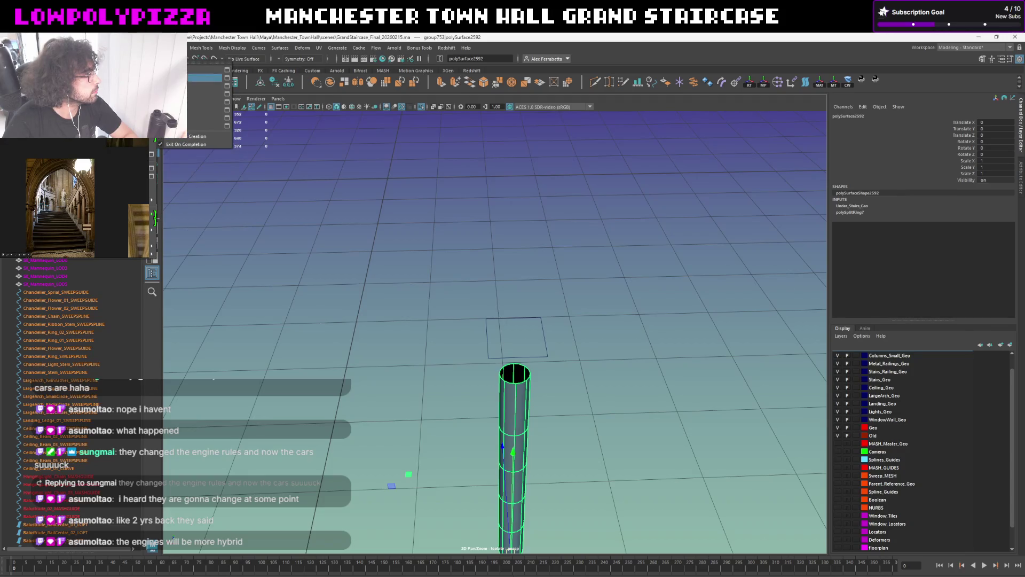
click(173, 121)
drag(387, 179, 365, 197)
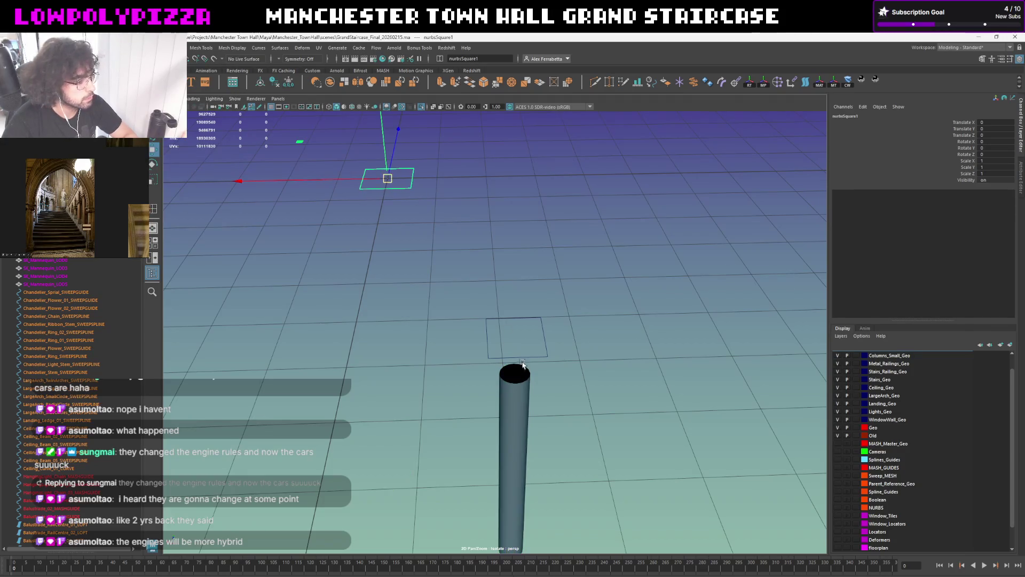
click(520, 377)
right_click(606, 261)
scroll(607, 262, down, 2)
mouse_move(607, 261)
alt+mouse_down()
mouse_move(504, 355)
mouse_move(527, 301)
alt+mouse_up()
scroll(512, 343, up, 3)
scroll(511, 345, up, 3)
scroll(510, 347, down, 4)
alt+drag(499, 232, 521, 268)
scroll(524, 218, up, 3)
scroll(563, 187, down, 3)
mouse_move(564, 186)
alt+mouse_down()
mouse_move(553, 222)
mouse_move(586, 231)
alt+mouse_up()
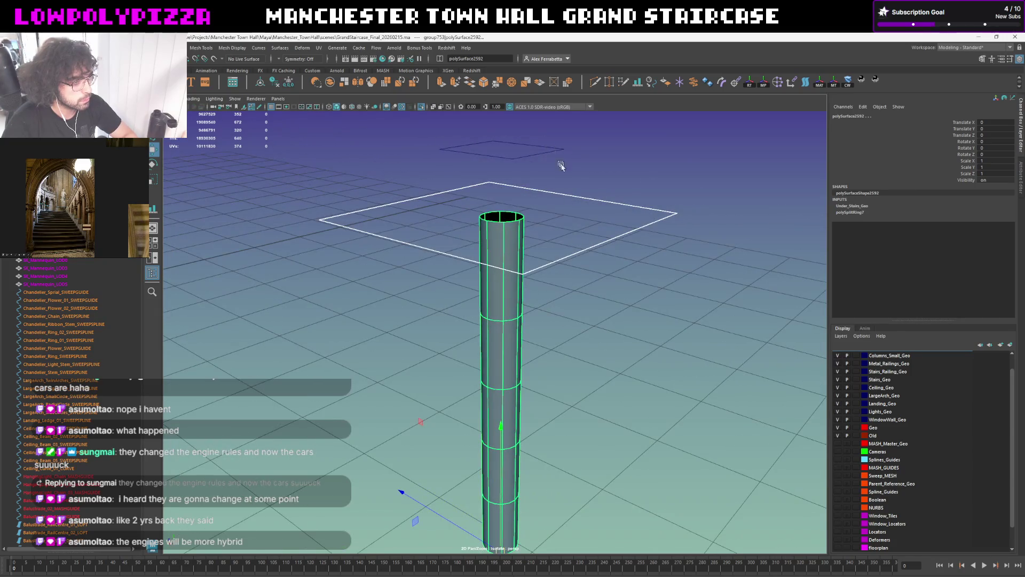
Raise the NURBS square's edge curves to the column top, then select the small square profile curve
click(549, 200)
alt+drag(568, 191, 594, 265)
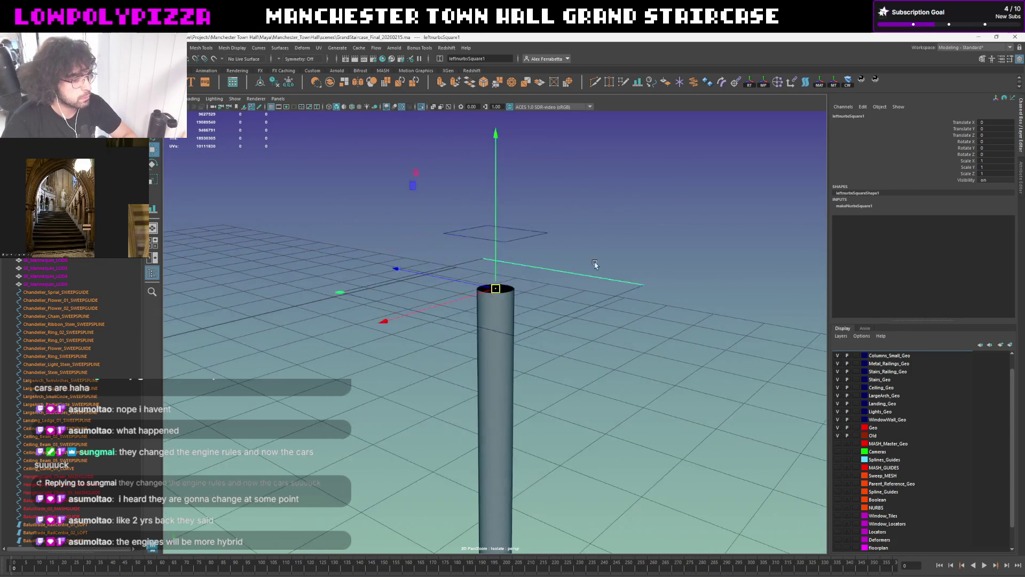
click(622, 246)
click(599, 294)
click(550, 270)
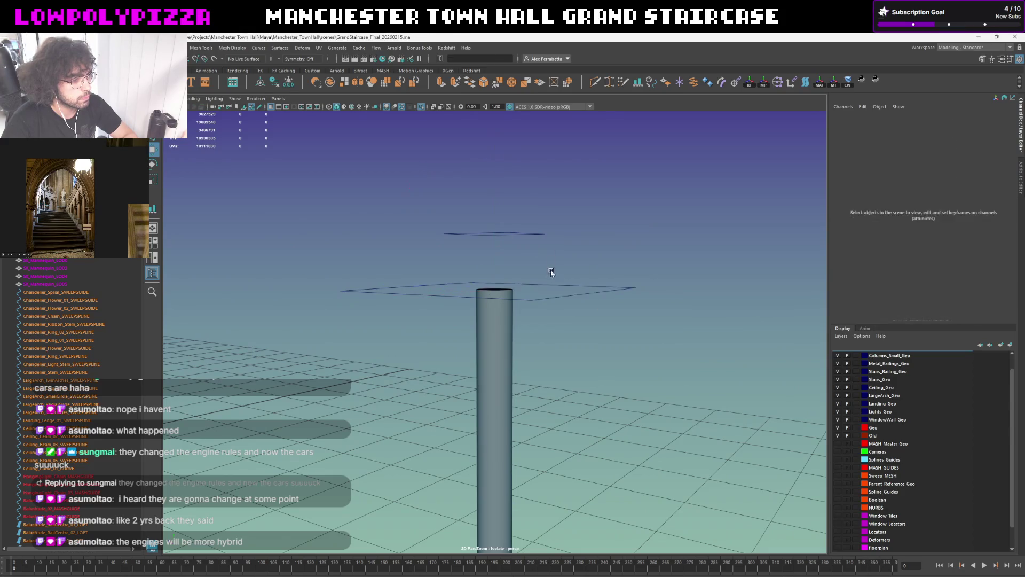
drag(496, 233, 499, 221)
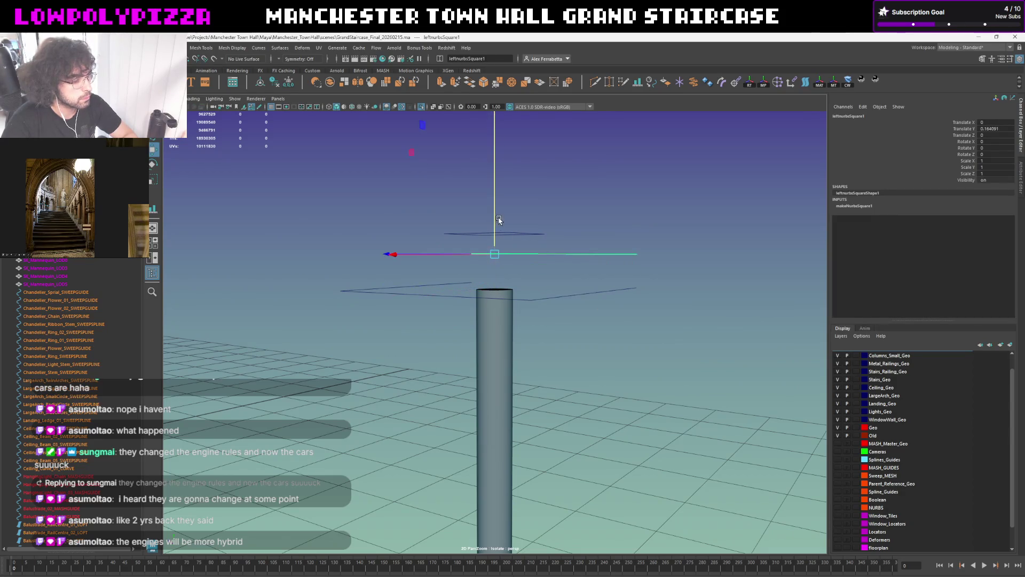
alt+drag(558, 211, 594, 244)
drag(639, 321, 638, 321)
drag(379, 292, 380, 290)
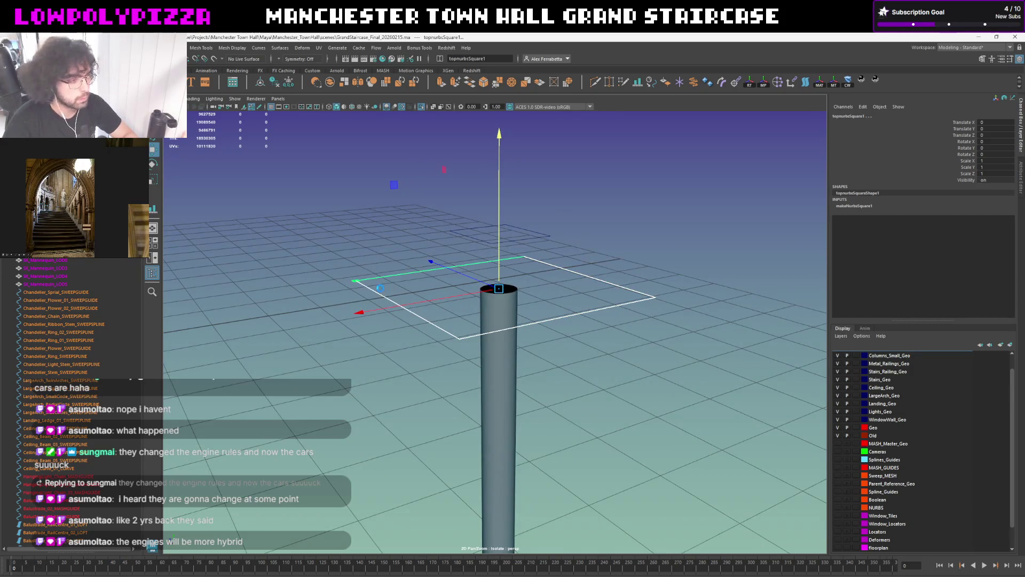
click(380, 290)
mouse_move(441, 268)
alt+mouse_down()
mouse_move(510, 250)
mouse_move(507, 276)
mouse_move(568, 264)
alt+mouse_up()
click(520, 256)
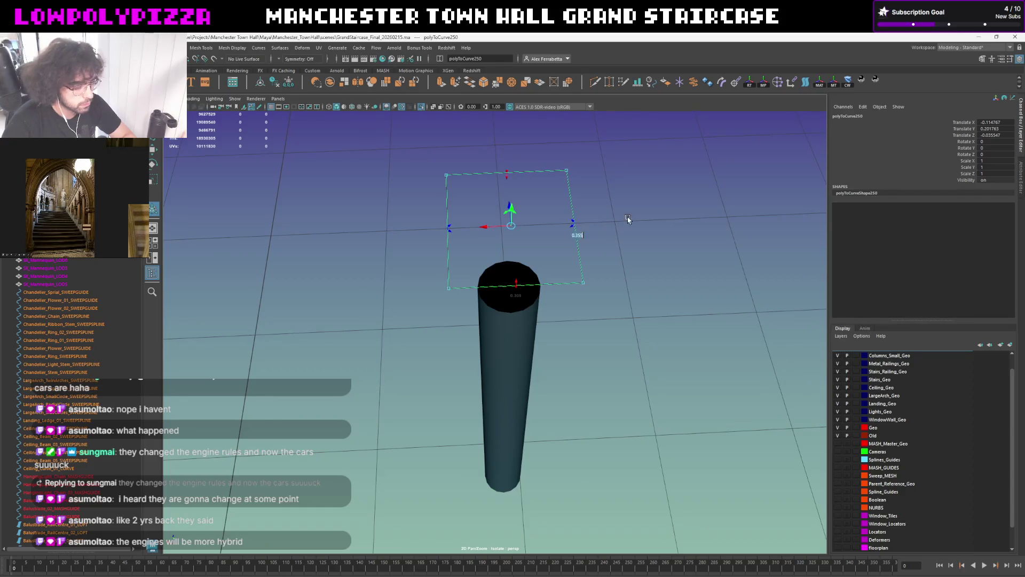
Scale the square profile curve to 0.309 and centre its manipulator
key(BackSpace)
key(BackSpace)
text(0)
key(Return)
alt+right_drag(606, 222, 562, 211)
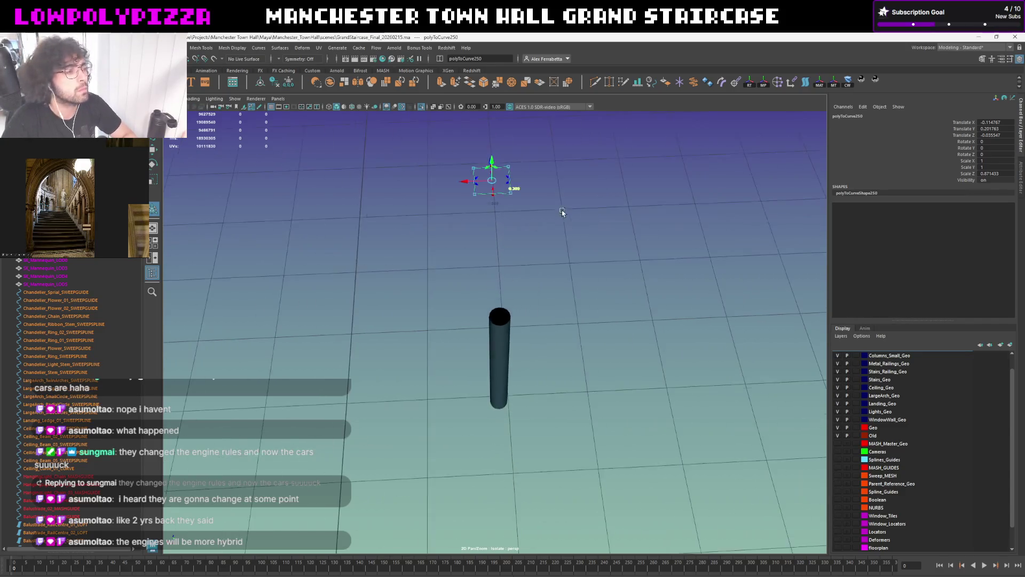
scroll(516, 211, up, 5)
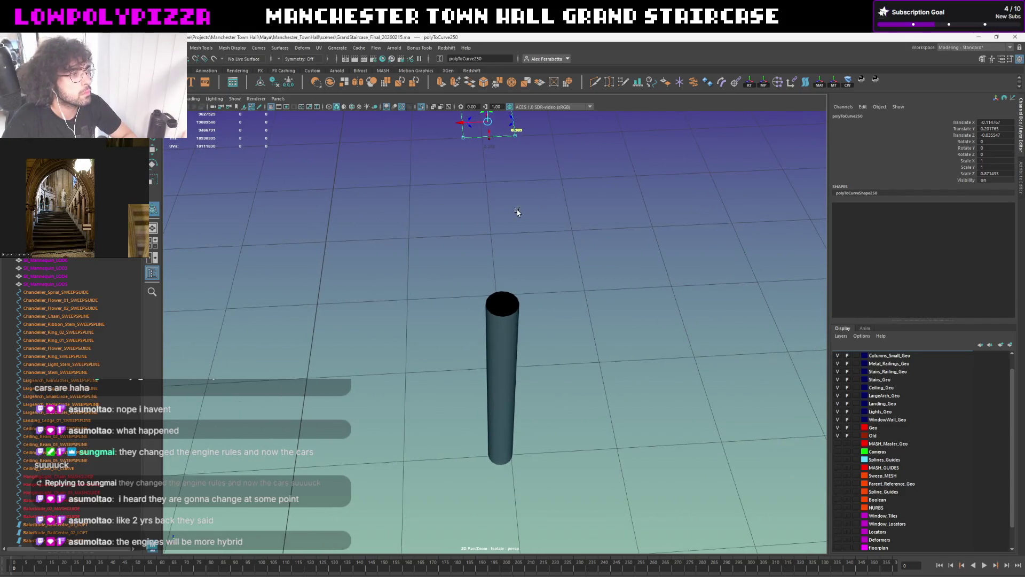
alt+drag(516, 212, 568, 198)
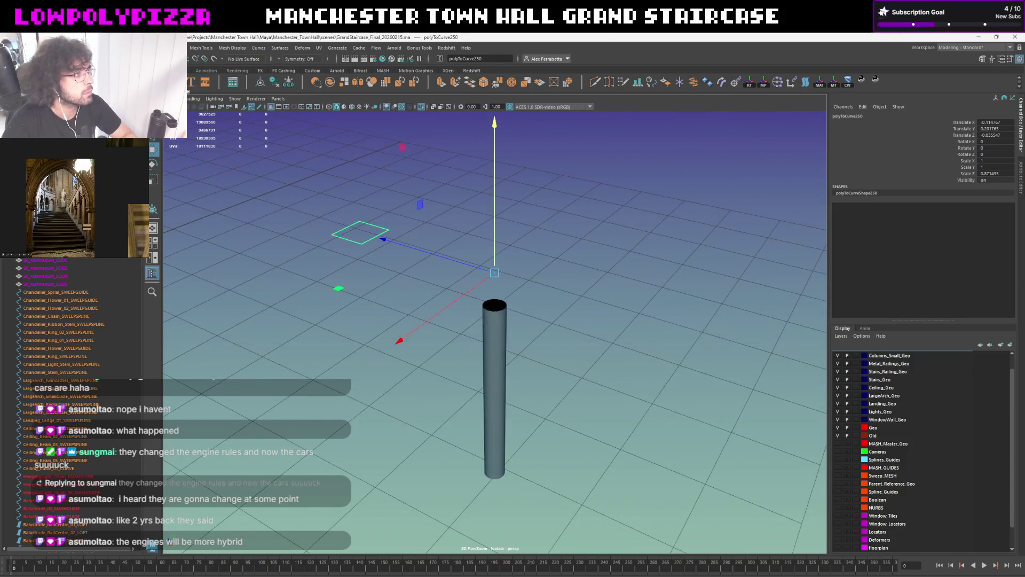
click(272, 84)
Check the curve against the column, reselect it and exit isolate to show the full staircase
click(491, 313)
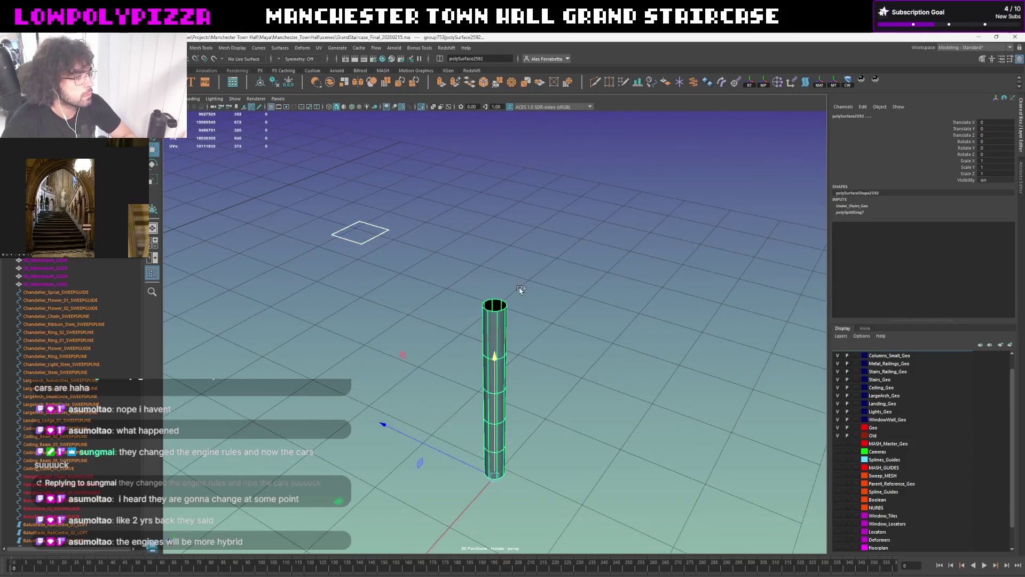
scroll(510, 258, up, 2)
scroll(515, 261, up, 2)
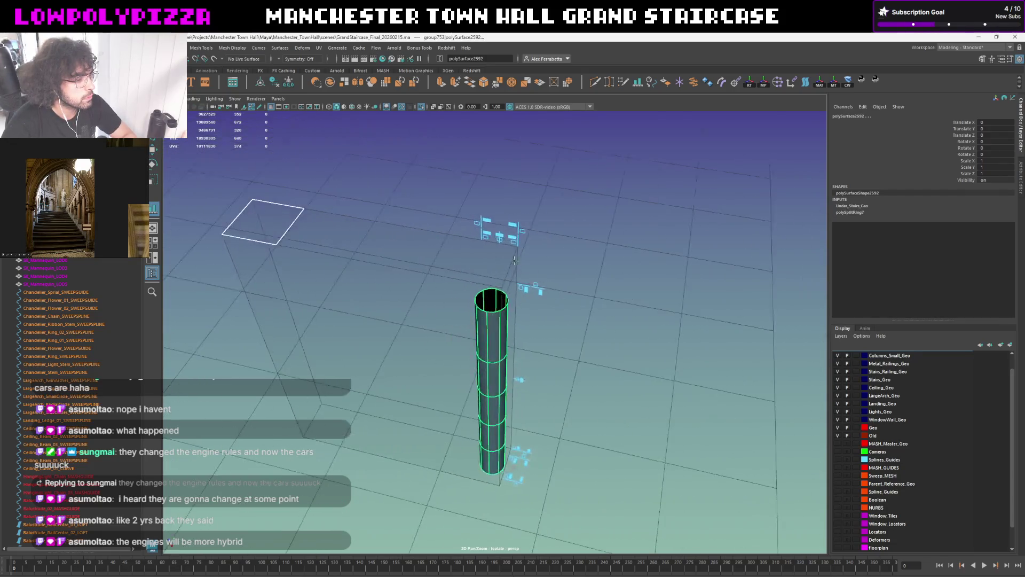
mouse_move(498, 235)
alt+mouse_down()
mouse_move(457, 225)
mouse_move(459, 239)
alt+mouse_up()
click(545, 257)
key(ctrl+1)
alt+drag(580, 243, 449, 253)
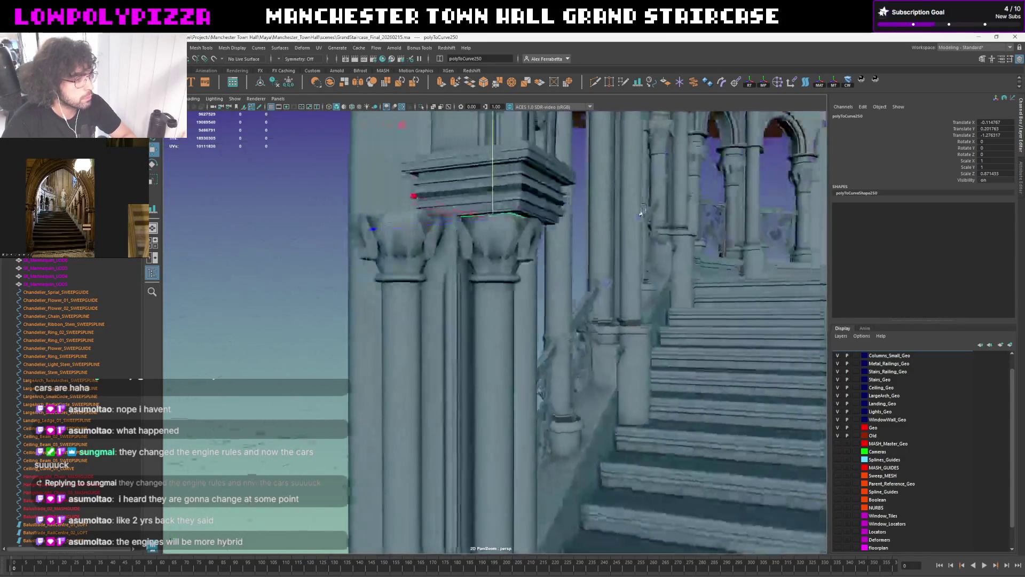
Clear the selection and orbit around the staircase column toward the railings, briefly selecting the arch railing
click(336, 256)
alt+drag(337, 257, 304, 260)
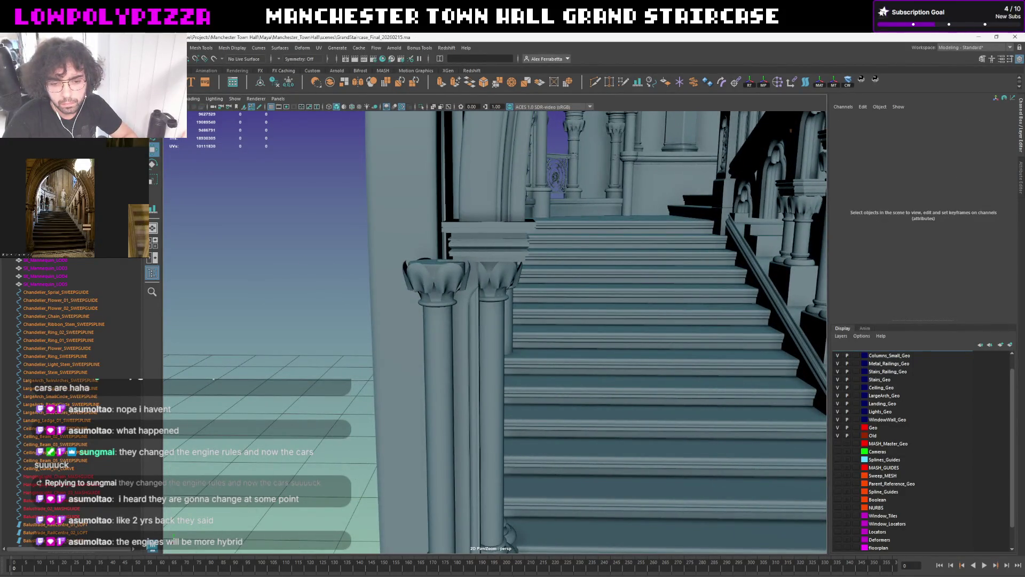
mouse_move(616, 339)
alt+mouse_down()
mouse_move(600, 338)
mouse_move(649, 296)
mouse_move(641, 376)
mouse_move(637, 360)
alt+mouse_up()
mouse_move(666, 271)
alt+mouse_down()
mouse_move(579, 319)
mouse_move(528, 304)
alt+mouse_up()
click(513, 240)
click(336, 310)
mouse_move(335, 309)
alt+mouse_down()
mouse_move(452, 313)
mouse_move(426, 304)
mouse_move(494, 297)
mouse_move(376, 307)
mouse_move(476, 313)
alt+mouse_up()
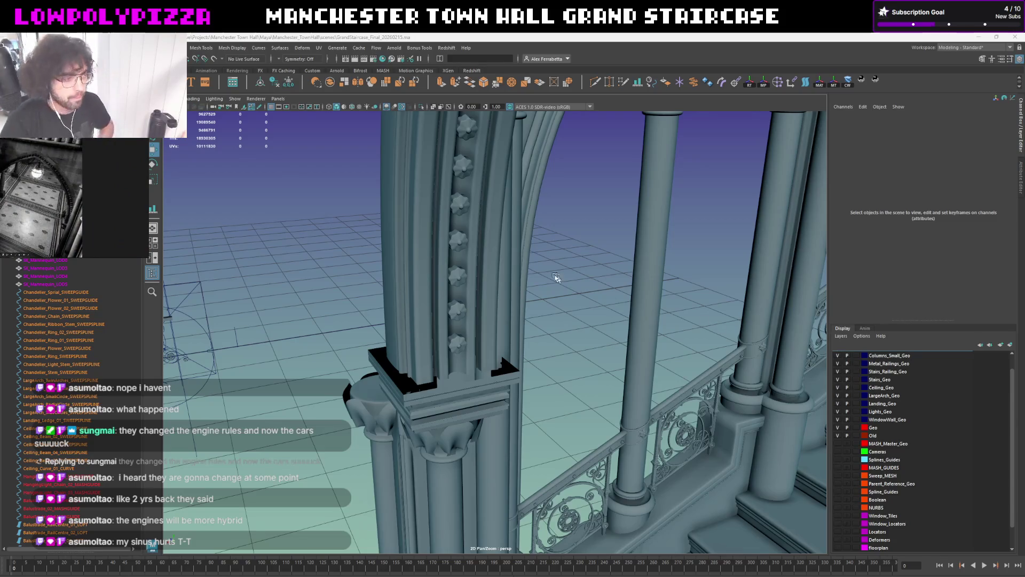
Dolly in close on the clustered column shaft beside the arch
mouse_move(527, 246)
alt+mouse_down()
mouse_move(481, 255)
mouse_move(555, 351)
mouse_move(580, 343)
mouse_move(536, 343)
mouse_move(550, 342)
alt+mouse_up()
scroll(478, 258, up, 5)
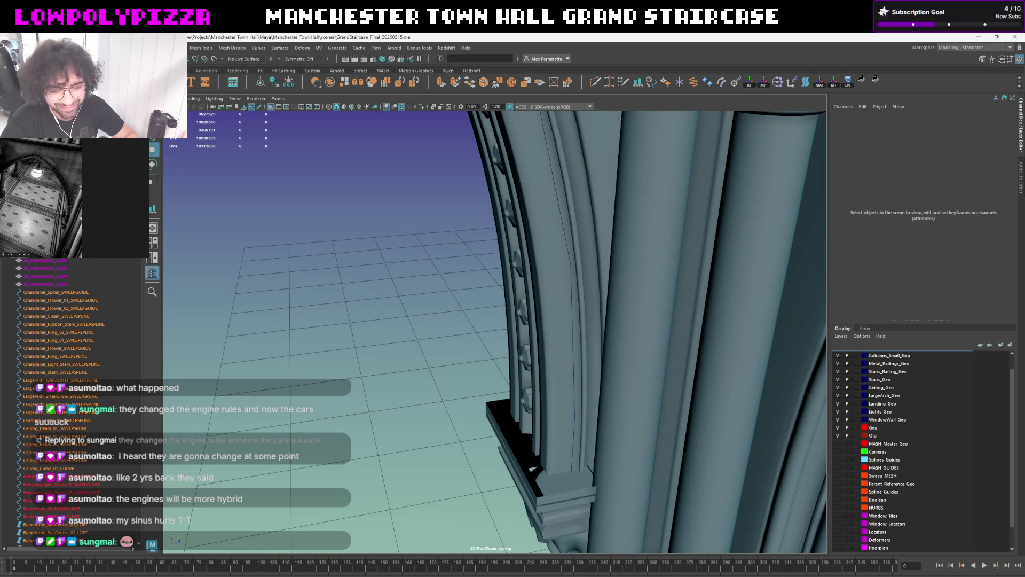
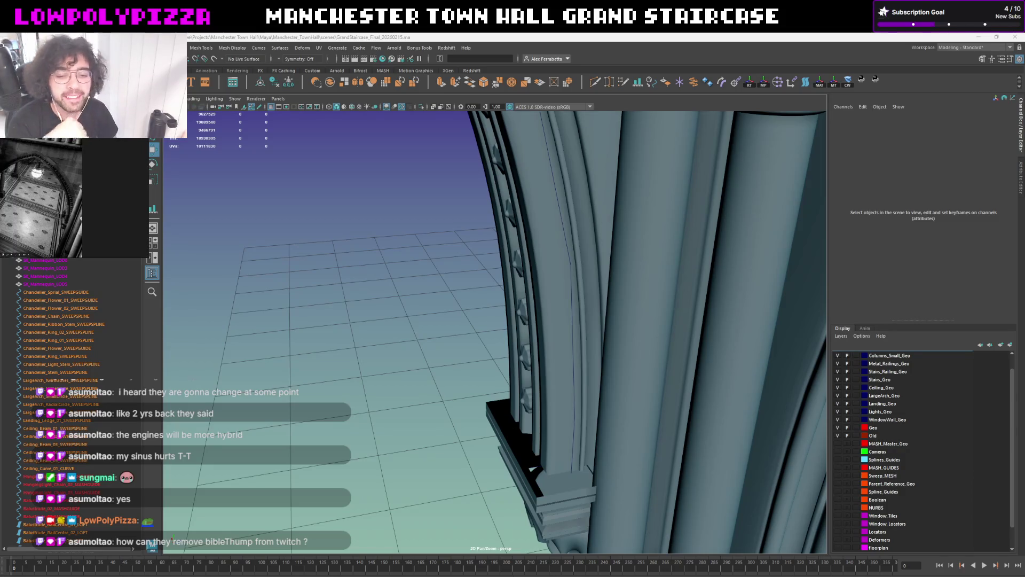
Inspect a staircase column and railing from several angles, briefly selecting columns
mouse_move(430, 433)
alt+middle_down()
mouse_move(470, 428)
mouse_move(508, 360)
mouse_move(527, 381)
mouse_move(540, 349)
alt+middle_up()
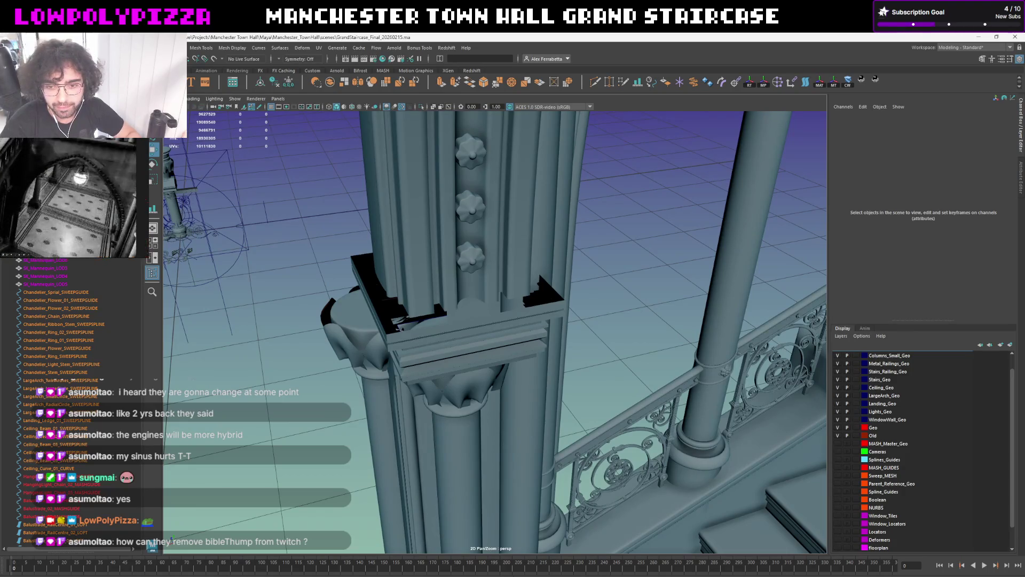
mouse_move(540, 349)
alt+middle_down()
mouse_move(542, 305)
mouse_move(527, 324)
alt+middle_up()
mouse_move(527, 324)
alt+mouse_down()
mouse_move(462, 285)
mouse_move(558, 290)
alt+mouse_up()
scroll(558, 292, up, 2)
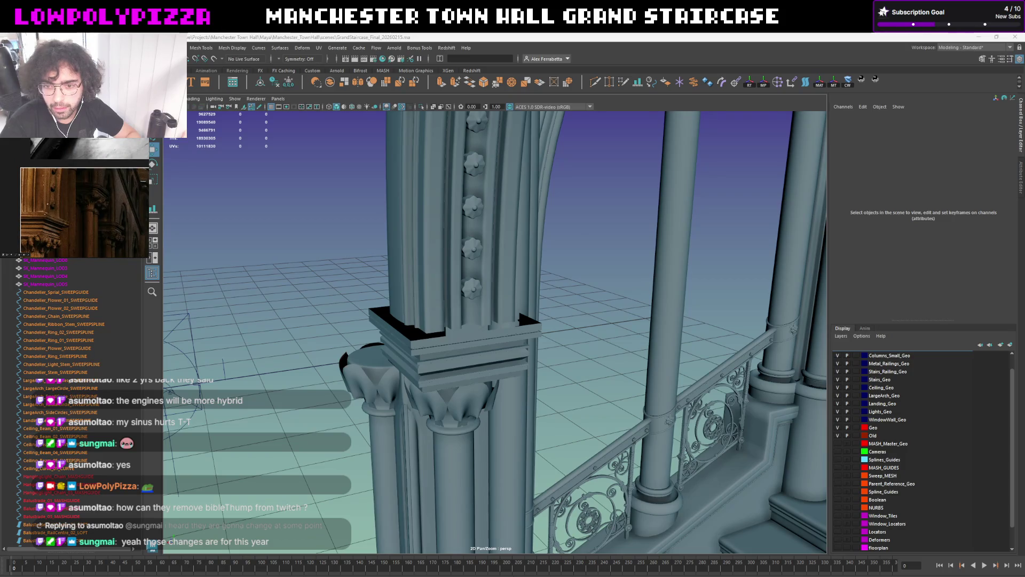
mouse_move(445, 272)
alt+mouse_down()
mouse_move(515, 269)
mouse_move(458, 307)
mouse_move(466, 310)
mouse_move(583, 294)
mouse_move(533, 313)
mouse_move(473, 311)
mouse_move(599, 299)
mouse_move(486, 307)
mouse_move(515, 297)
mouse_move(551, 337)
mouse_move(637, 348)
alt+mouse_up()
click(458, 307)
click(571, 300)
click(485, 307)
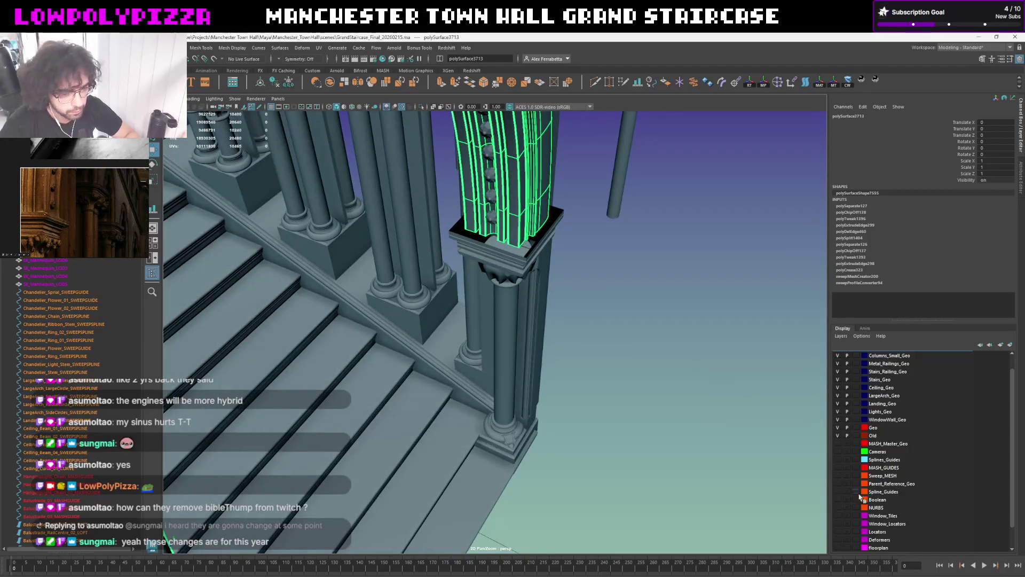
Show the Sweep_MESH layer and select the groove face on the column-top block pCylinder987
click(838, 475)
mouse_move(480, 303)
alt+mouse_down()
mouse_move(473, 294)
mouse_move(467, 326)
alt+mouse_up()
click(507, 273)
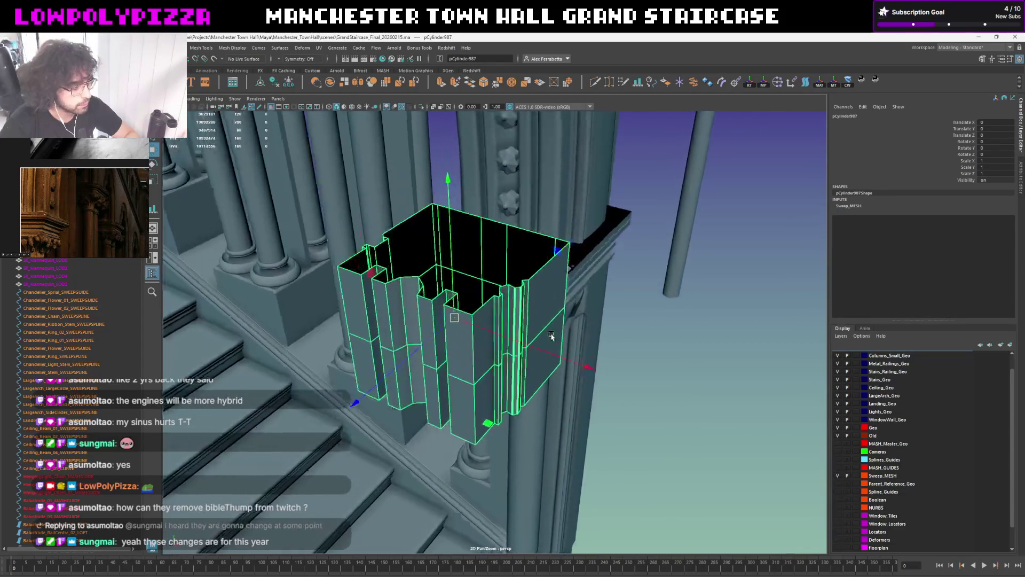
right_drag(467, 327, 467, 352)
mouse_move(467, 352)
alt+mouse_down()
mouse_move(434, 325)
mouse_move(469, 370)
mouse_move(476, 348)
alt+mouse_up()
click(434, 324)
In vertex mode, marquee the block's corner vertices and slide them along the axis into line
right_drag(476, 348, 476, 317)
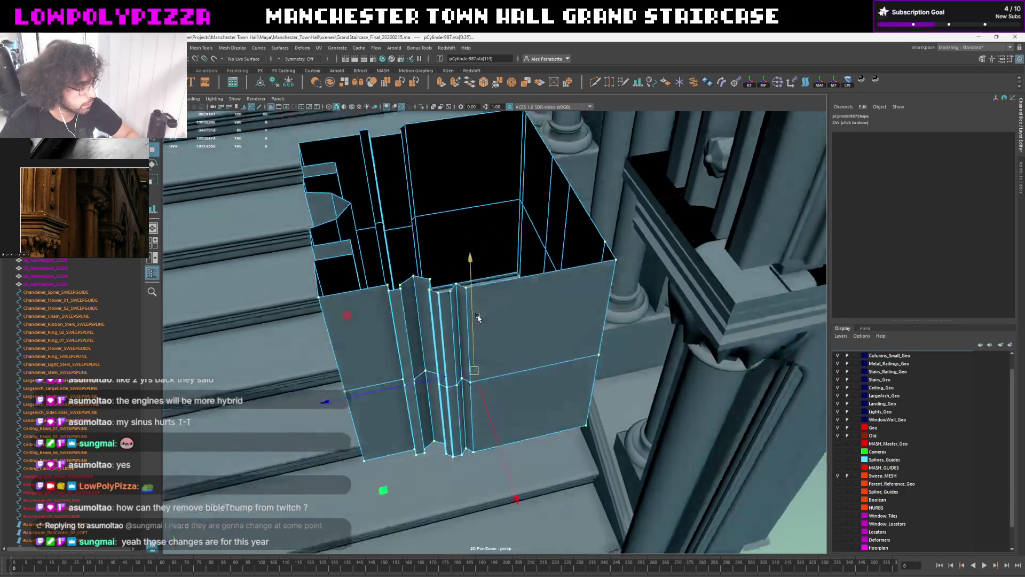
alt+drag(477, 317, 484, 326)
drag(424, 443, 424, 443)
mouse_move(425, 442)
alt+mouse_down()
mouse_move(517, 358)
mouse_move(530, 305)
mouse_move(529, 333)
alt+mouse_up()
mouse_move(476, 413)
mouse_down()
mouse_move(481, 364)
mouse_move(542, 361)
mouse_move(540, 331)
mouse_move(517, 350)
mouse_move(522, 312)
mouse_up()
scroll(477, 367, down, 3)
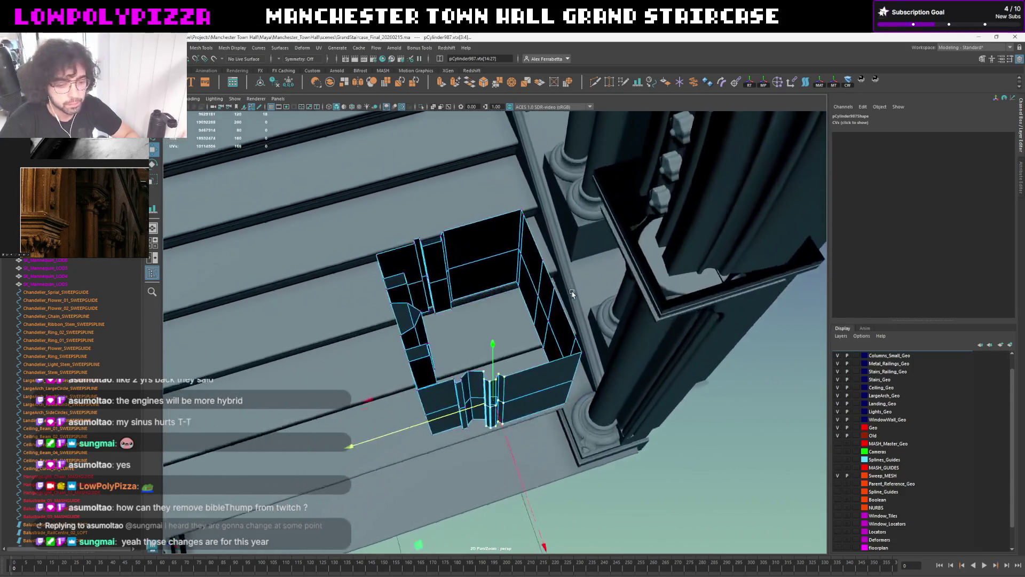
scroll(540, 331, up, 3)
scroll(516, 350, down, 2)
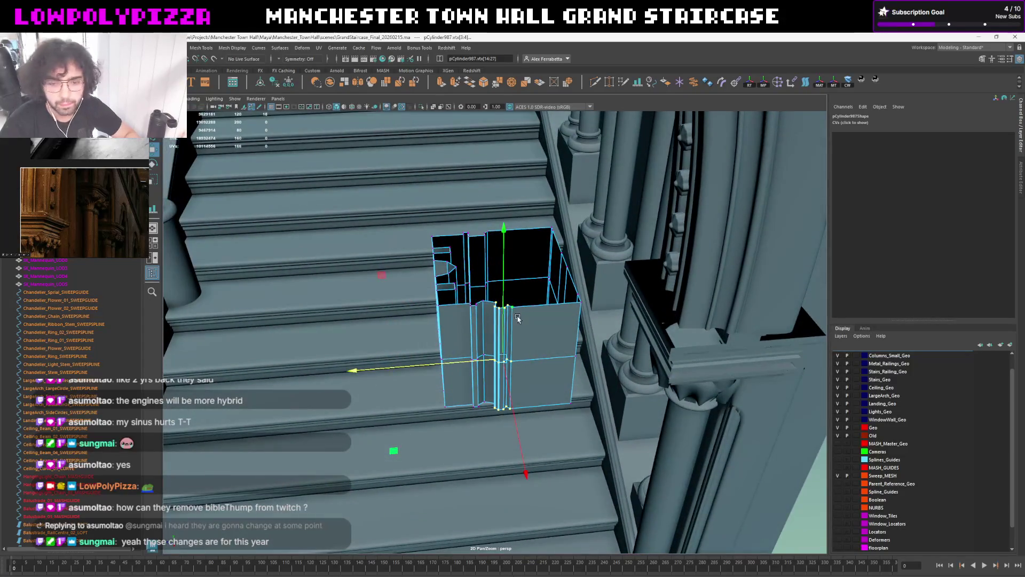
scroll(523, 312, down, 3)
alt+drag(522, 312, 590, 257)
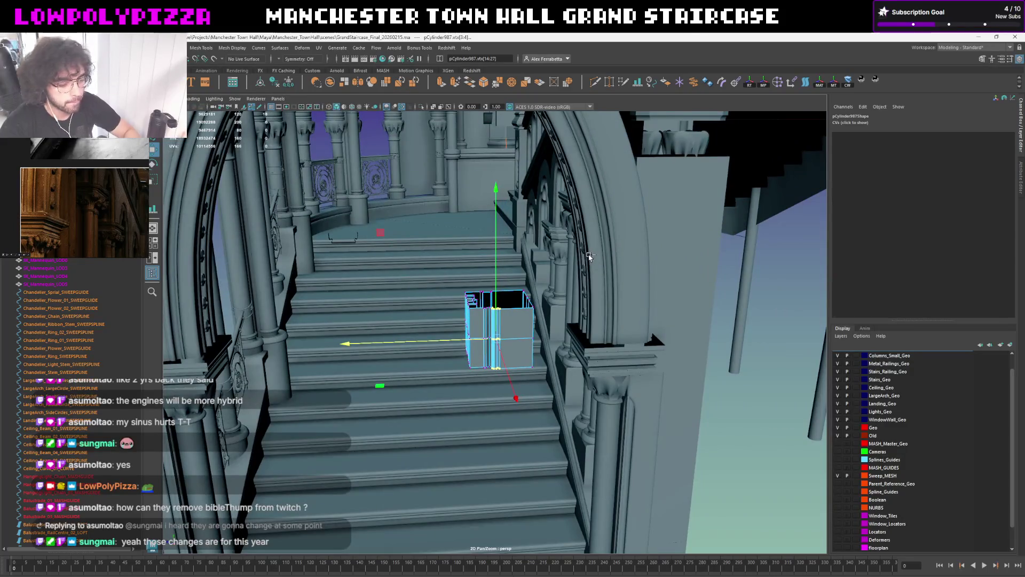
scroll(580, 258, up, 1)
scroll(581, 259, up, 2)
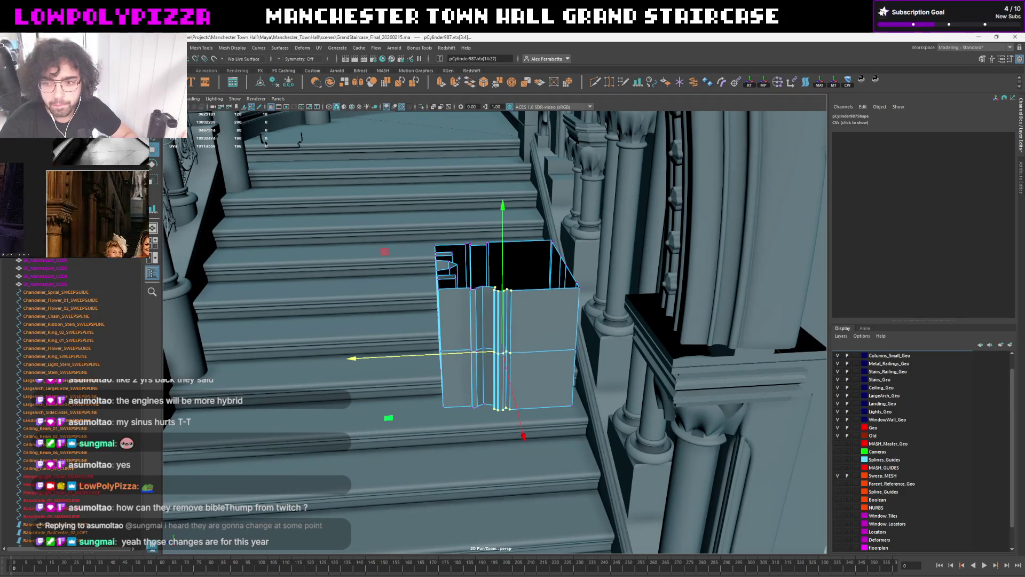
scroll(475, 338, up, 2)
scroll(474, 338, up, 2)
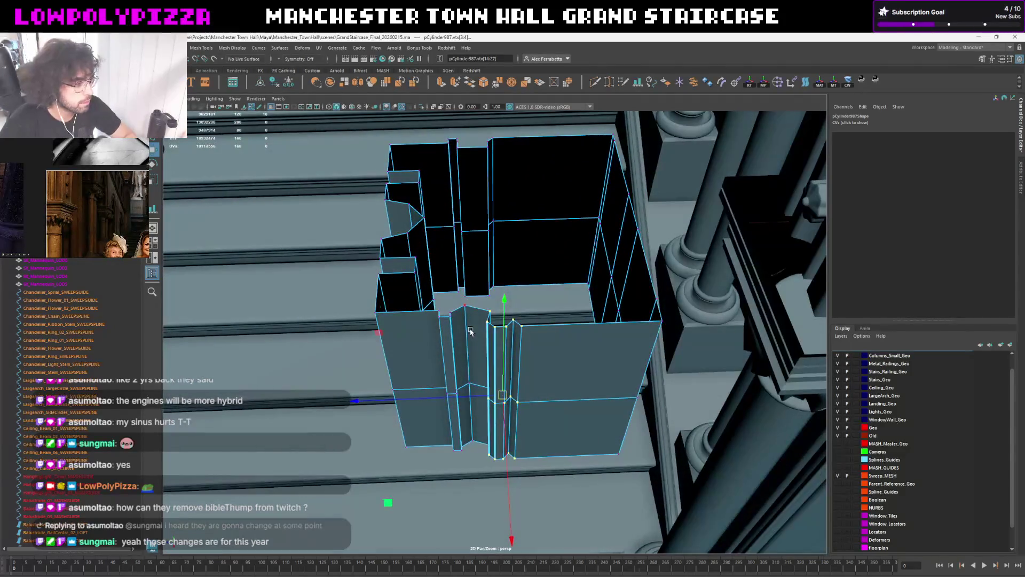
Check the neighbouring vertical edge, return to object mode and review the block from the staircase
click(469, 333)
key(q)
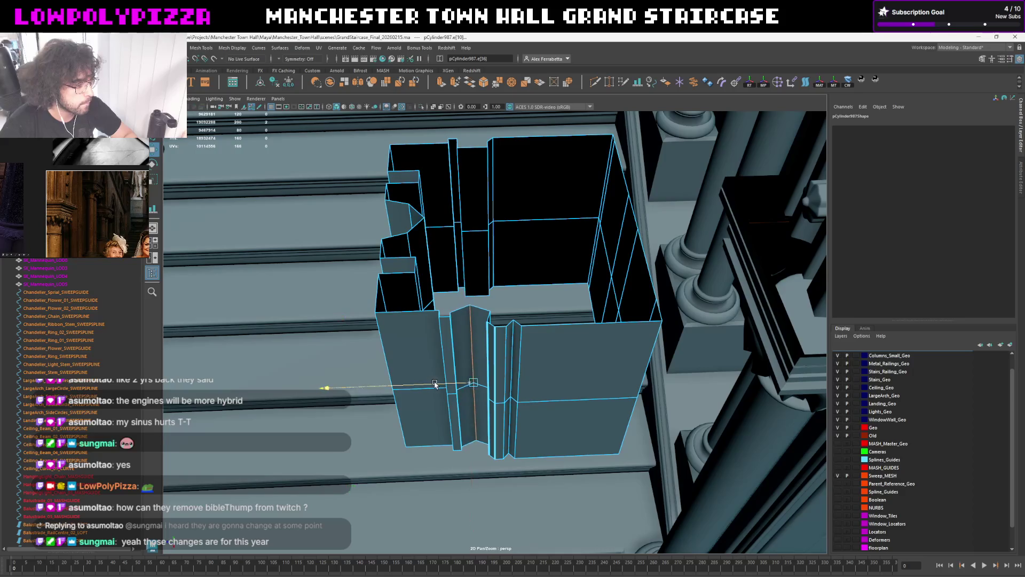
alt+drag(435, 385, 540, 345)
right_drag(541, 346, 430, 387)
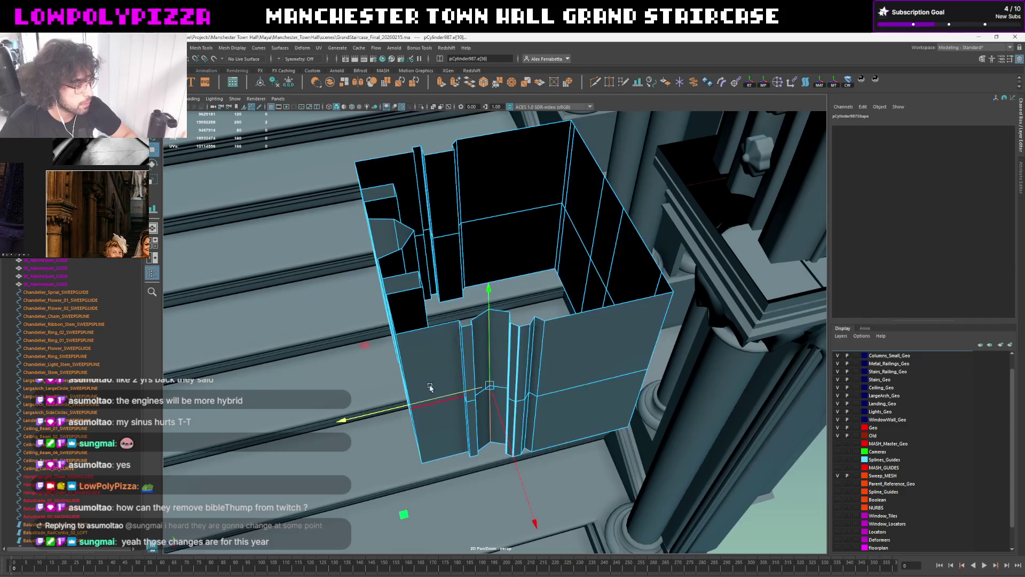
scroll(425, 402, down, 5)
mouse_move(425, 401)
alt+mouse_down()
mouse_move(535, 346)
mouse_move(572, 373)
mouse_move(564, 395)
alt+mouse_up()
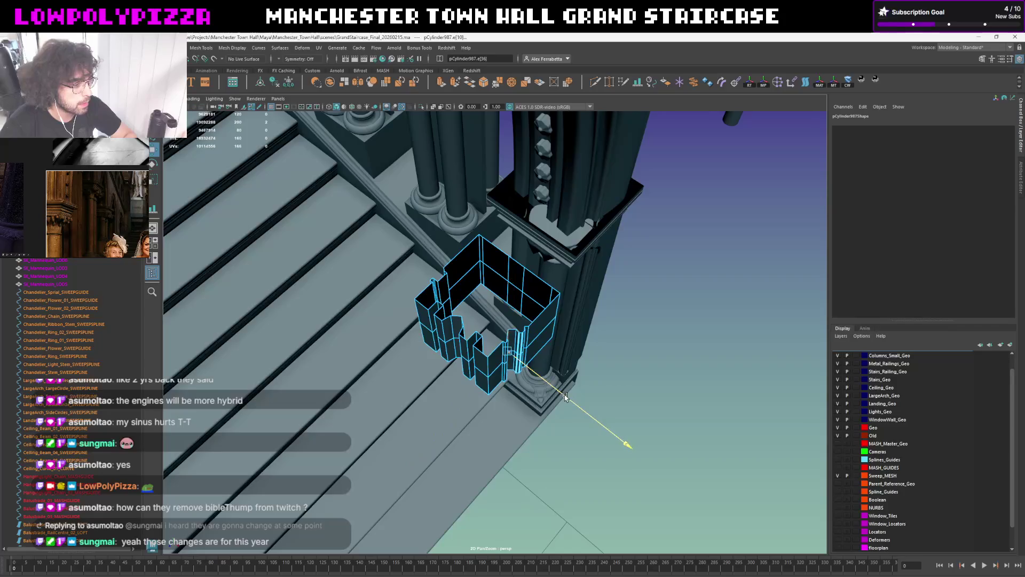
key(bracketleft)
key(bracketleft)
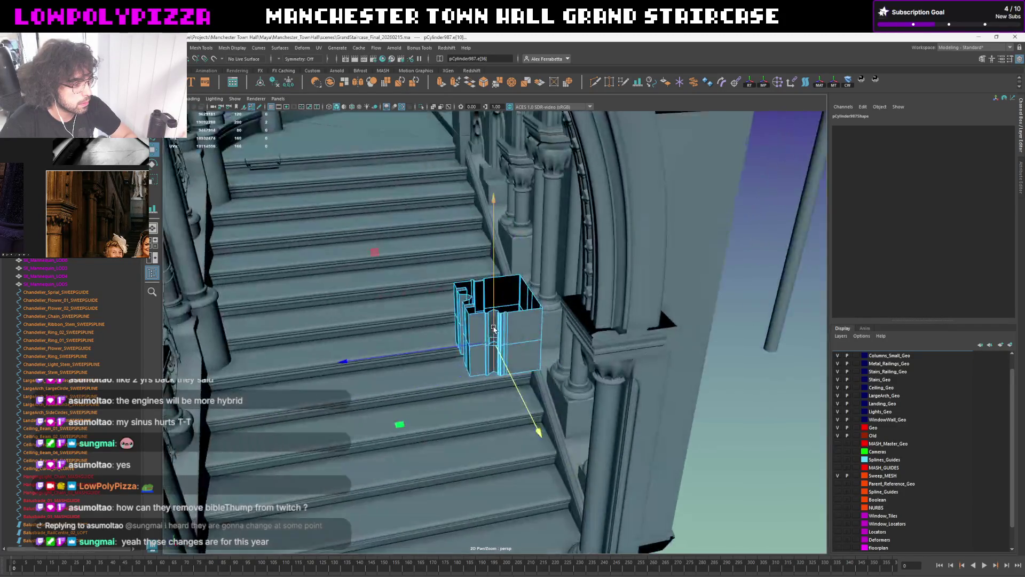
click(724, 367)
mouse_move(723, 367)
alt+right_down()
mouse_move(810, 347)
mouse_move(532, 339)
mouse_move(549, 160)
alt+right_up()
Frame the column-top block and delete a vertical edge strip from it
click(484, 329)
key(f)
click(595, 82)
right_drag(459, 281, 471, 293)
double_click(474, 296)
shift+double_click(481, 304)
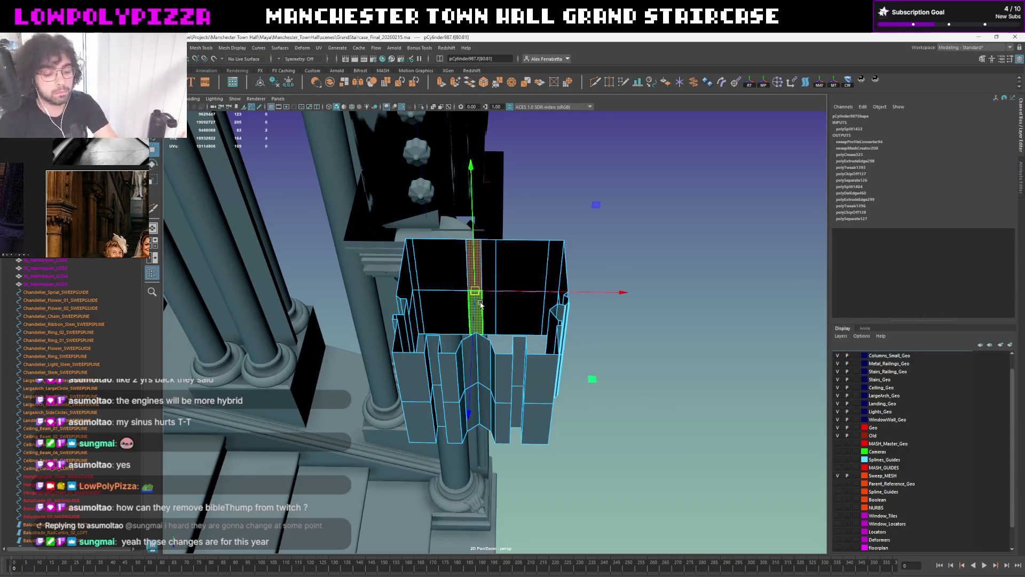
key(Delete)
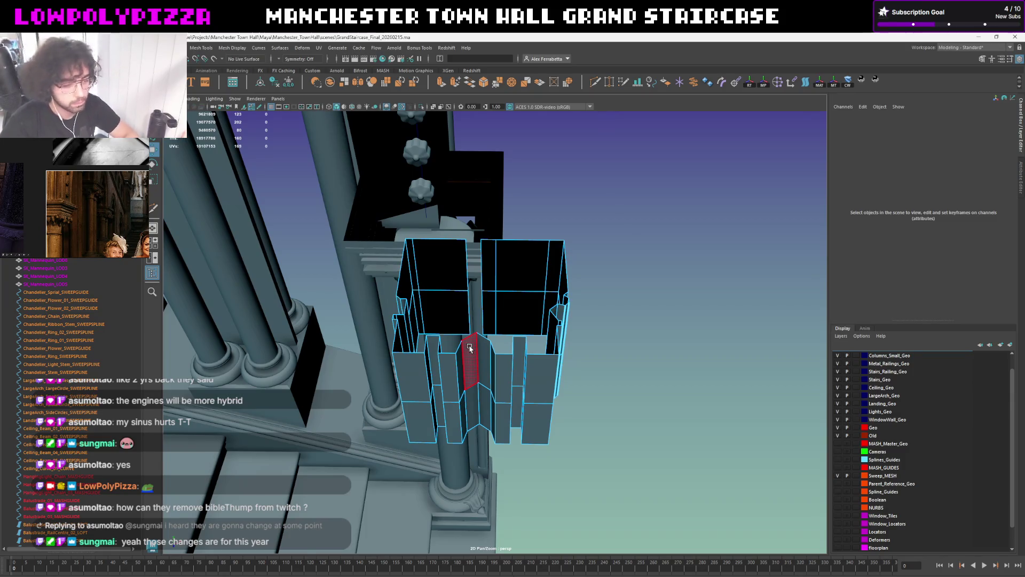
Delete the block's left-half faces and clear its construction history via Delete by Type > History
click(470, 352)
shift+click(475, 390)
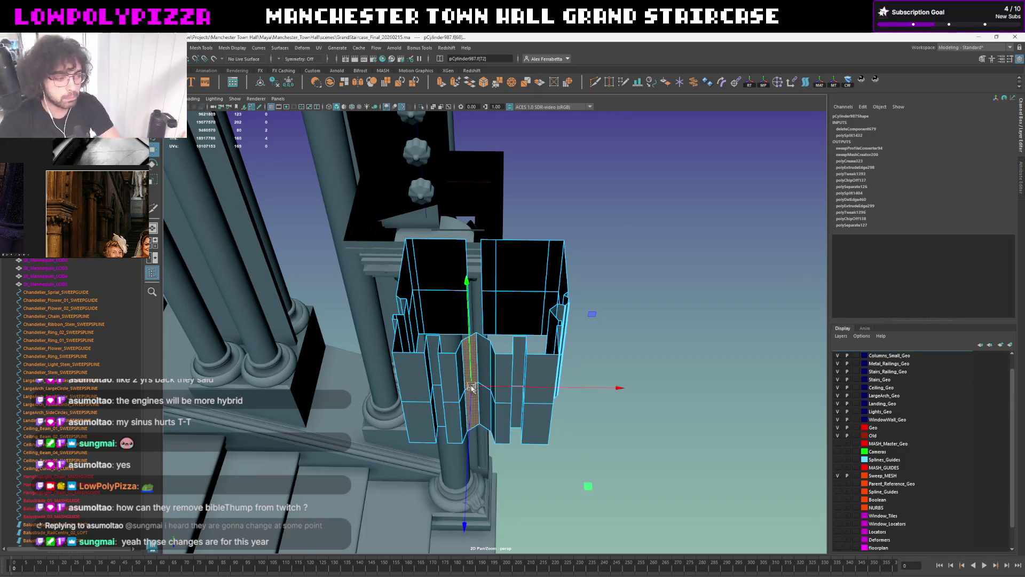
key(Delete)
key(F8)
mouse_move(604, 248)
alt+mouse_down()
mouse_move(585, 275)
mouse_move(574, 270)
alt+mouse_up()
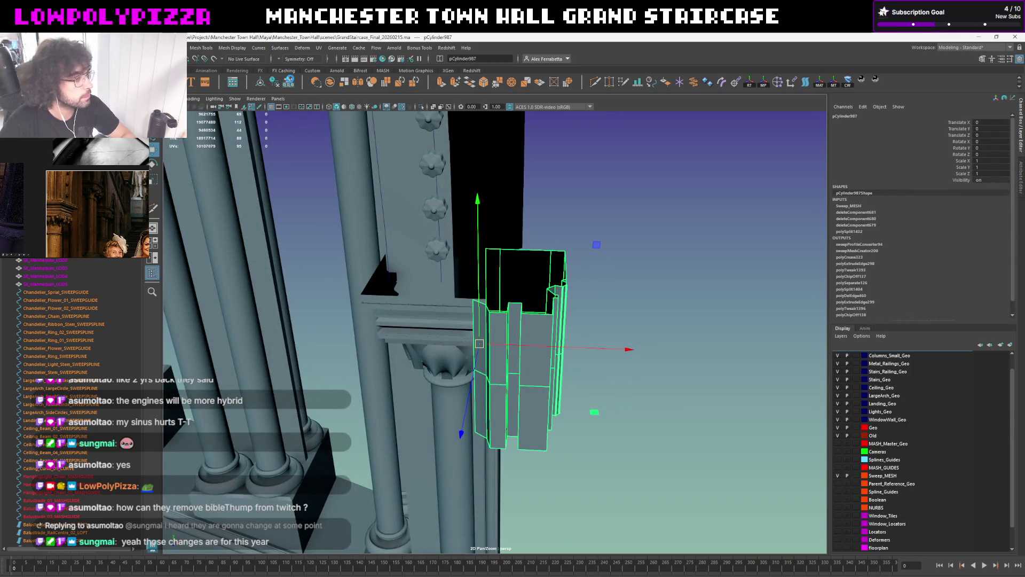
click(289, 82)
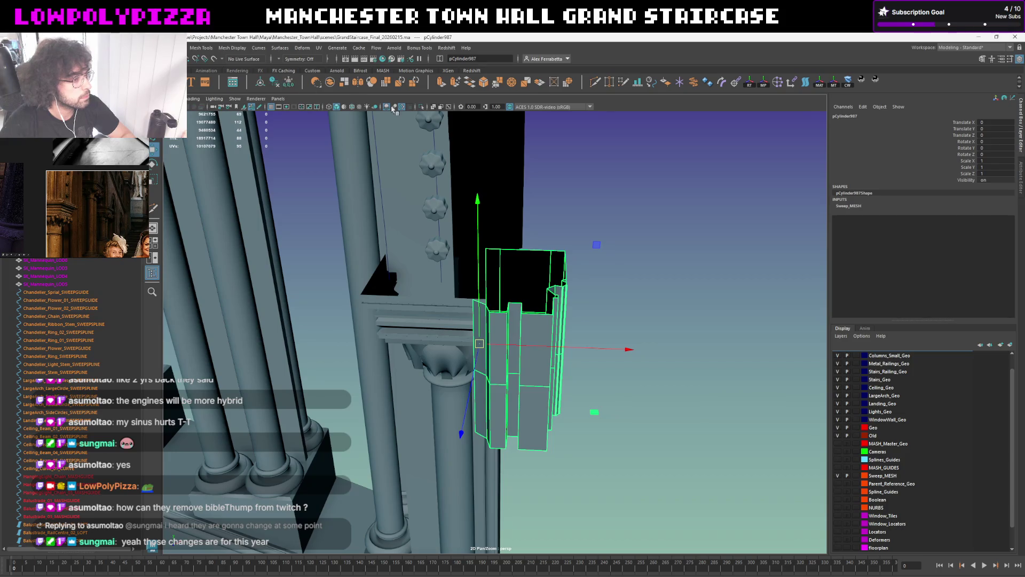
alt+drag(695, 137, 702, 138)
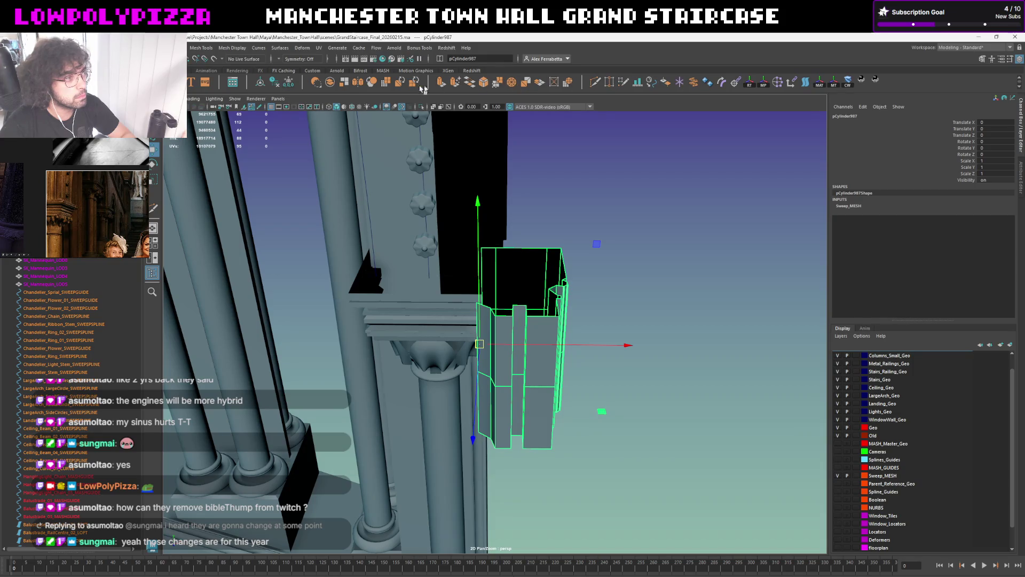
Mirror the half block on its Object X axis with merge threshold 0.001, then select the tall column
click(365, 83)
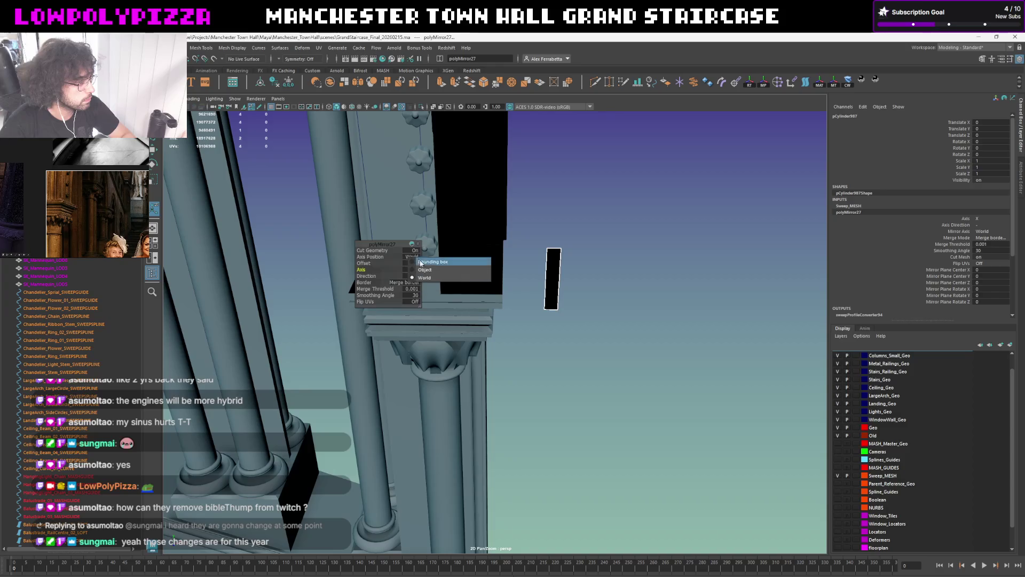
click(417, 273)
click(413, 272)
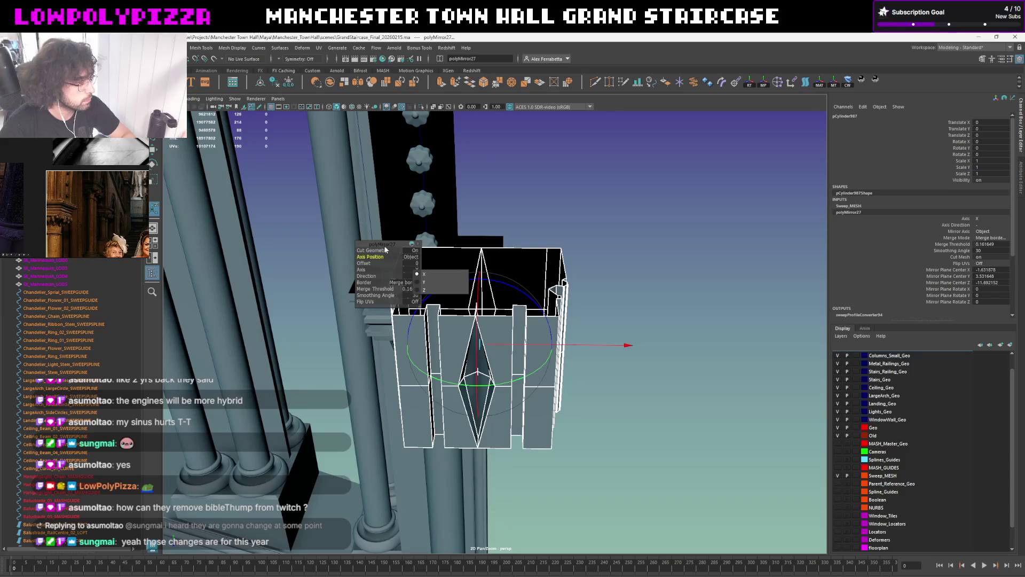
click(379, 296)
click(411, 289)
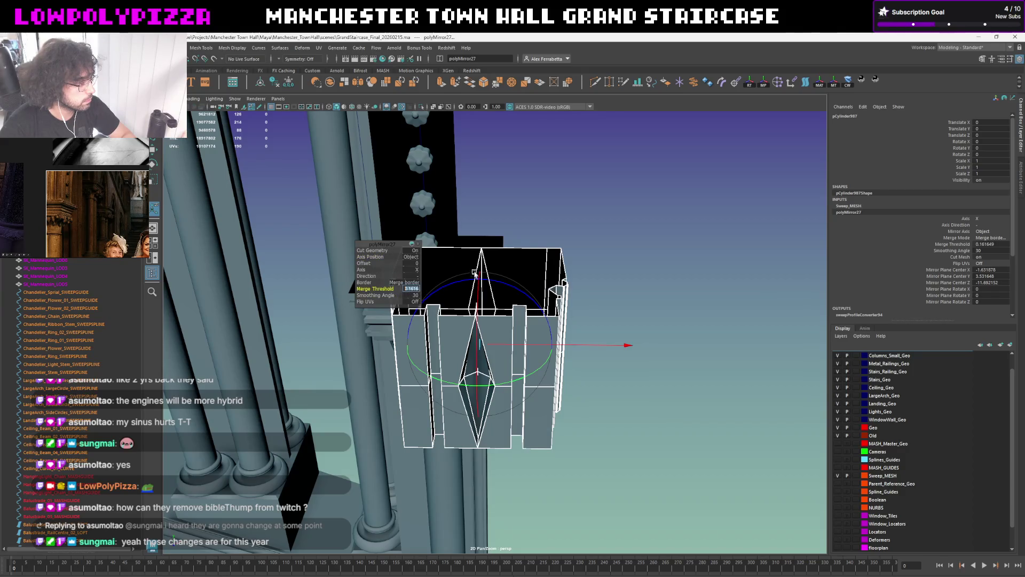
text(1)
key(Return)
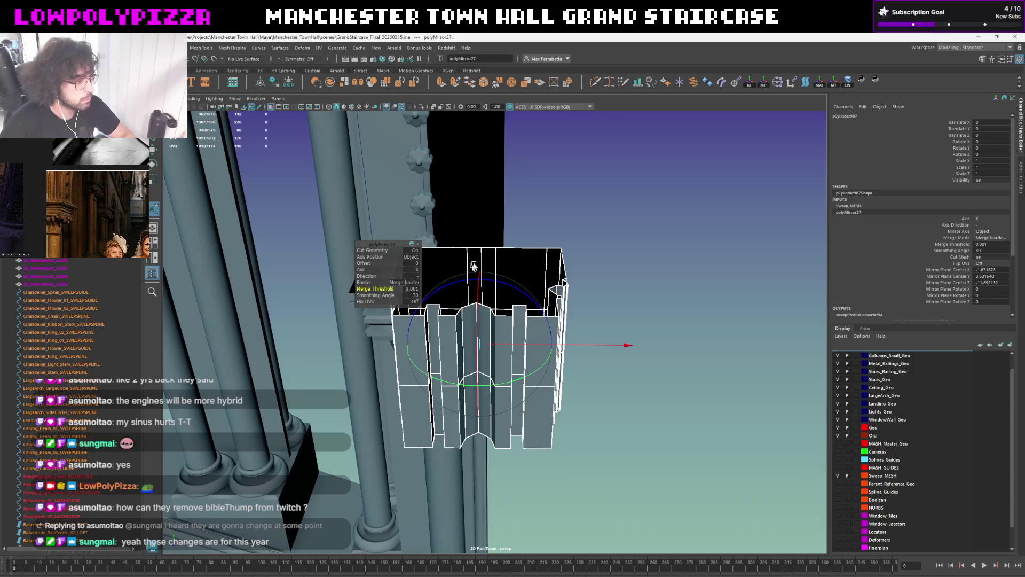
click(469, 207)
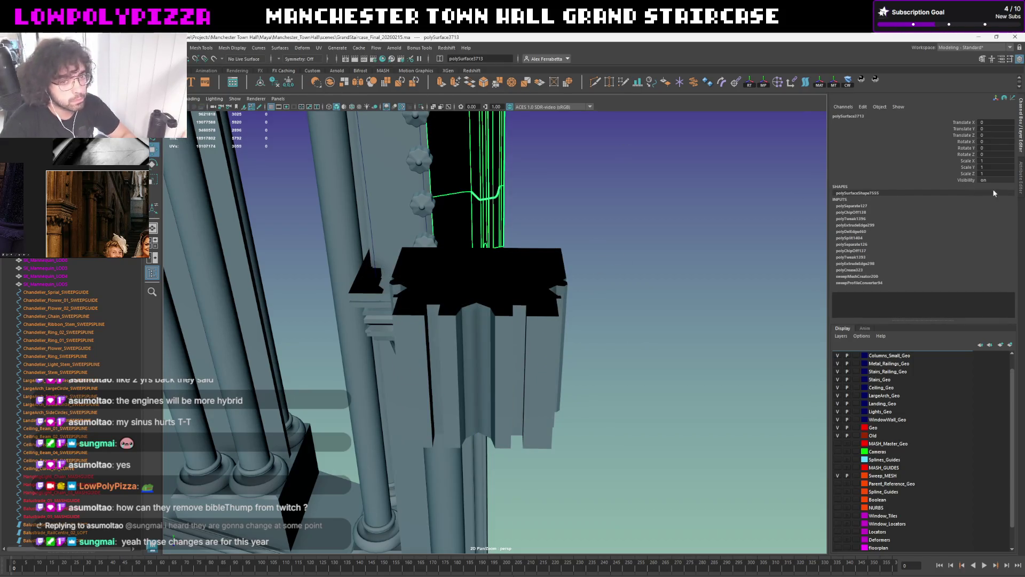
Step through the polyDelEdge and polyChipOff nodes to the sweep's Custom Sweep Profile and pick a block edge loop
click(1020, 172)
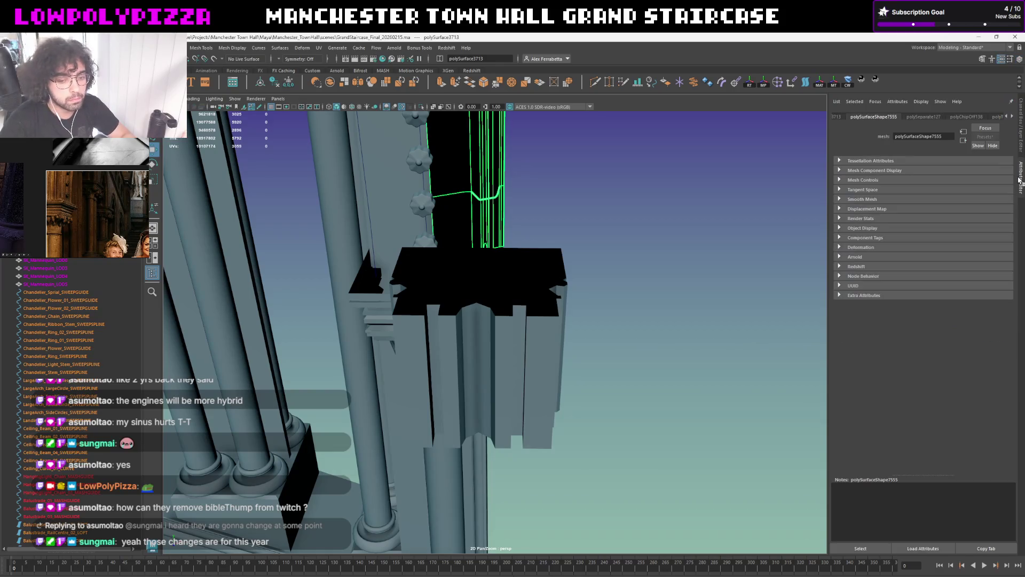
click(1007, 118)
click(850, 117)
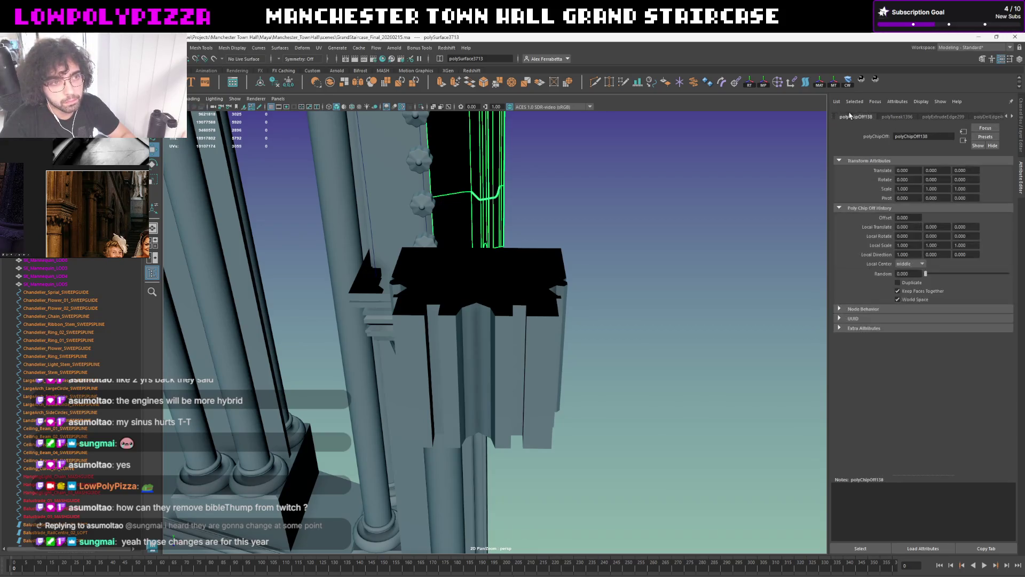
click(1012, 117)
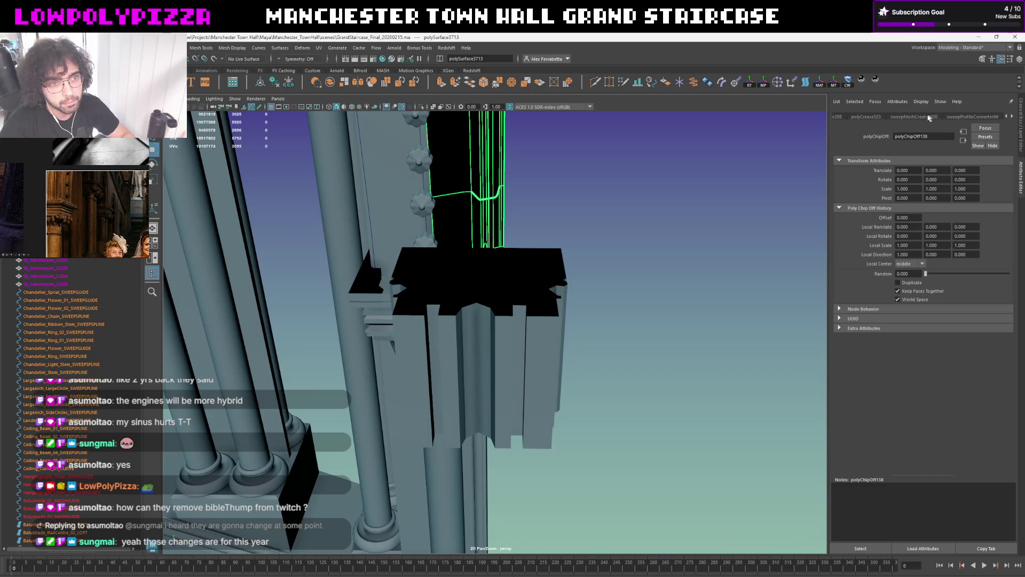
click(974, 117)
click(969, 178)
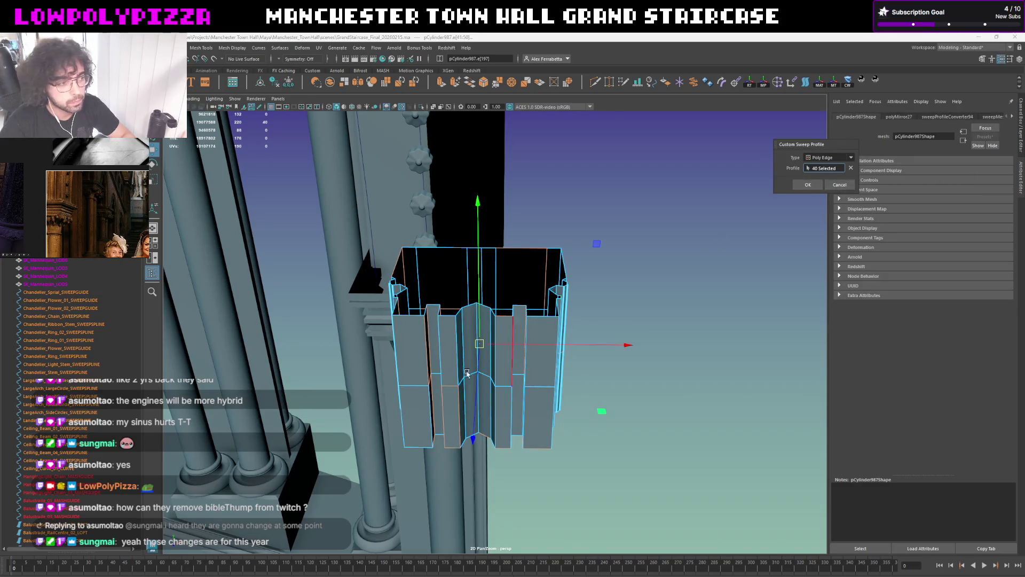
double_click(471, 379)
mouse_move(585, 333)
alt+mouse_down()
mouse_move(542, 263)
mouse_move(558, 245)
alt+mouse_up()
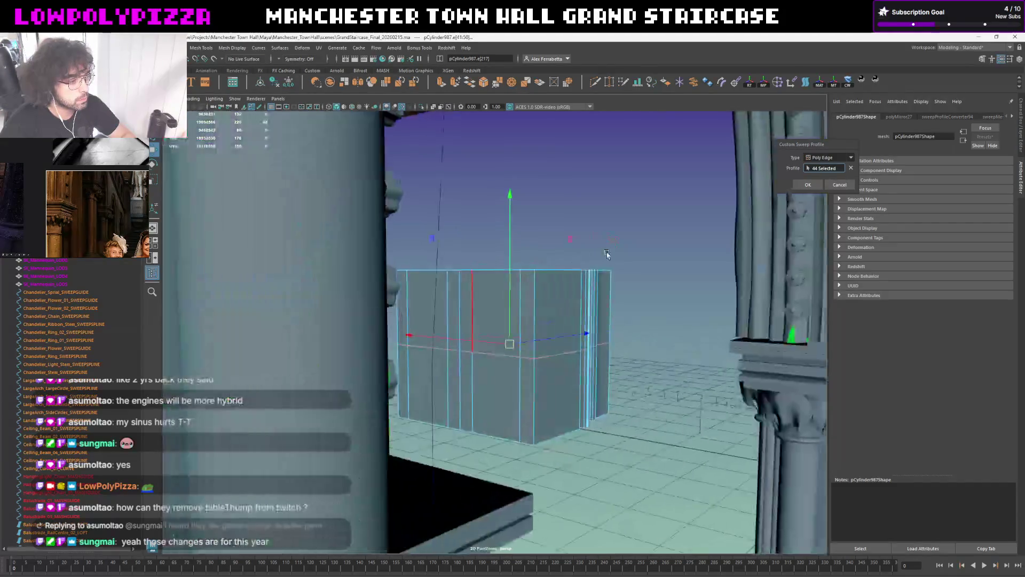
Confirm the custom sweep profile and briefly isolate the green arch column piece to check it
click(807, 185)
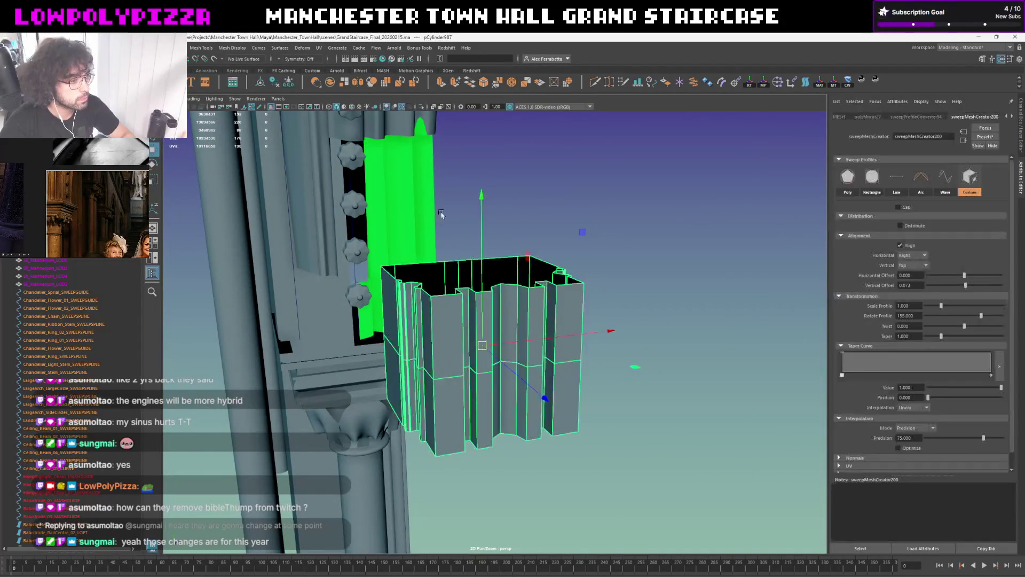
click(405, 196)
mouse_move(430, 195)
alt+mouse_down()
mouse_move(505, 198)
mouse_move(465, 241)
mouse_move(436, 240)
mouse_move(435, 224)
mouse_move(495, 215)
mouse_move(578, 323)
mouse_move(556, 300)
alt+mouse_up()
key(ctrl+1)
key(f)
scroll(495, 215, up, 5)
scroll(460, 211, up, 5)
key(ctrl+1)
scroll(481, 216, up, 1)
Re-pick the fluted block's edge in the Custom Sweep Profile dialog and confirm it
click(597, 430)
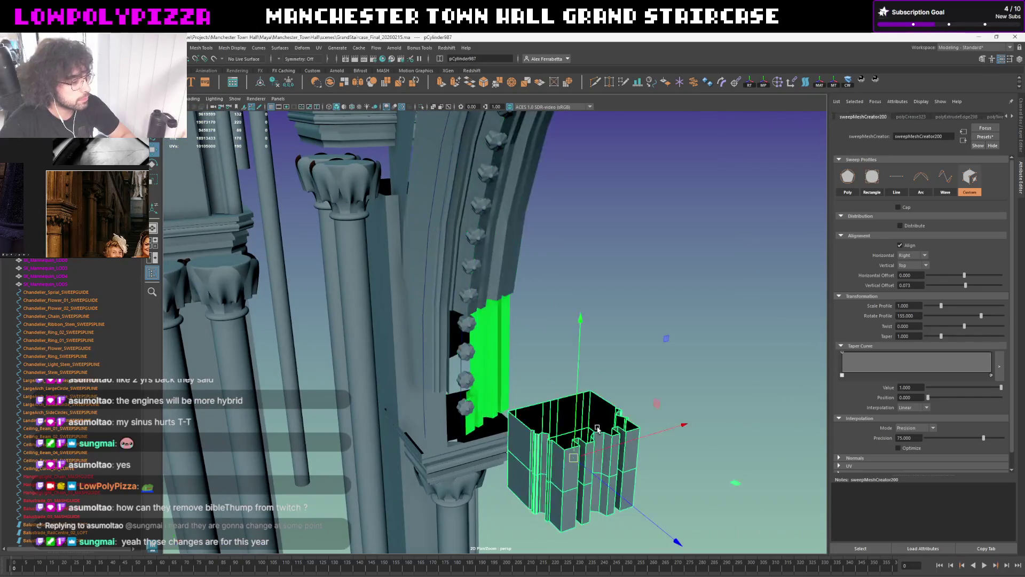
alt+right_drag(597, 430, 678, 246)
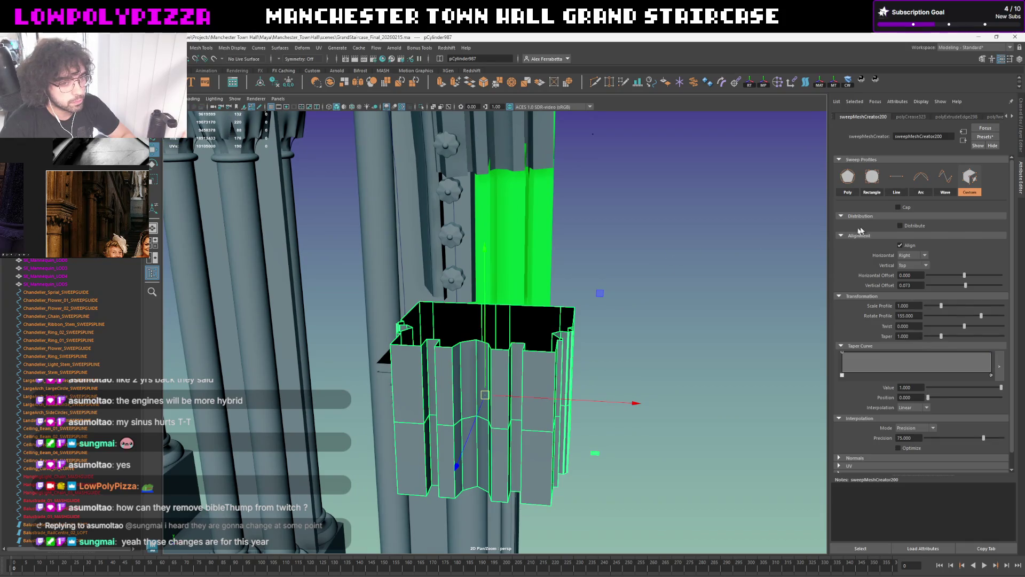
click(968, 180)
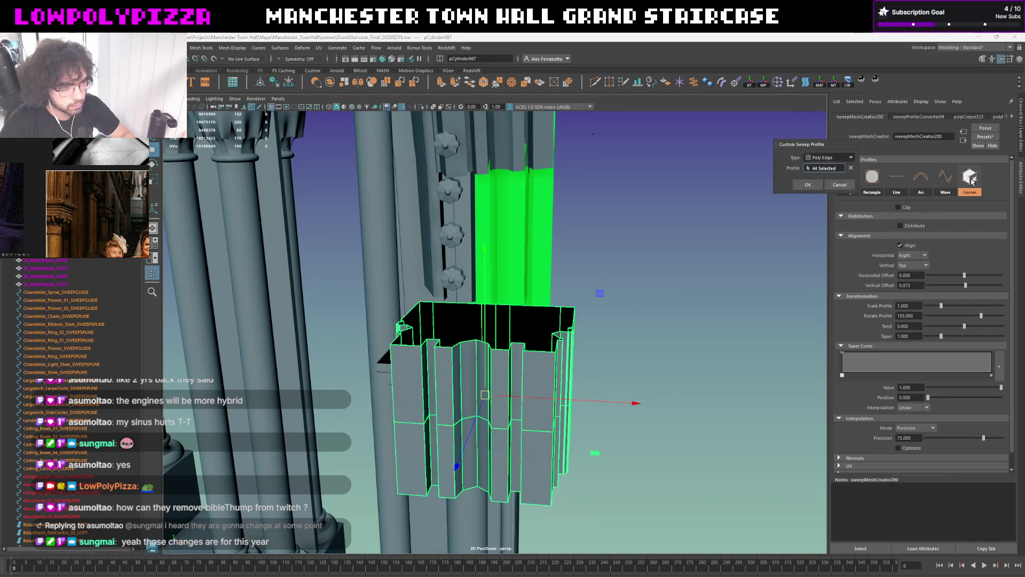
click(424, 440)
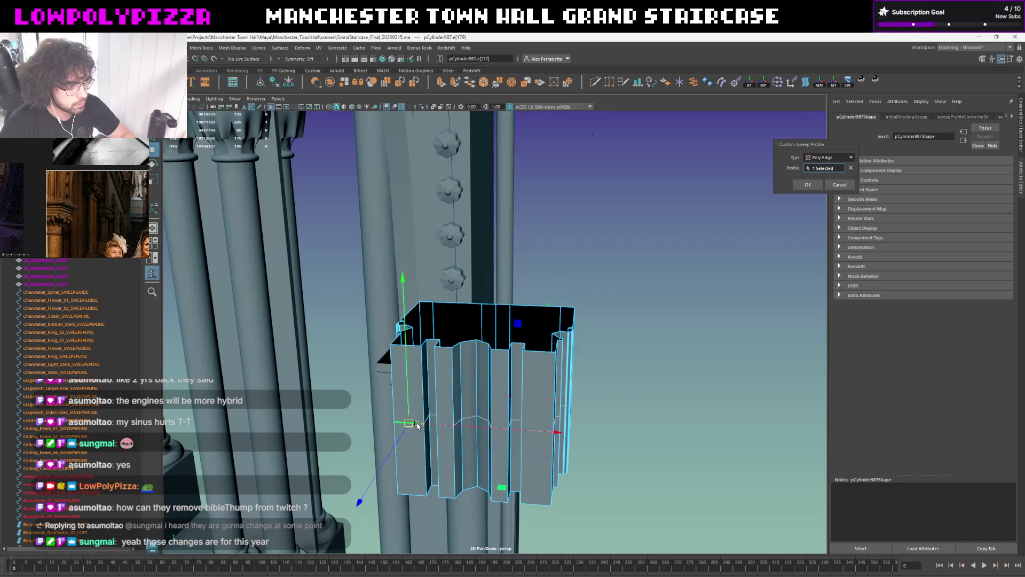
alt+drag(423, 410, 431, 391)
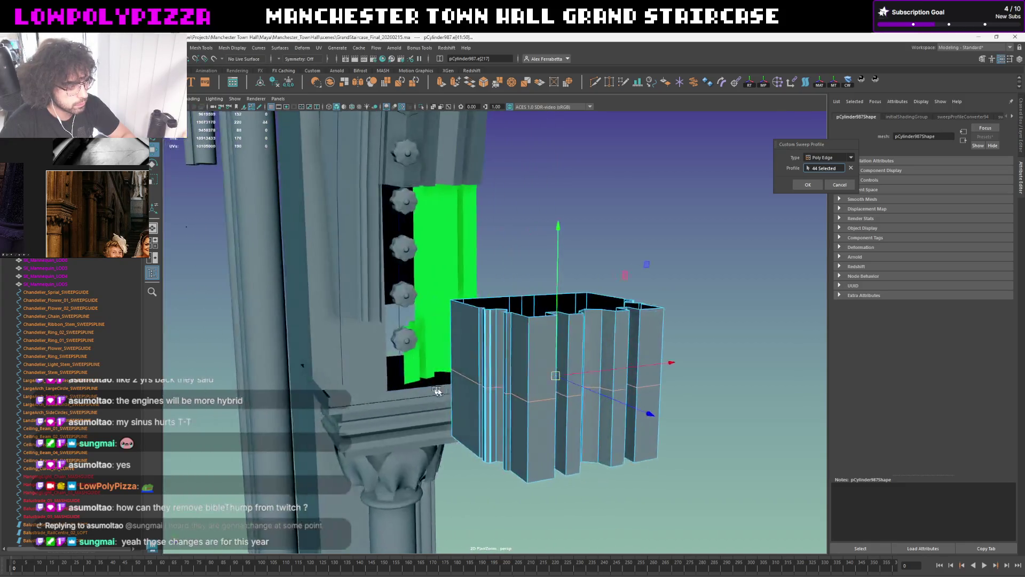
key(F8)
alt+drag(490, 370, 544, 314)
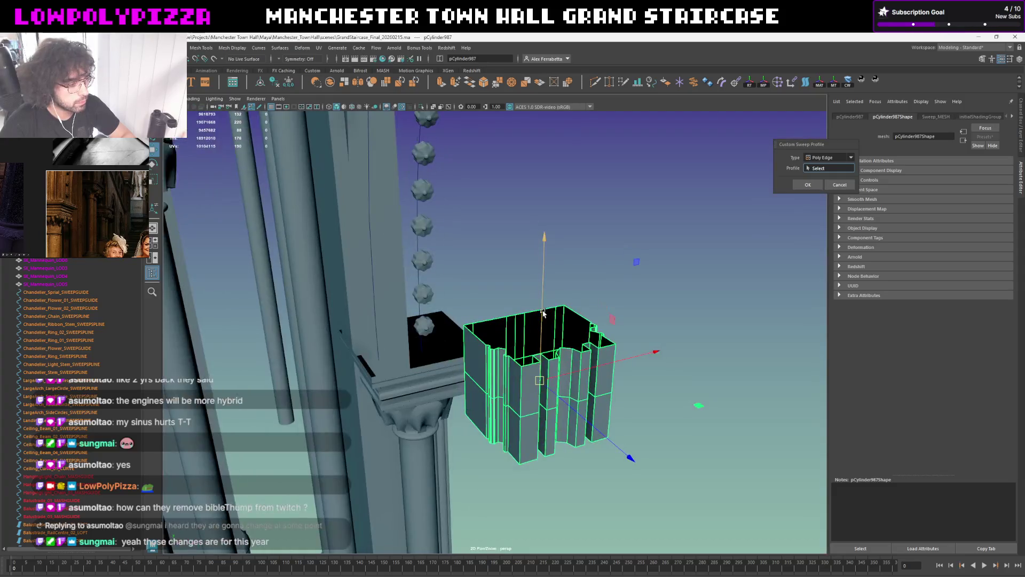
click(520, 254)
alt+drag(543, 359, 531, 340)
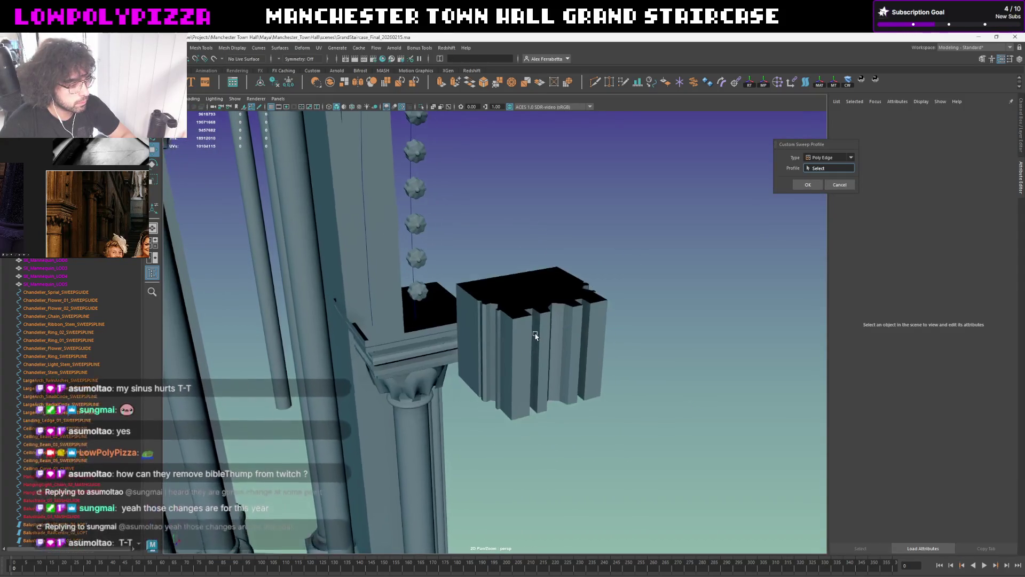
click(808, 184)
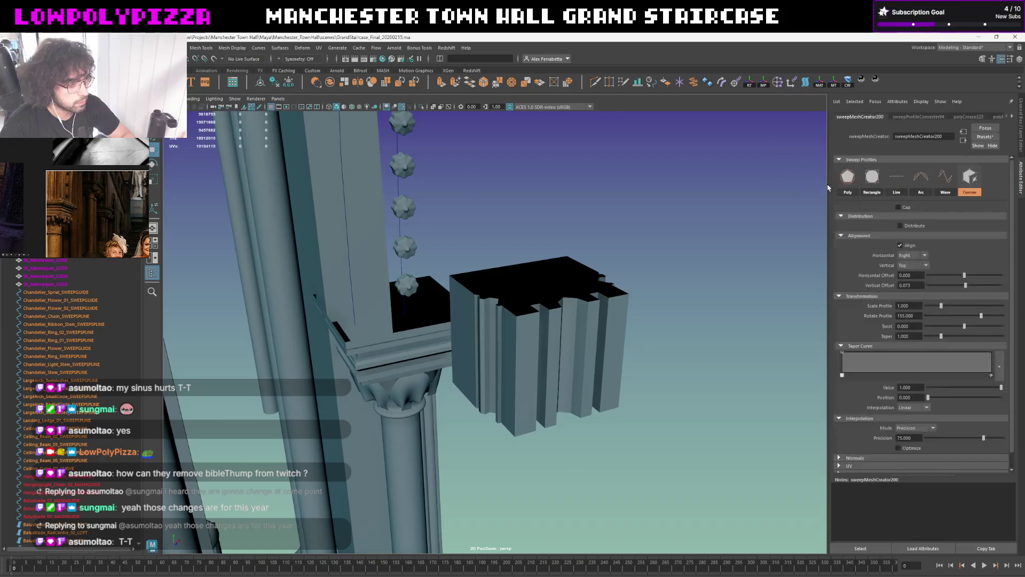
Select the green arch column piece and isolate it with the rest of the scene hidden
mouse_move(492, 252)
alt+mouse_down()
mouse_move(486, 230)
mouse_move(448, 233)
mouse_move(459, 311)
mouse_move(470, 291)
mouse_move(562, 325)
mouse_move(518, 312)
mouse_move(508, 283)
mouse_move(469, 271)
mouse_move(490, 275)
alt+mouse_up()
click(445, 233)
key(ctrl+1)
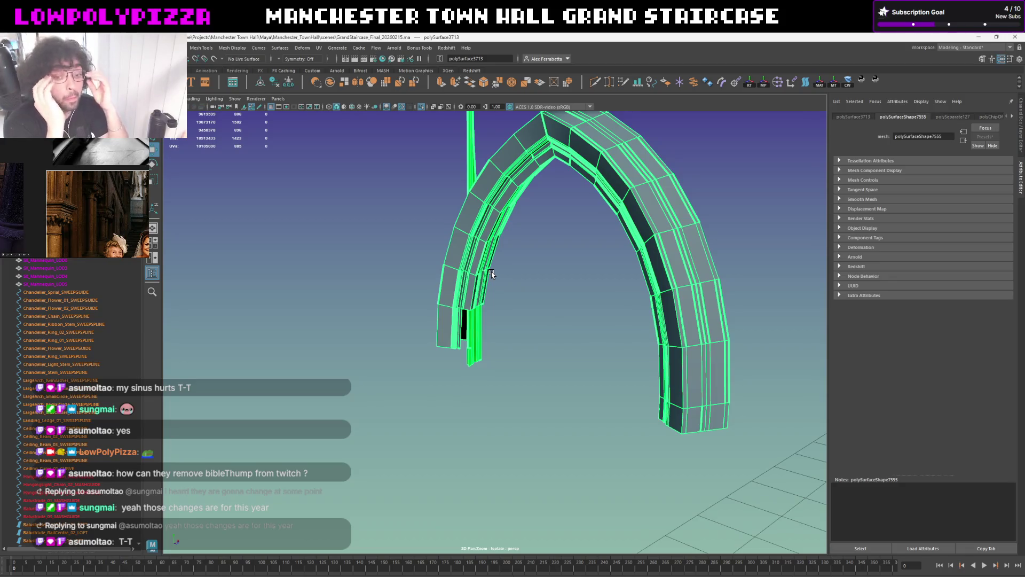
Exit isolate, show the Channel Box/Layer Editor and remove the arch column geometry
mouse_move(490, 291)
alt+right_down()
mouse_move(534, 313)
mouse_move(568, 306)
alt+right_up()
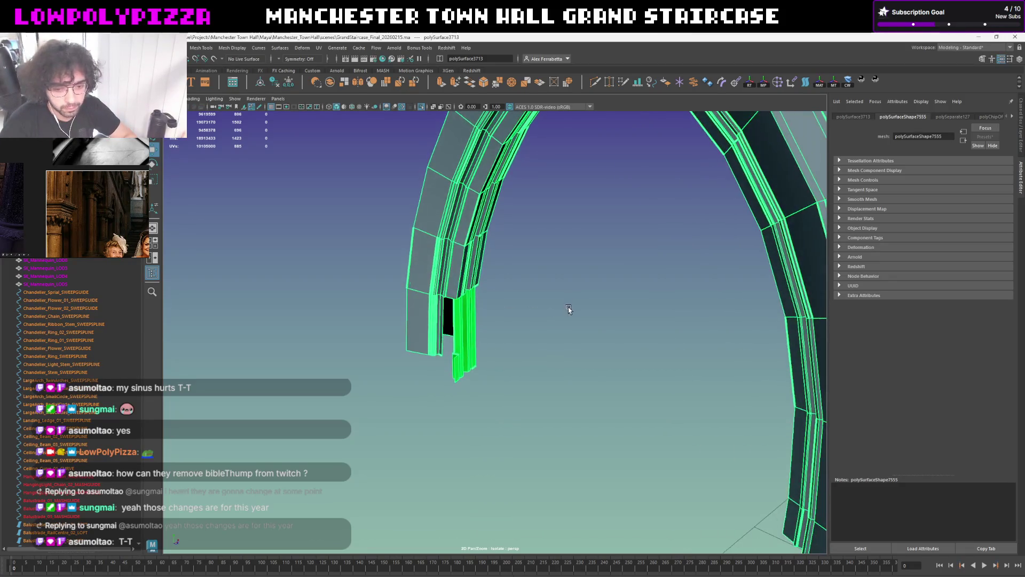
key(ctrl+1)
key(f)
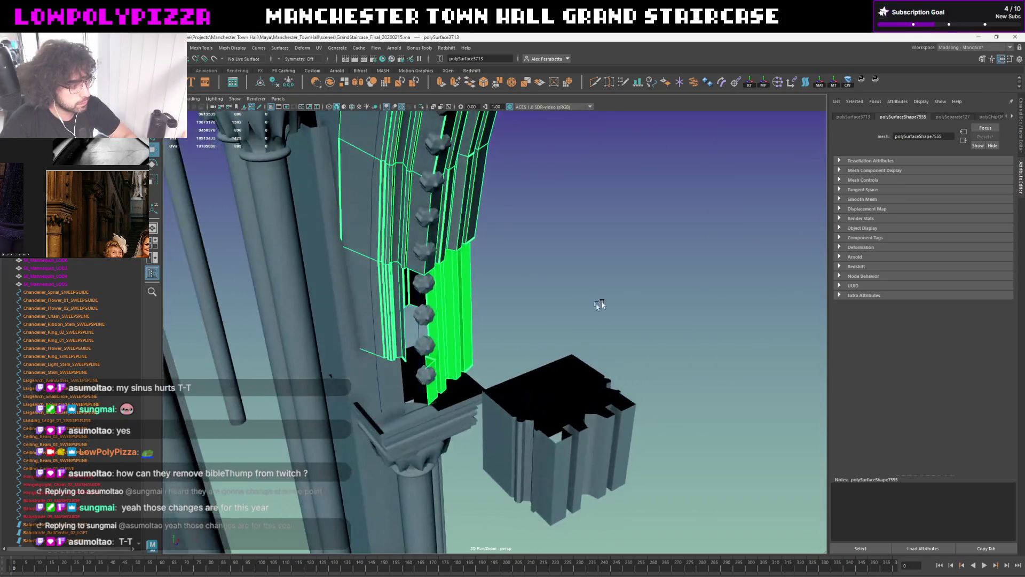
click(1020, 132)
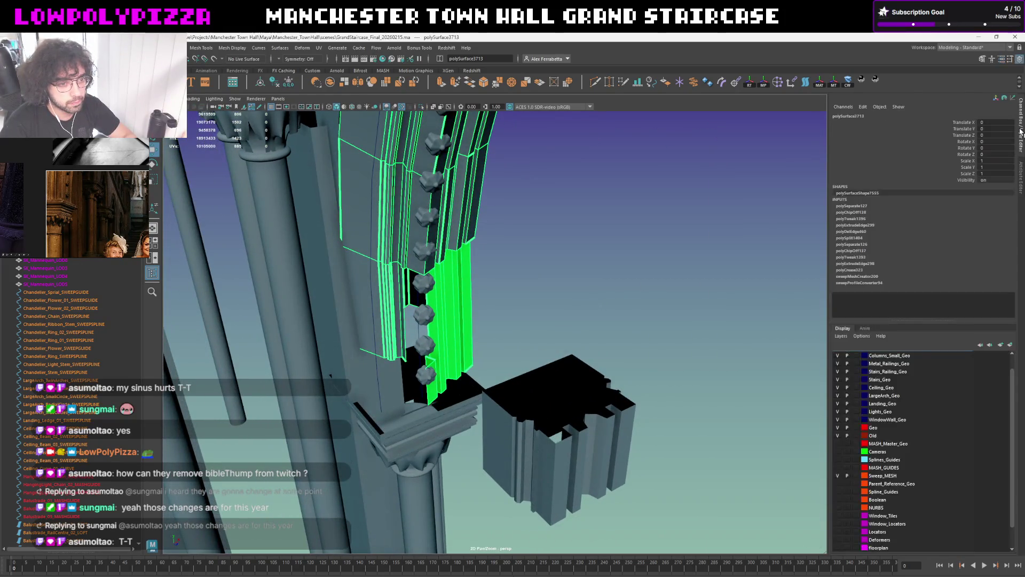
alt+drag(496, 288, 546, 286)
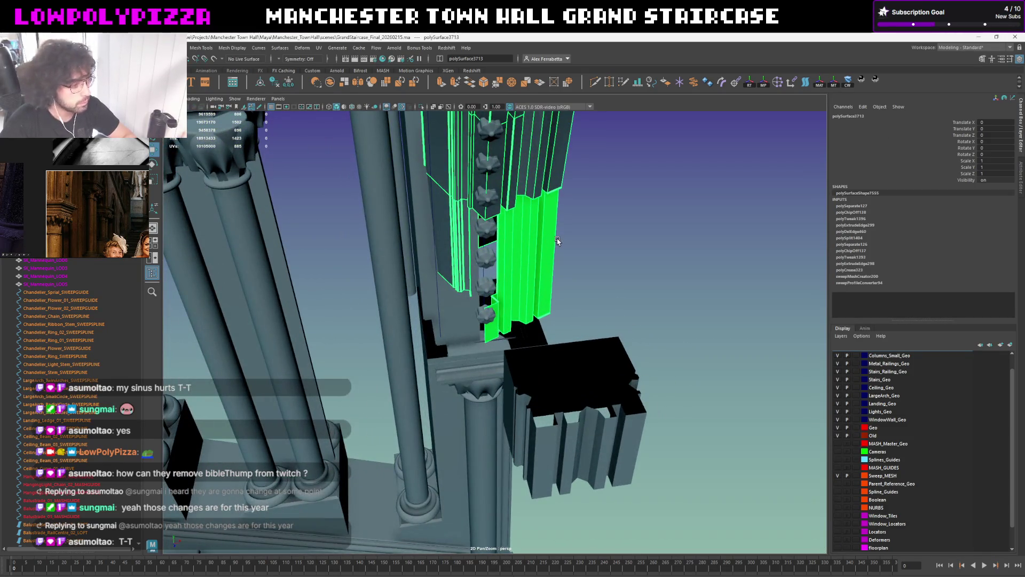
key(Delete)
Select the arch curve polyToCurve249 and create a new Sweep Mesh along it, showing its settings
click(437, 258)
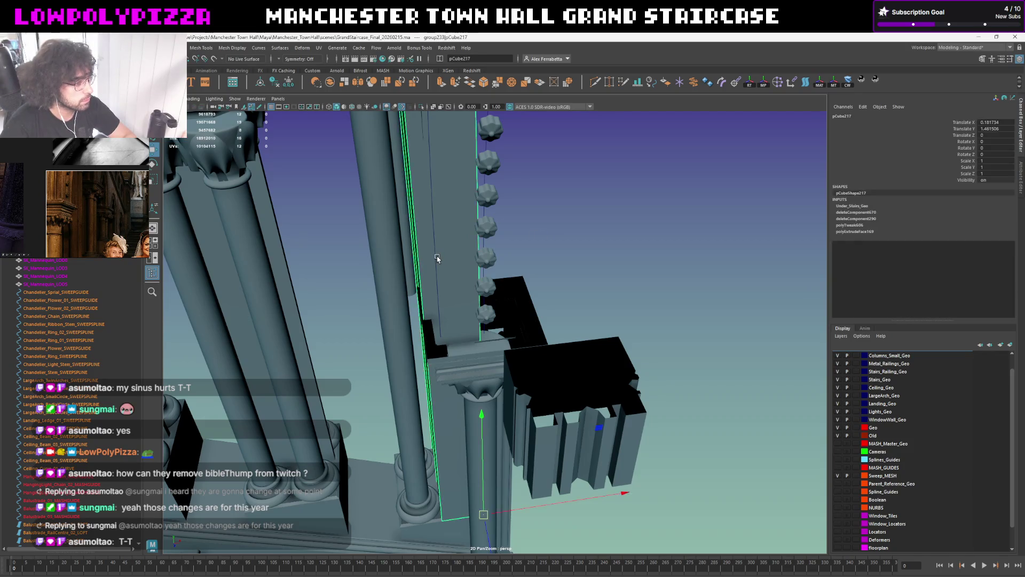
key(ctrl+z)
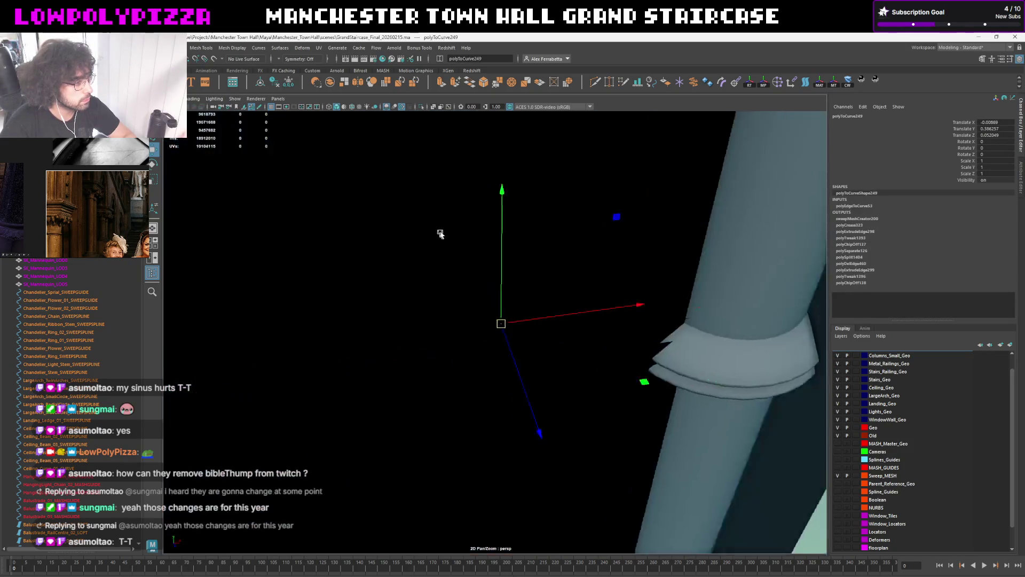
alt+drag(431, 238, 471, 290)
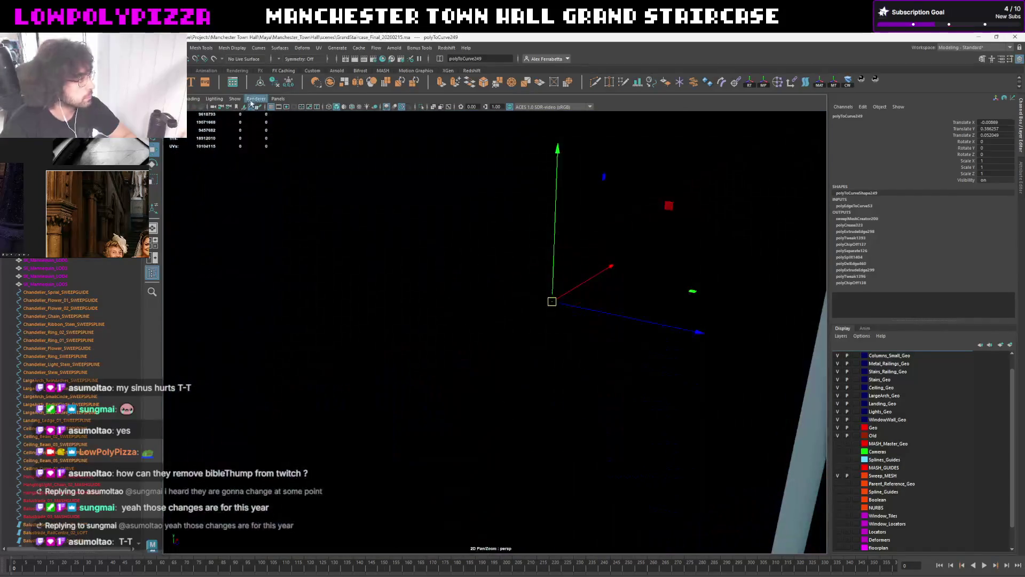
click(367, 247)
key(ctrl+a)
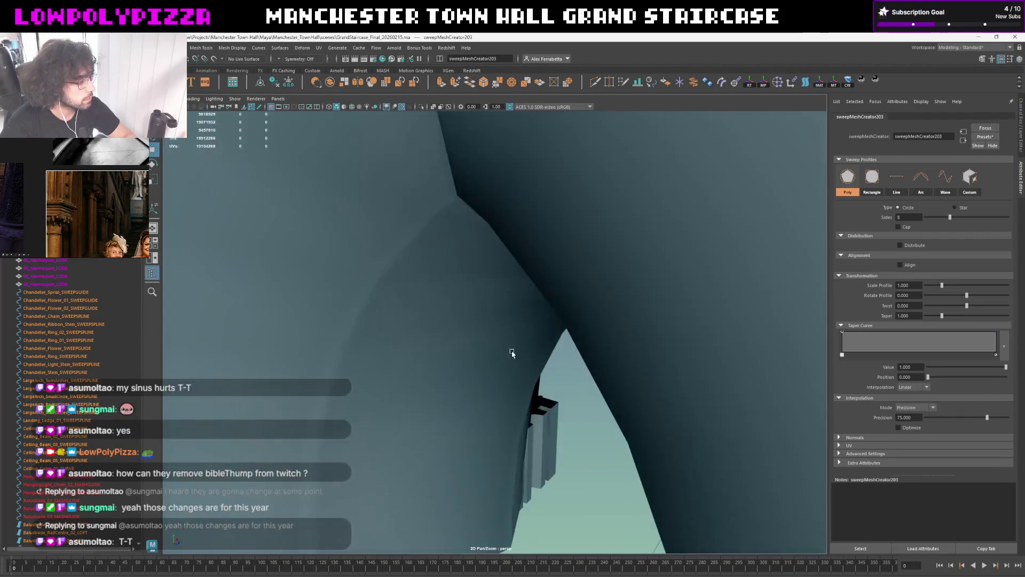
Give the new sweep a Custom Poly Edge profile taken from the fluted block's edges
click(970, 181)
click(848, 160)
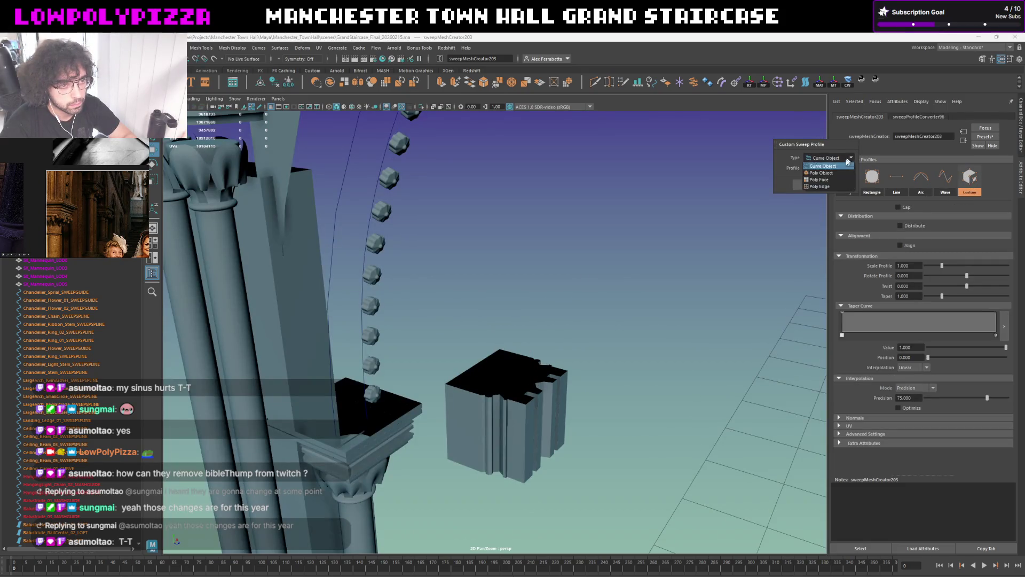
click(831, 185)
click(472, 431)
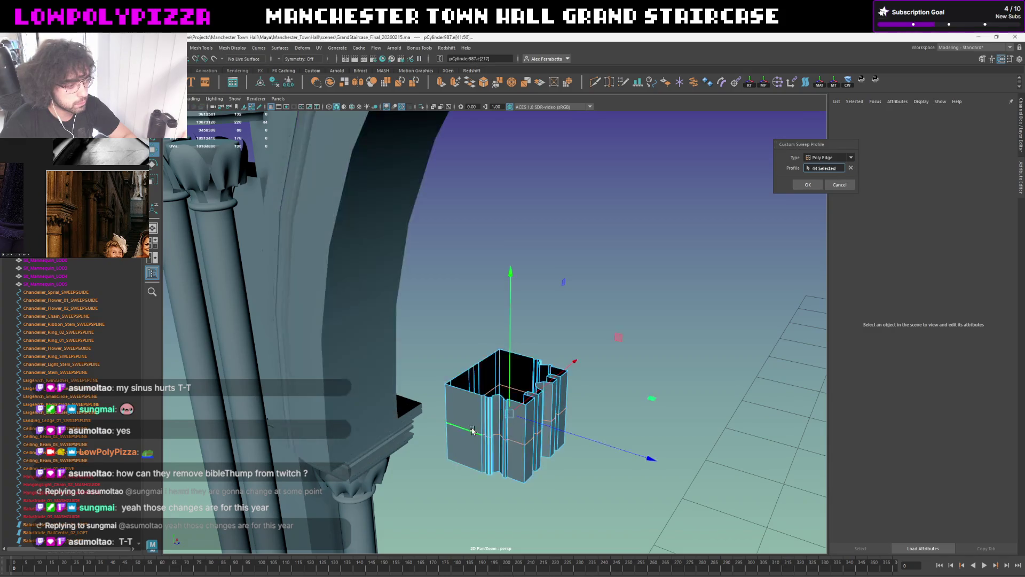
click(808, 184)
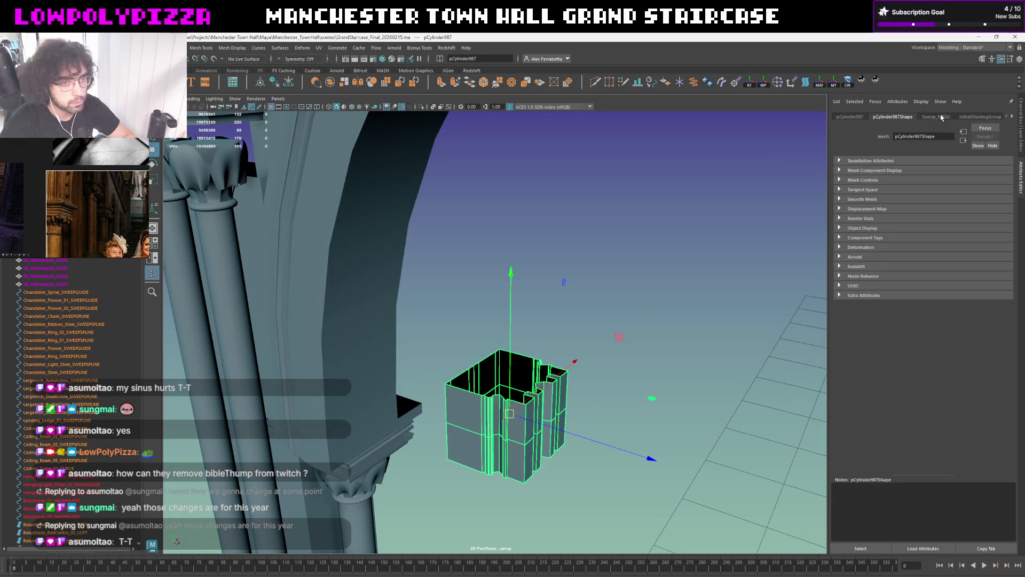
Set Rotate Profile to 180 on sweepMeshCreator203 and review the fluted arch
click(1013, 117)
click(977, 117)
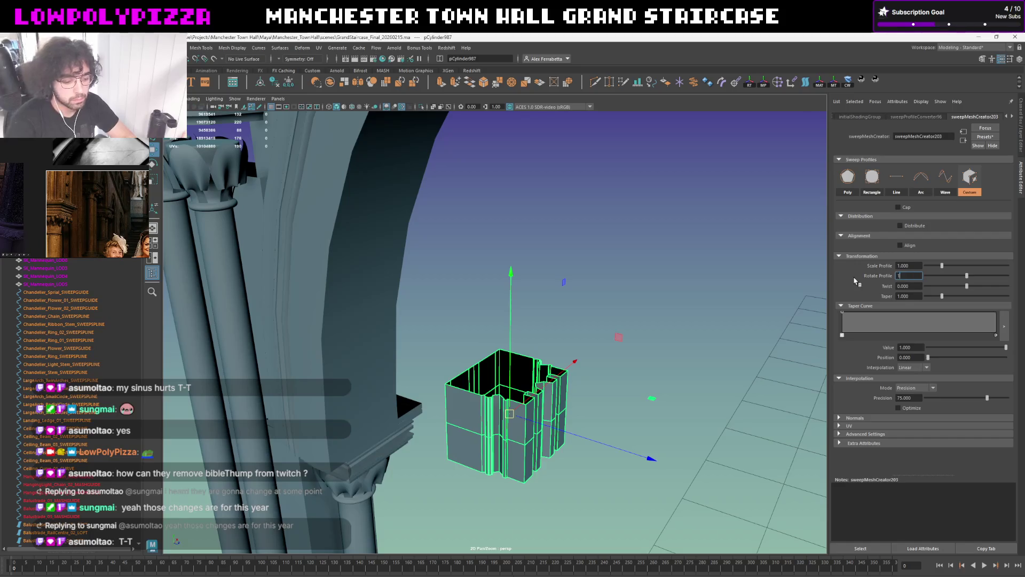
text(180)
key(Return)
key(f)
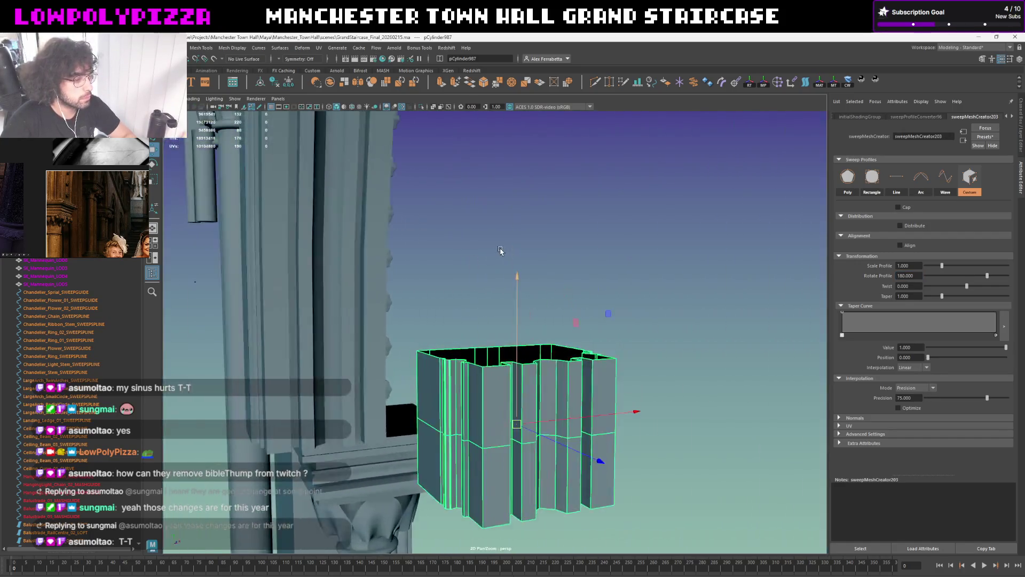
alt+drag(499, 250, 424, 286)
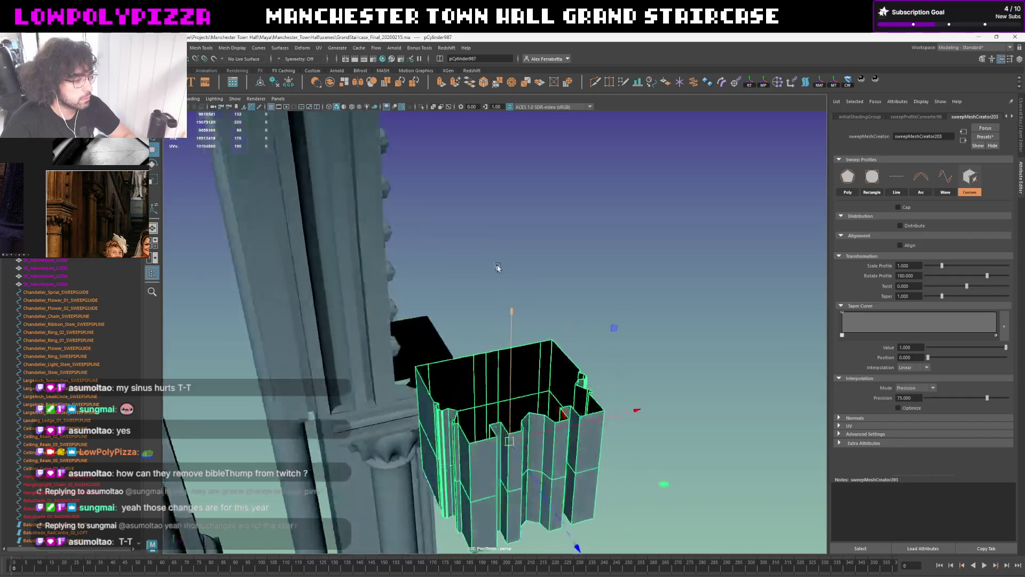
click(424, 286)
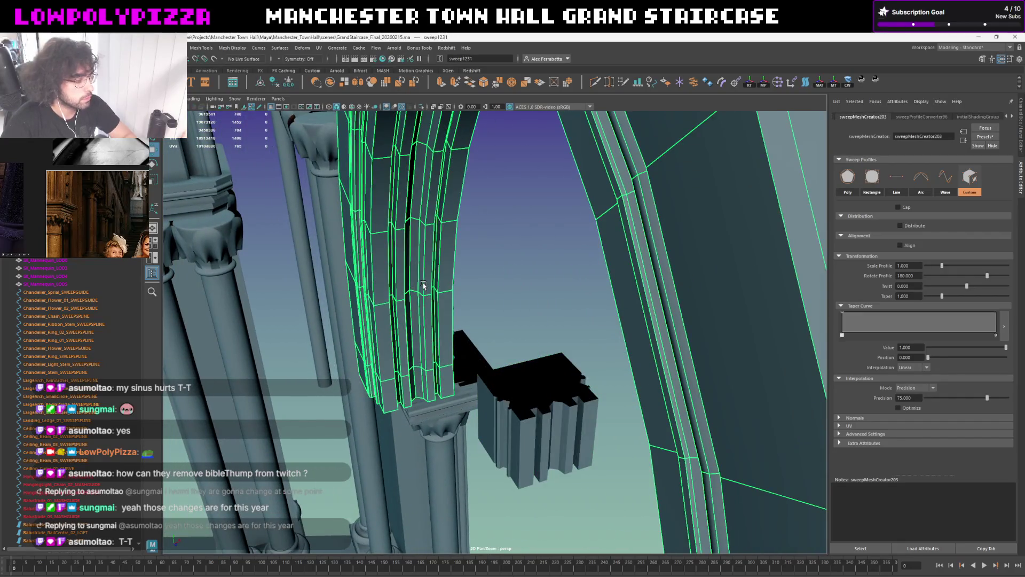
Enable profile Alignment, try horizontal Left/Right and vertical Top, undo, and drop to low-detail preview
alt+drag(424, 286, 528, 278)
alt+right_drag(528, 278, 705, 258)
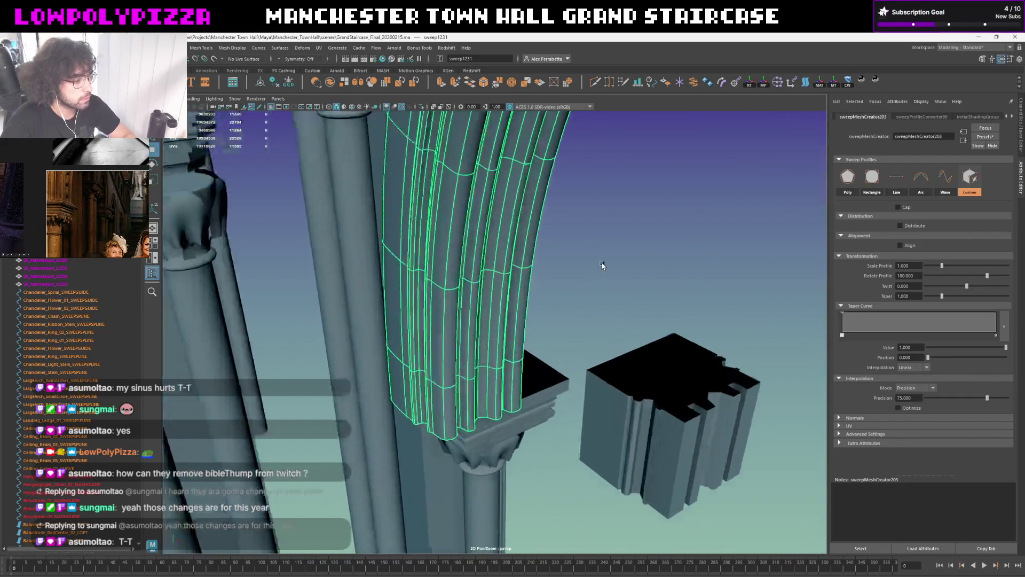
click(899, 244)
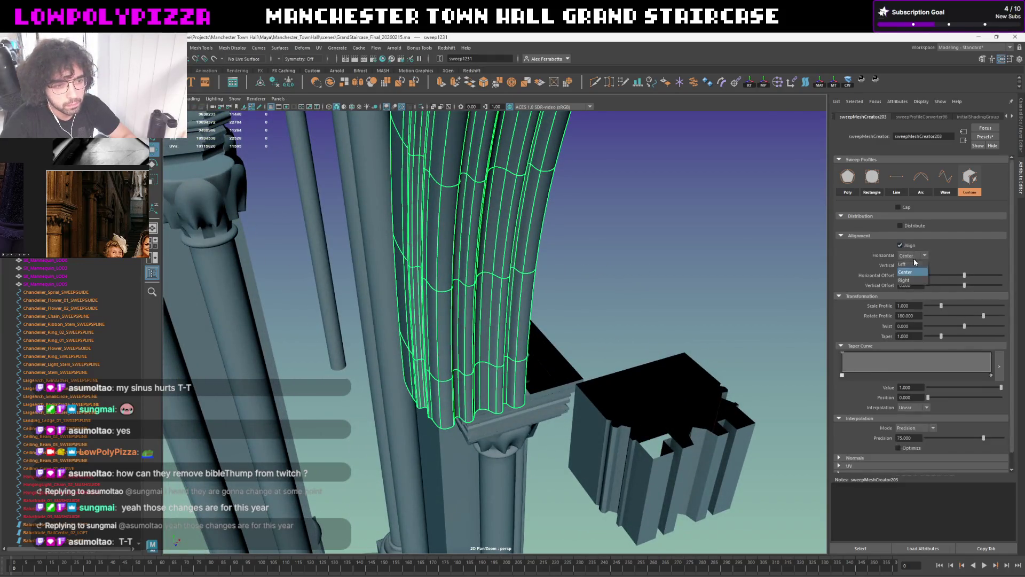
click(913, 265)
click(913, 255)
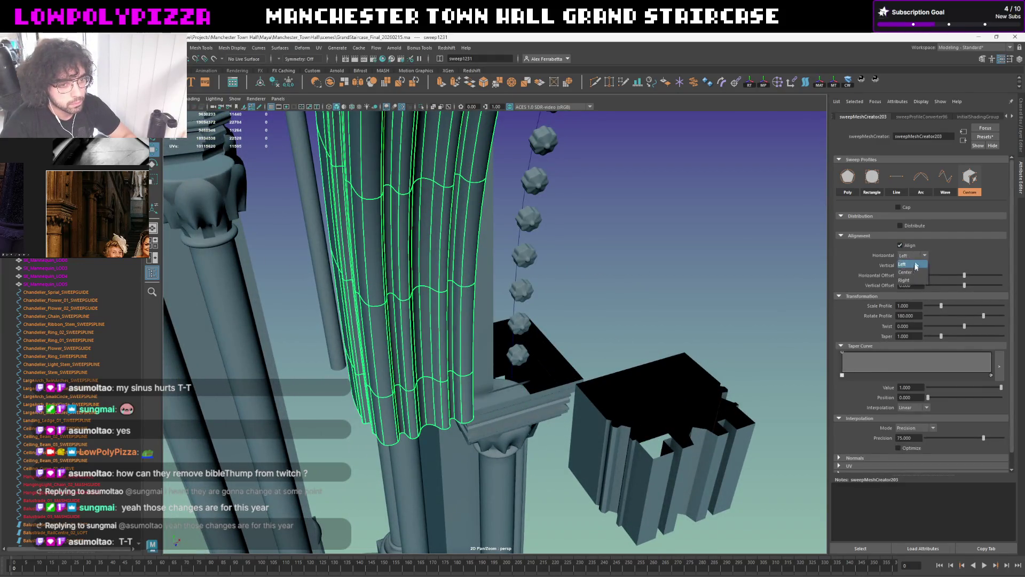
click(913, 283)
click(917, 267)
click(916, 276)
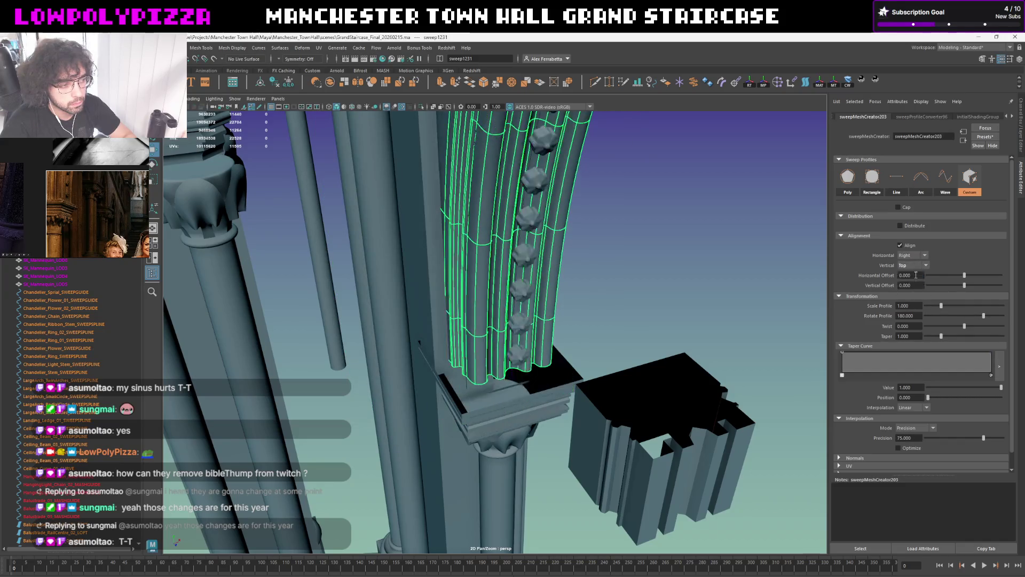
key(f)
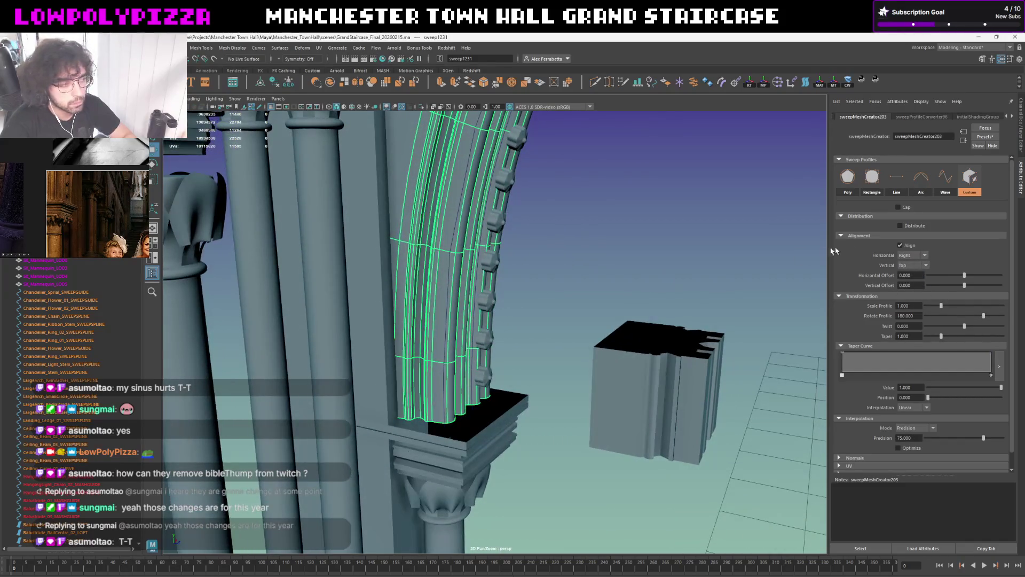
key(ctrl+z)
key(1)
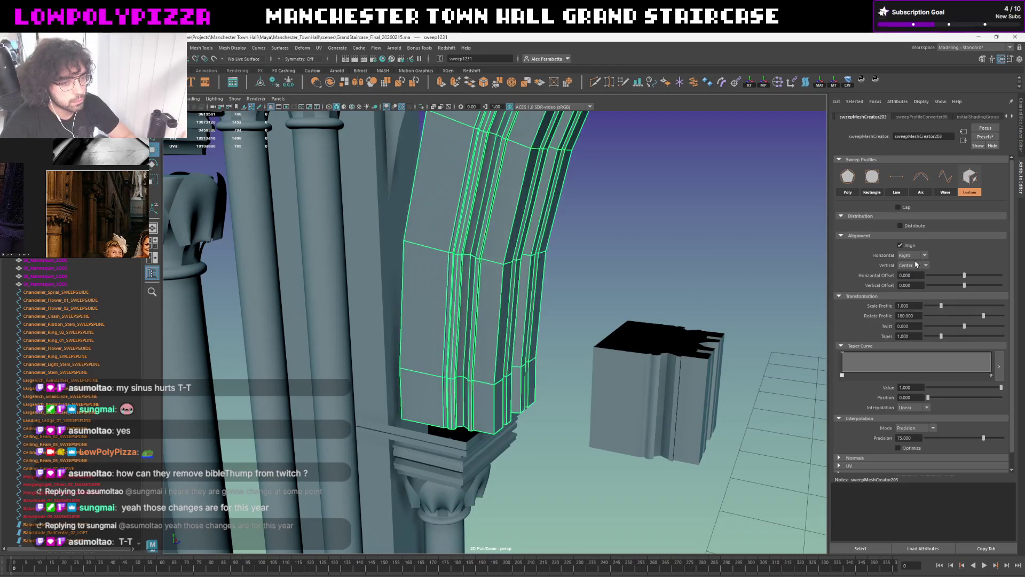
scroll(608, 245, up, 3)
scroll(593, 244, up, 3)
scroll(569, 240, up, 3)
scroll(543, 238, up, 3)
scroll(543, 239, down, 3)
scroll(550, 232, down, 2)
scroll(549, 240, down, 2)
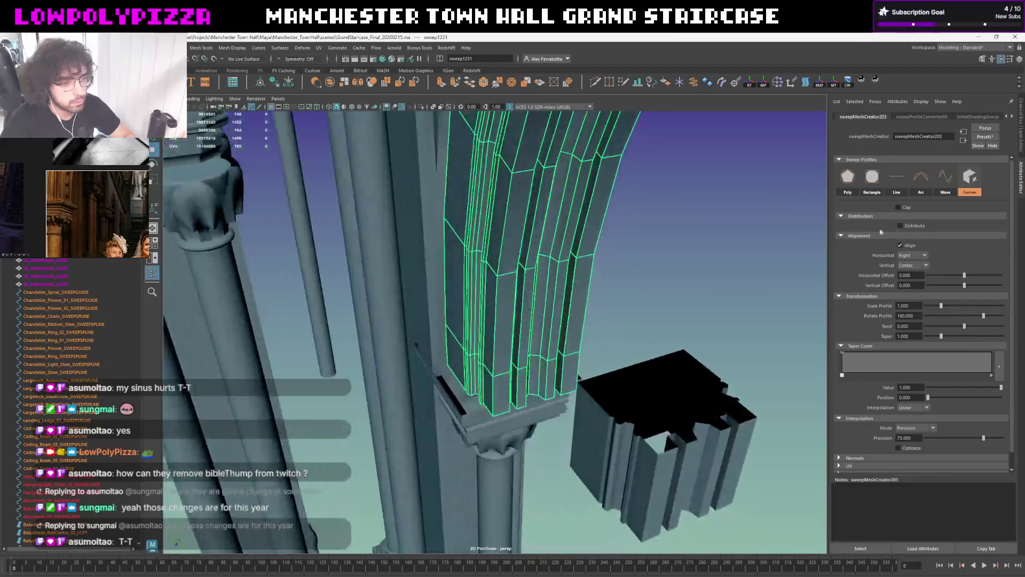
Try Vertical Bottom, settle on Top and nudge the Vertical Offset so the moulding sits on the block
click(921, 255)
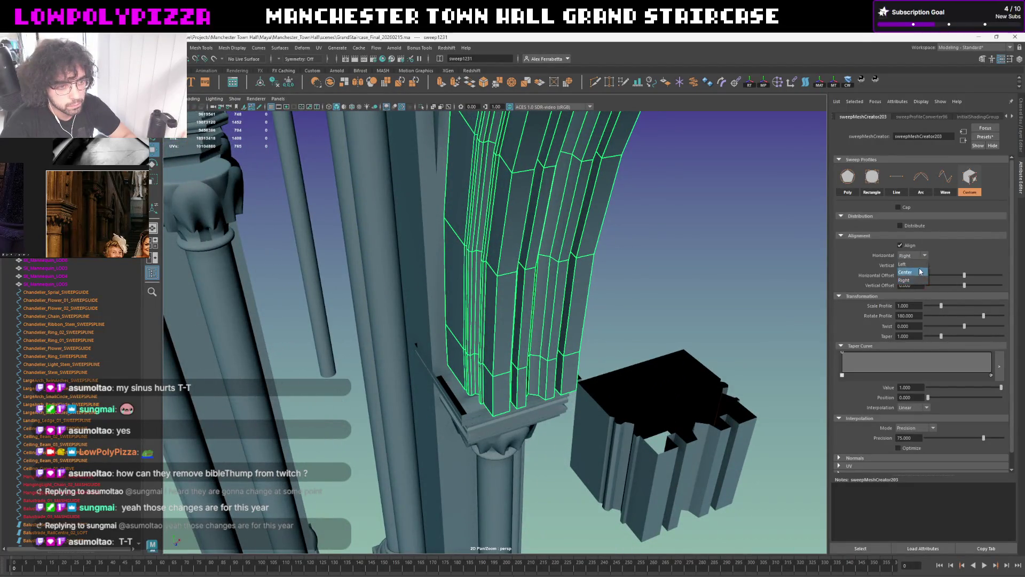
click(909, 272)
click(913, 265)
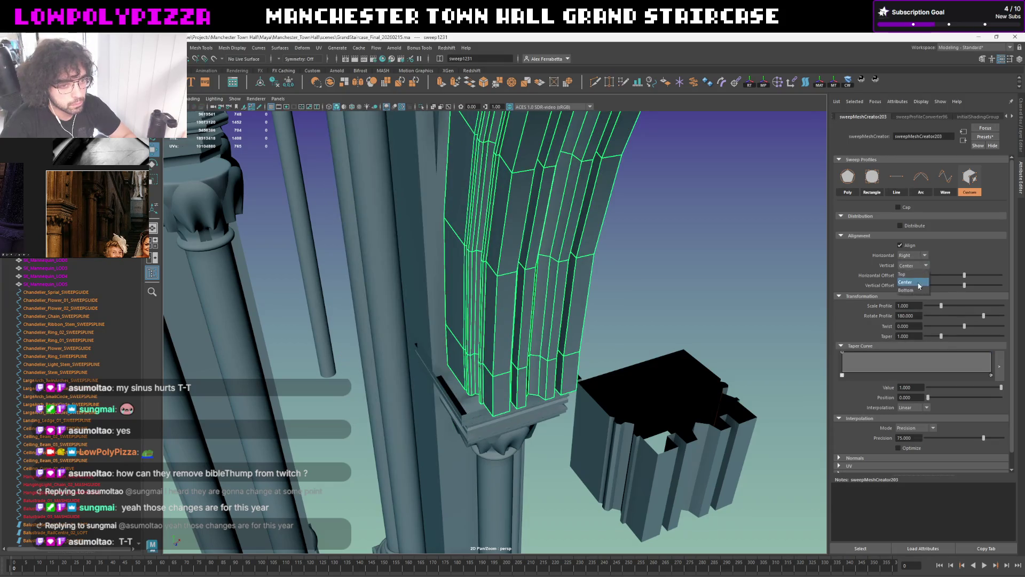
click(916, 290)
click(914, 266)
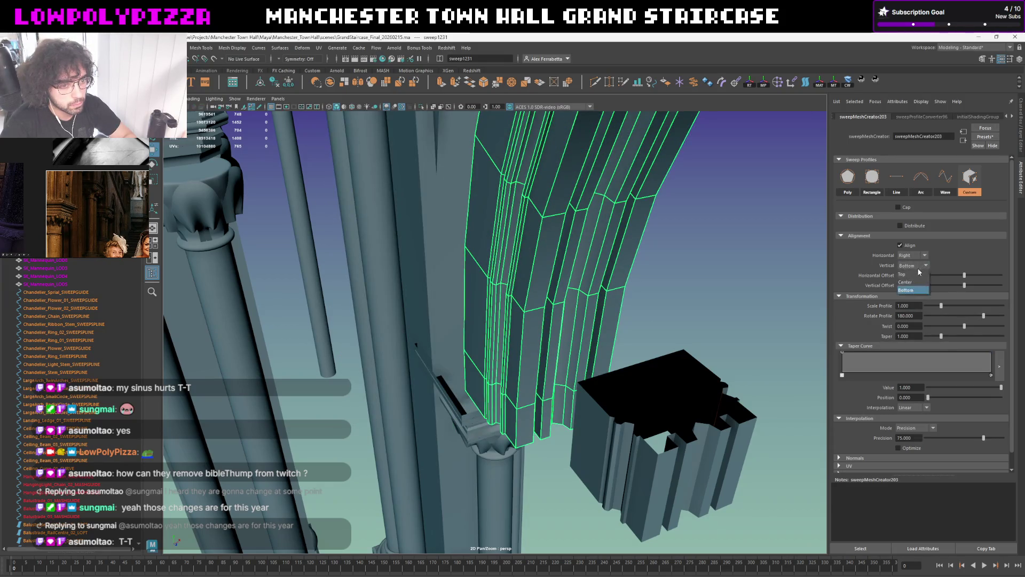
mouse_move(665, 265)
alt+mouse_down()
mouse_move(732, 236)
mouse_move(710, 268)
alt+mouse_up()
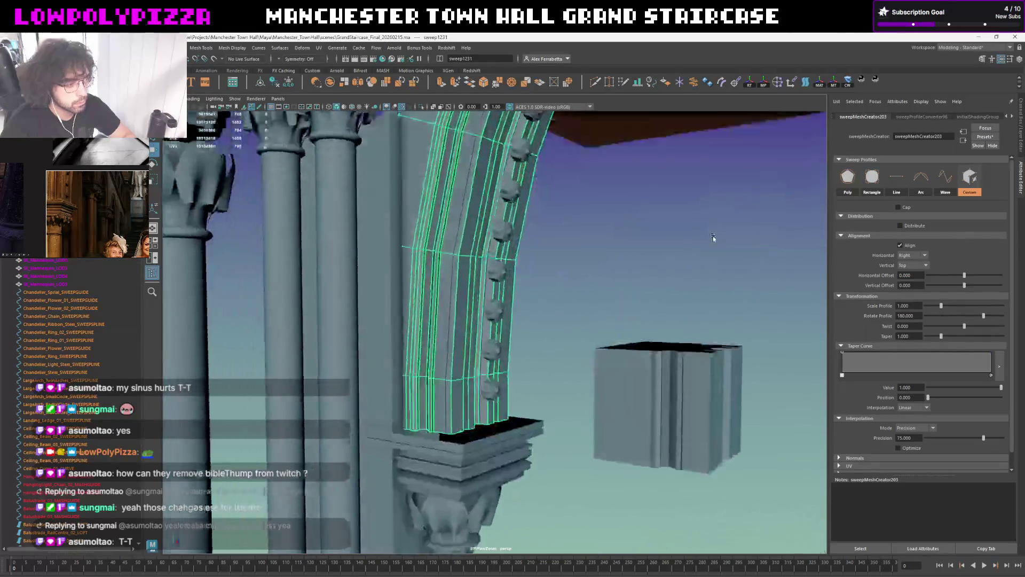
drag(965, 284, 967, 289)
alt+drag(774, 252, 738, 251)
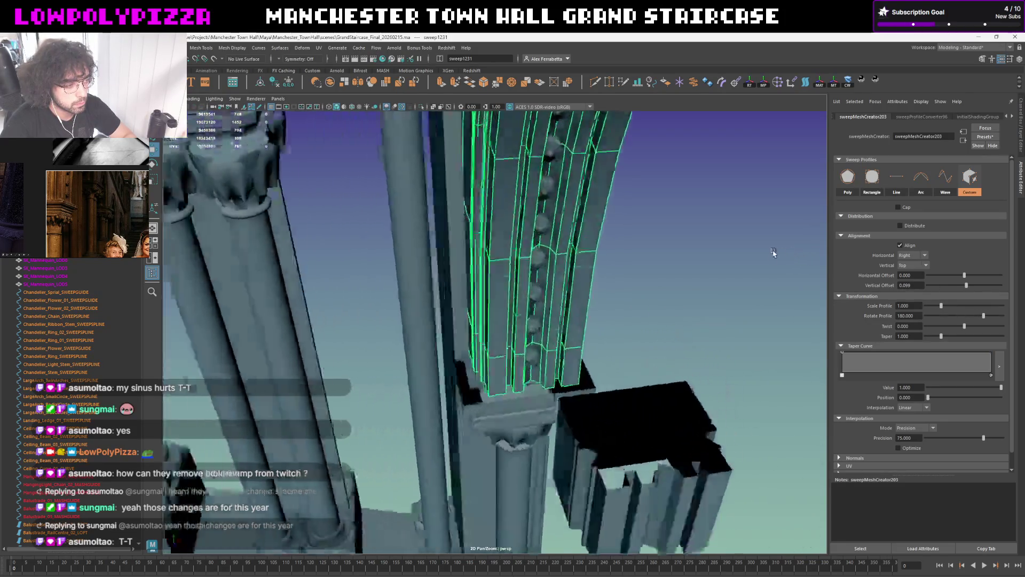
mouse_move(753, 255)
alt+mouse_down()
mouse_move(710, 251)
mouse_move(693, 279)
mouse_move(637, 269)
mouse_move(671, 263)
mouse_move(641, 273)
mouse_move(574, 346)
mouse_move(595, 331)
alt+mouse_up()
click(640, 272)
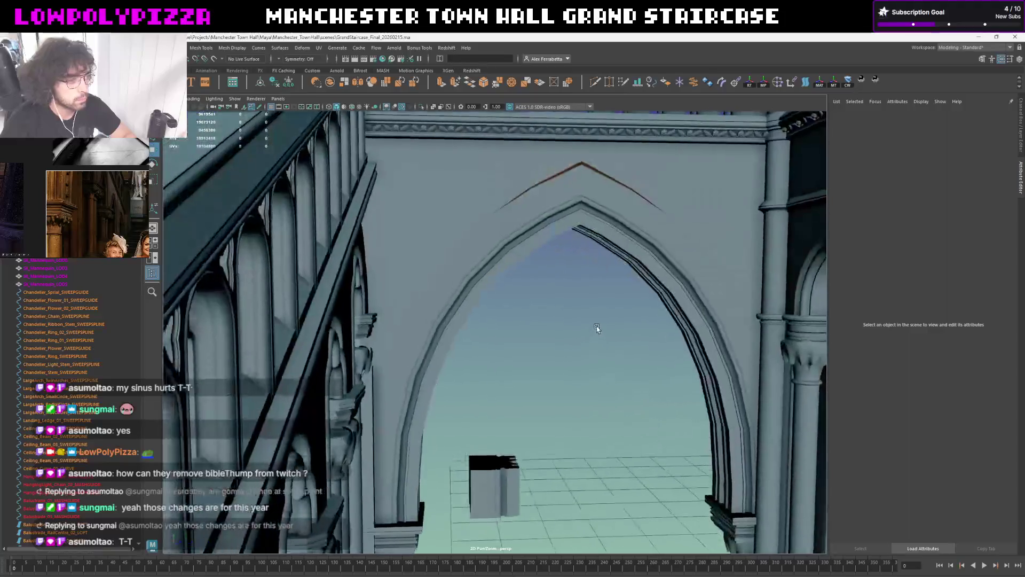
Inspect the large arch mesh and its top edge, then look through the arch at the staircase
click(607, 230)
click(586, 264)
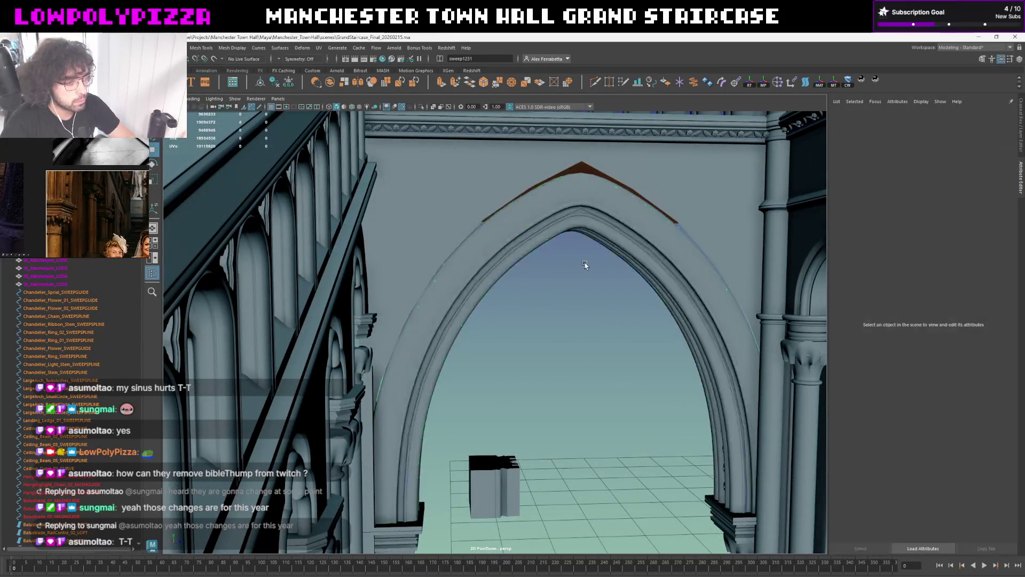
scroll(586, 264, up, 3)
click(614, 140)
click(614, 140)
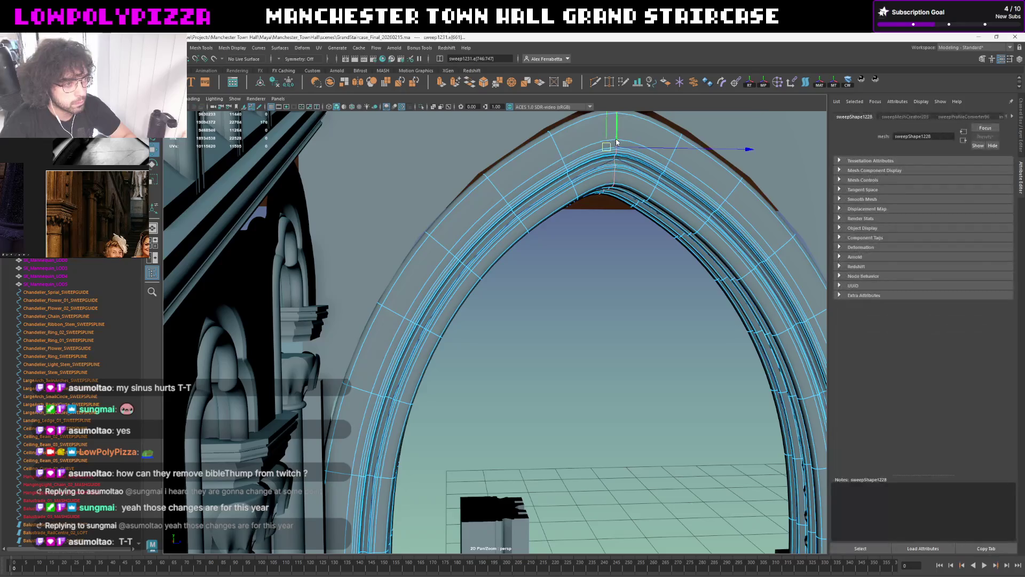
shift+right_drag(615, 152, 617, 241)
scroll(599, 206, down, 3)
key(F8)
click(618, 280)
scroll(618, 280, down, 3)
mouse_move(618, 279)
alt+mouse_down()
mouse_move(565, 321)
mouse_move(590, 259)
mouse_move(589, 308)
alt+mouse_up()
scroll(585, 286, up, 3)
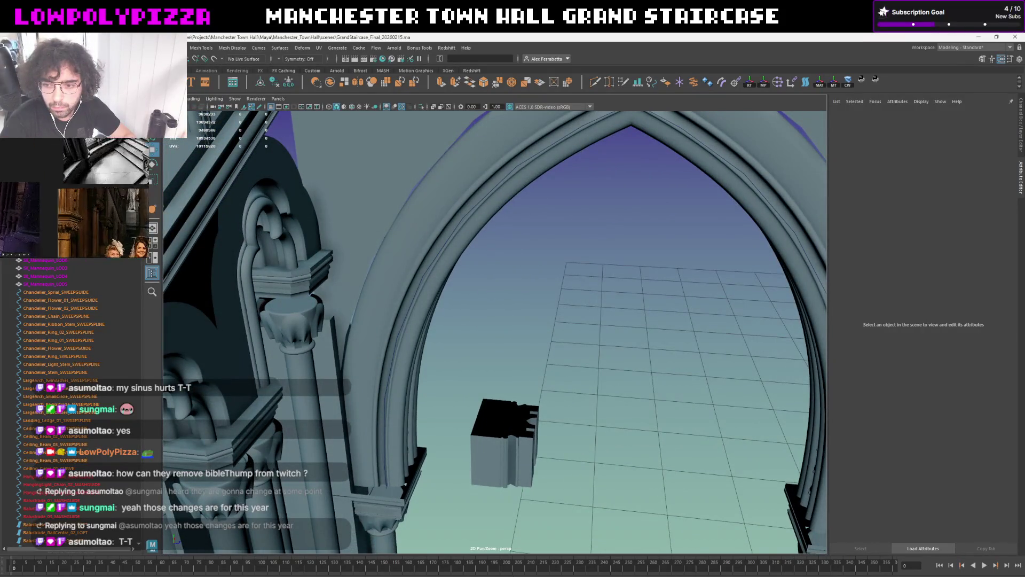
alt+drag(593, 310, 440, 293)
scroll(547, 303, up, 5)
scroll(548, 303, down, 5)
mouse_move(575, 299)
alt+mouse_down()
mouse_move(595, 297)
mouse_move(532, 281)
mouse_move(469, 289)
alt+mouse_up()
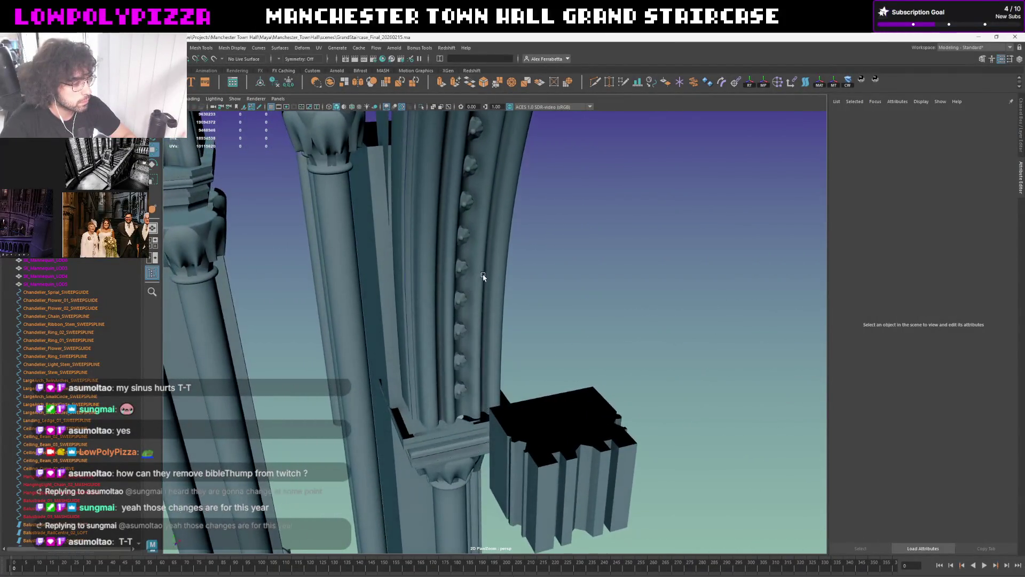
scroll(487, 275, up, 2)
scroll(520, 268, up, 2)
scroll(508, 274, down, 2)
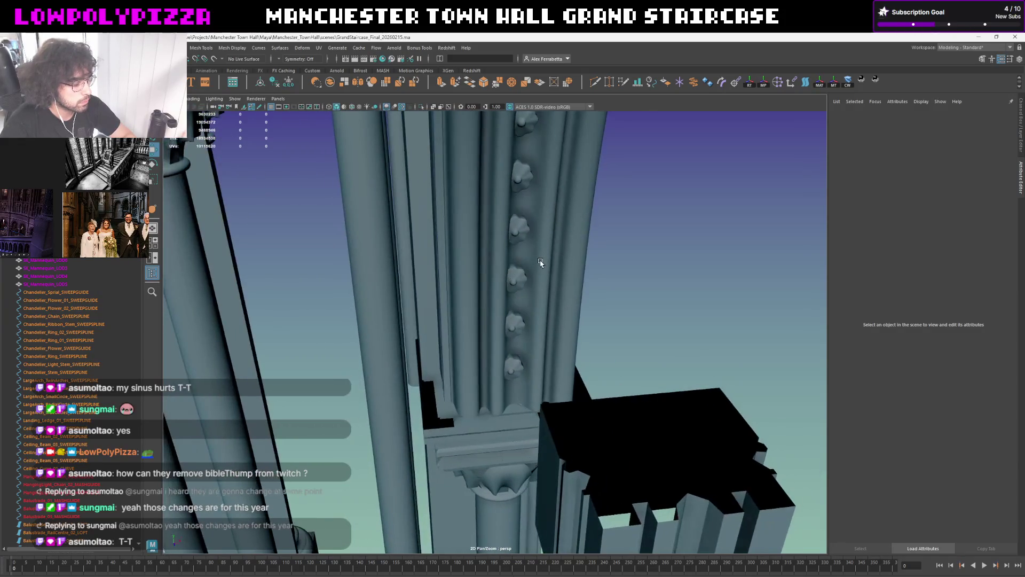
Reselect the moulding sweep and reset its Vertical Offset to 0
click(510, 273)
scroll(510, 273, down, 3)
alt+drag(513, 274, 786, 296)
text(0)
key(Return)
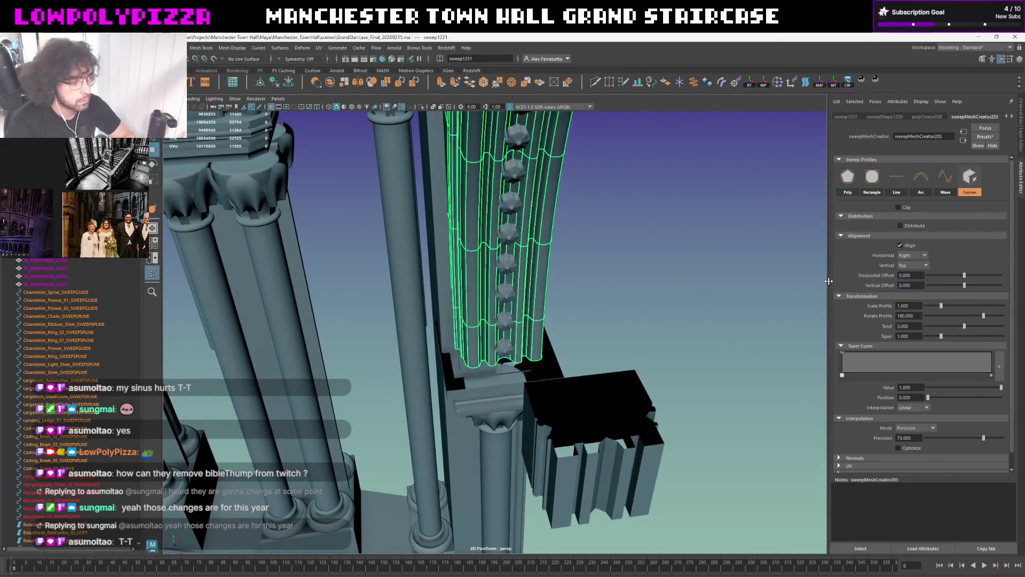
mouse_move(572, 306)
alt+mouse_down()
mouse_move(600, 305)
mouse_move(595, 373)
alt+mouse_up()
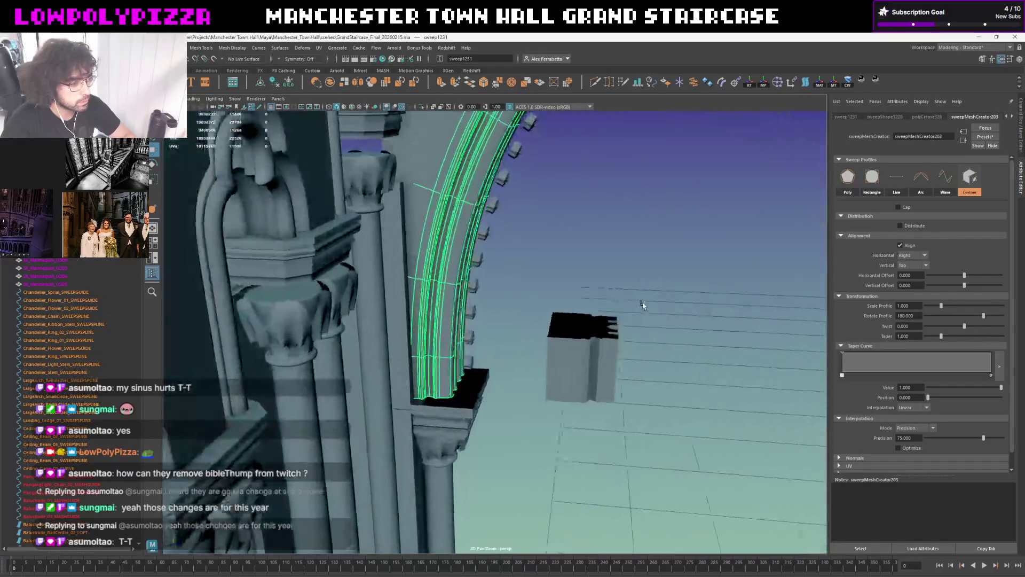
key(f)
mouse_move(592, 331)
alt+mouse_down()
mouse_move(460, 330)
mouse_move(381, 436)
alt+mouse_up()
Select the flower-ornament curve polyToCurve252 and shift it along X to line up with the moulding
click(381, 436)
scroll(439, 363, up, 2)
alt+drag(439, 364, 445, 328)
mouse_move(521, 252)
mouse_down()
mouse_move(469, 293)
mouse_move(467, 341)
mouse_up()
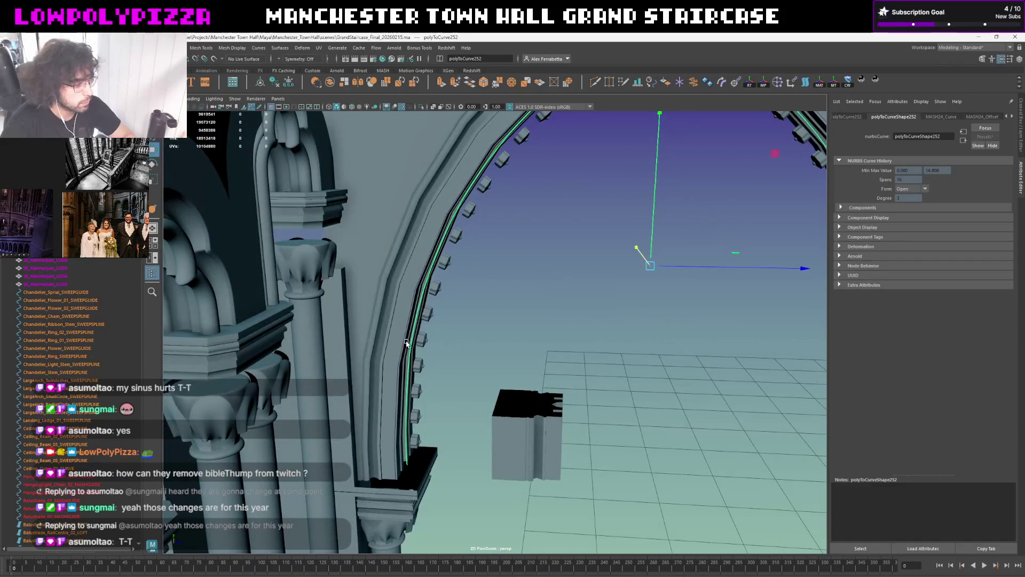
Select the arch moulding sweep and show its sweepMeshCreator203 profile settings, offsets still at zero
click(405, 343)
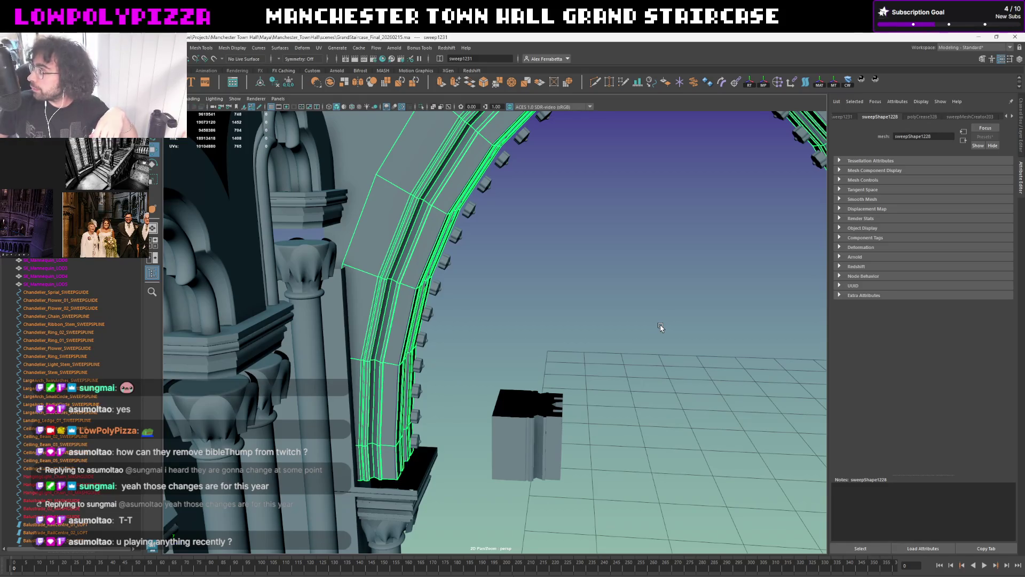
scroll(615, 257, up, 1)
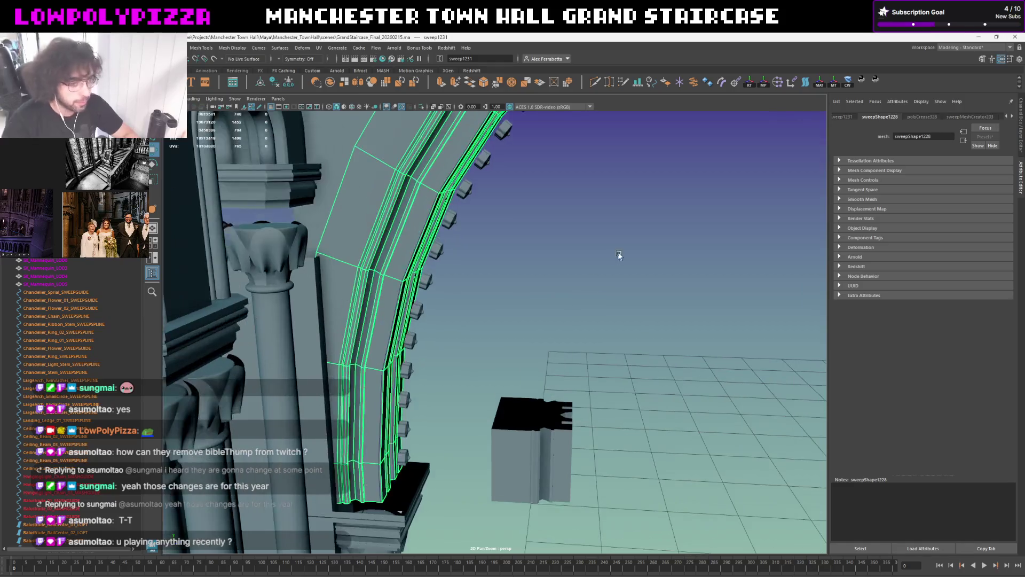
click(959, 117)
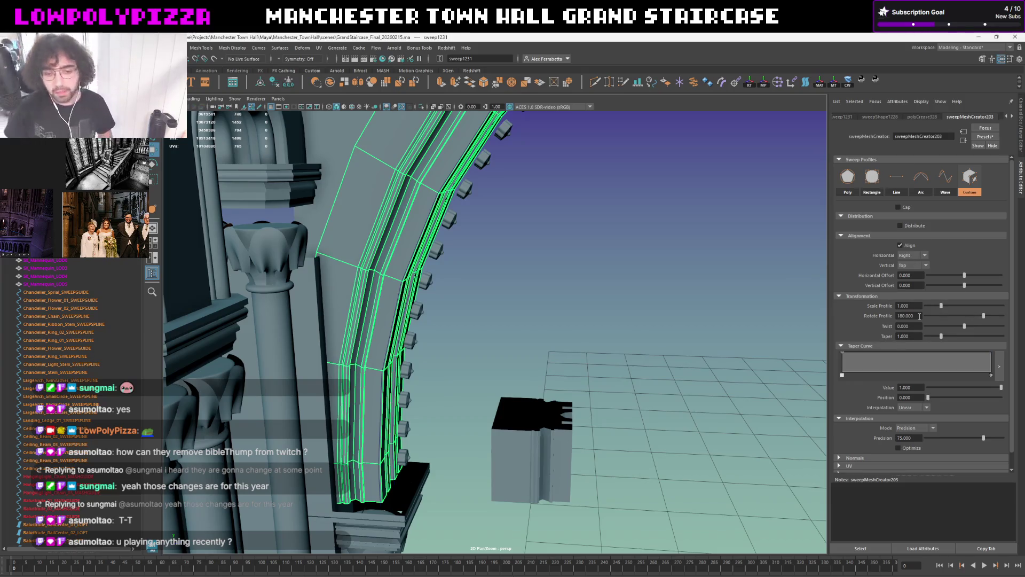
alt+drag(663, 297, 585, 294)
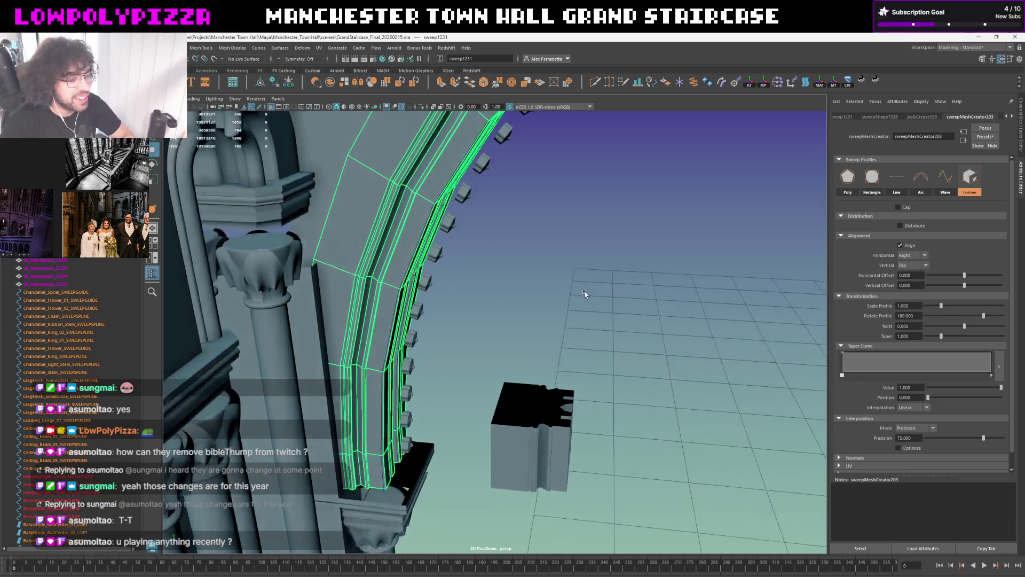
drag(965, 275, 962, 288)
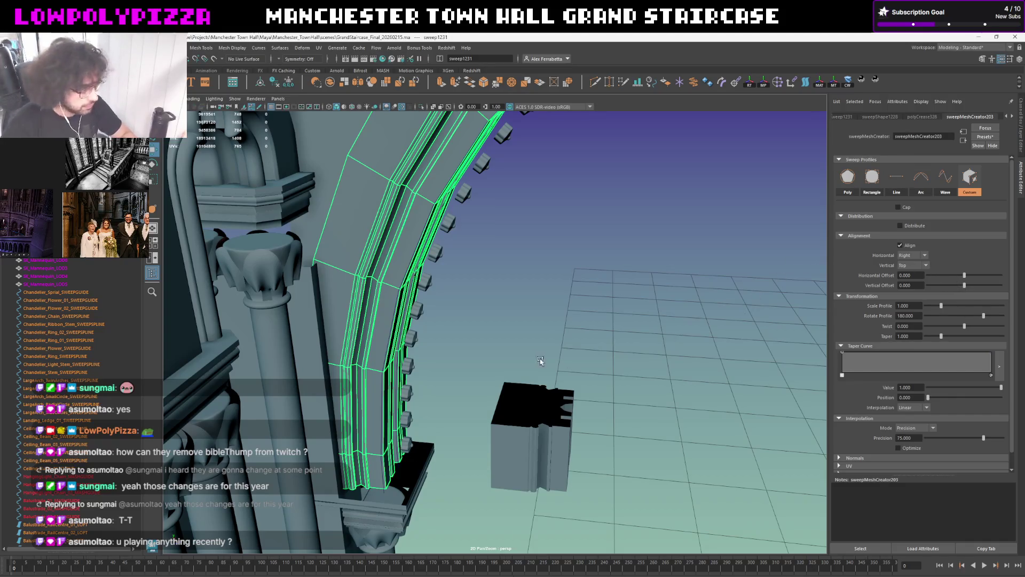
Raise the sweep's Vertical Offset to about 0.055 and check the moulding from several angles
alt+drag(543, 361, 534, 312)
scroll(534, 313, up, 3)
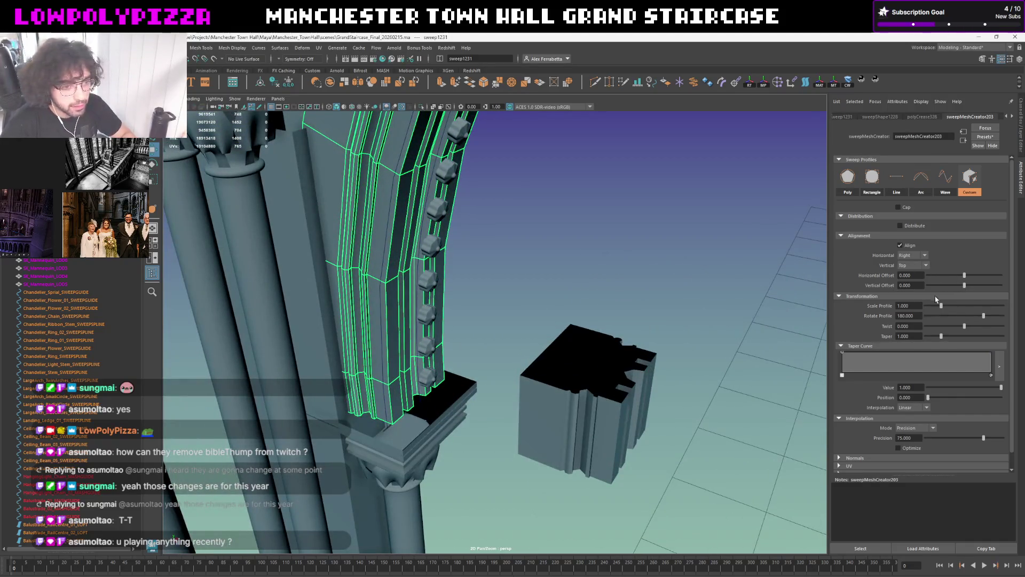
drag(960, 286, 966, 288)
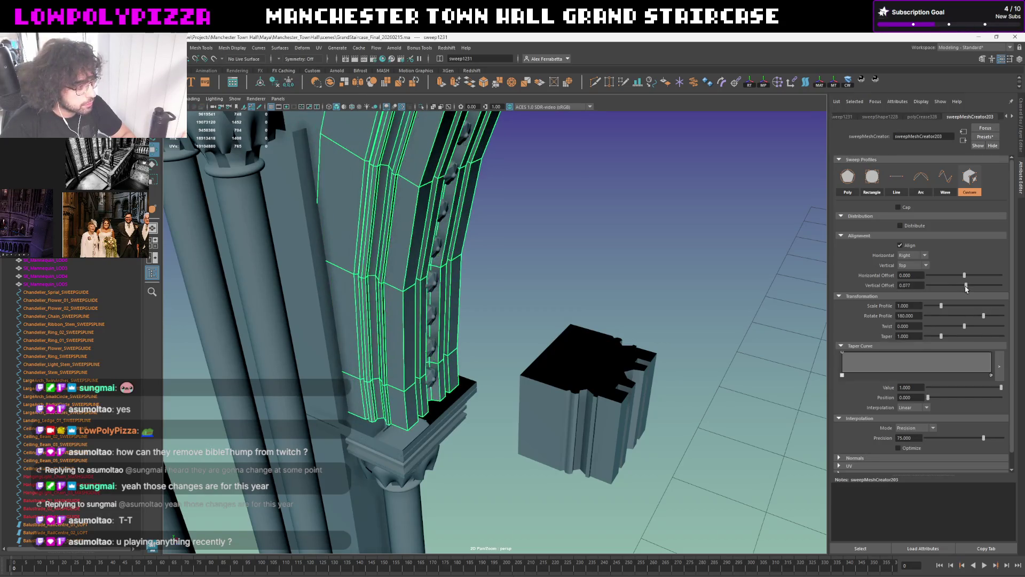
scroll(728, 299, up, 2)
scroll(642, 321, up, 5)
scroll(647, 318, down, 3)
alt+drag(648, 318, 632, 347)
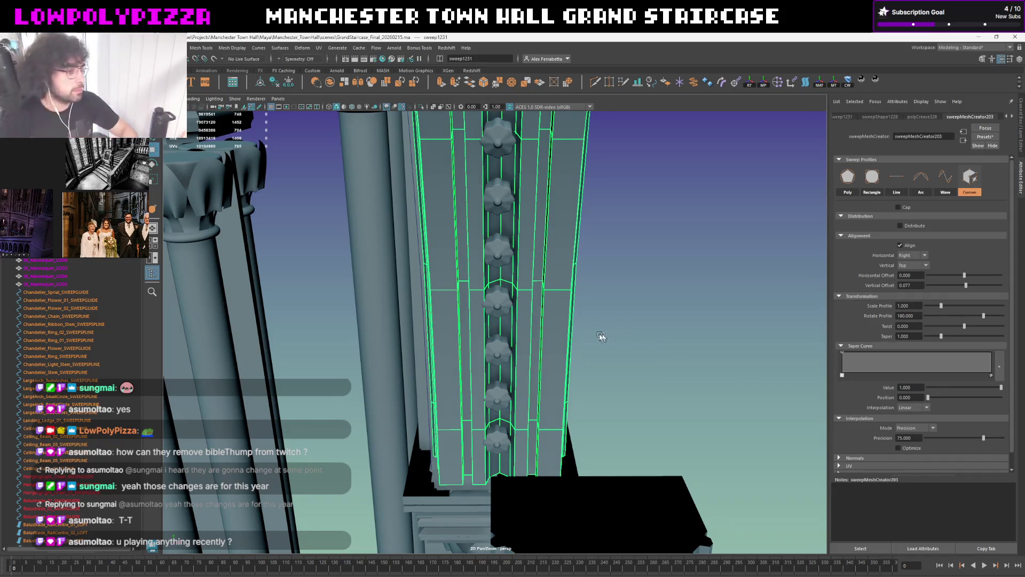
alt+drag(558, 305, 606, 336)
mouse_move(608, 301)
alt+mouse_down()
mouse_move(643, 289)
mouse_move(604, 254)
mouse_move(615, 211)
mouse_move(591, 281)
alt+mouse_up()
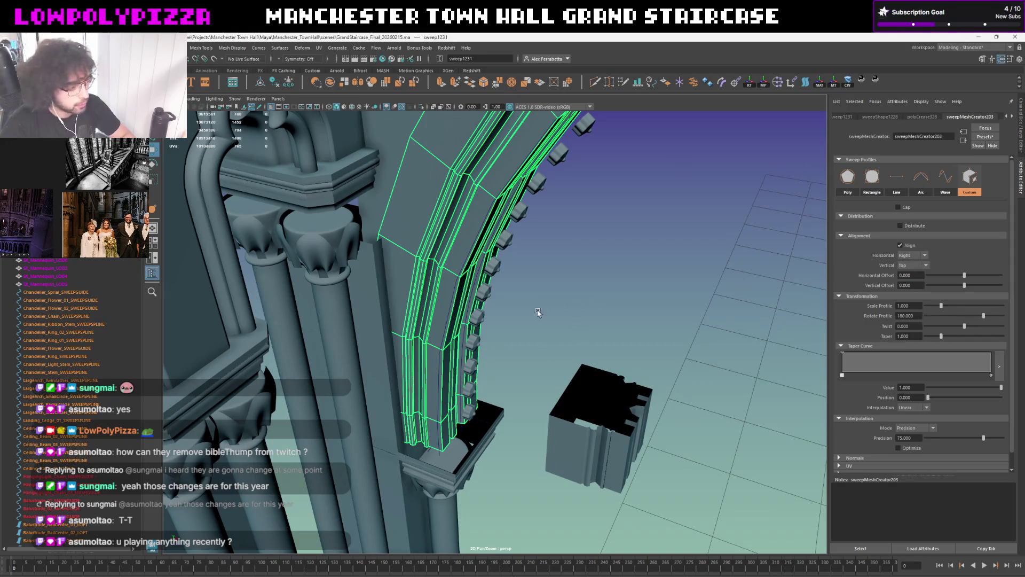
alt+drag(507, 320, 510, 317)
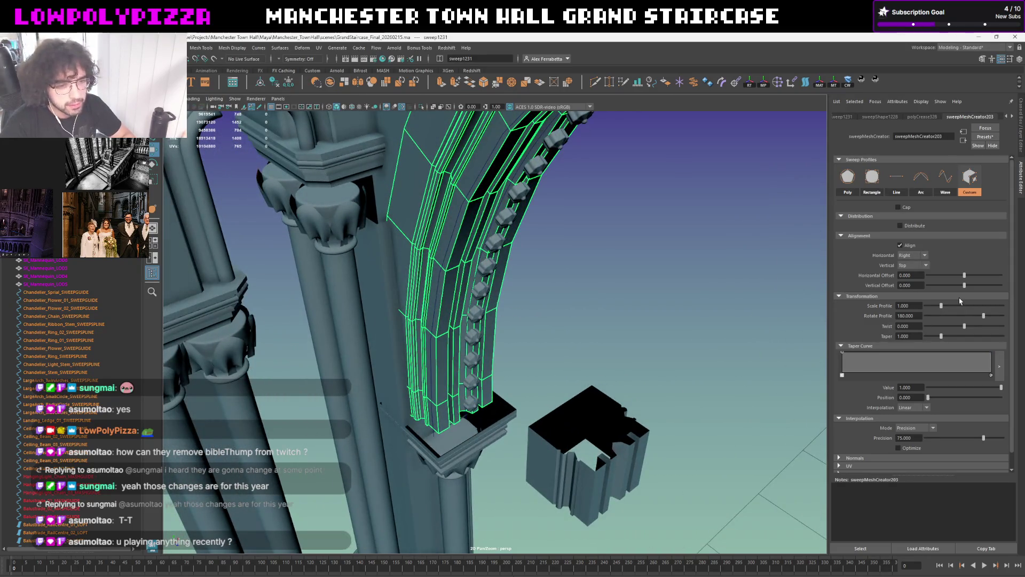
Fine-tune the offset slightly, then pick the guide curve through the flower ornaments
drag(966, 285, 966, 287)
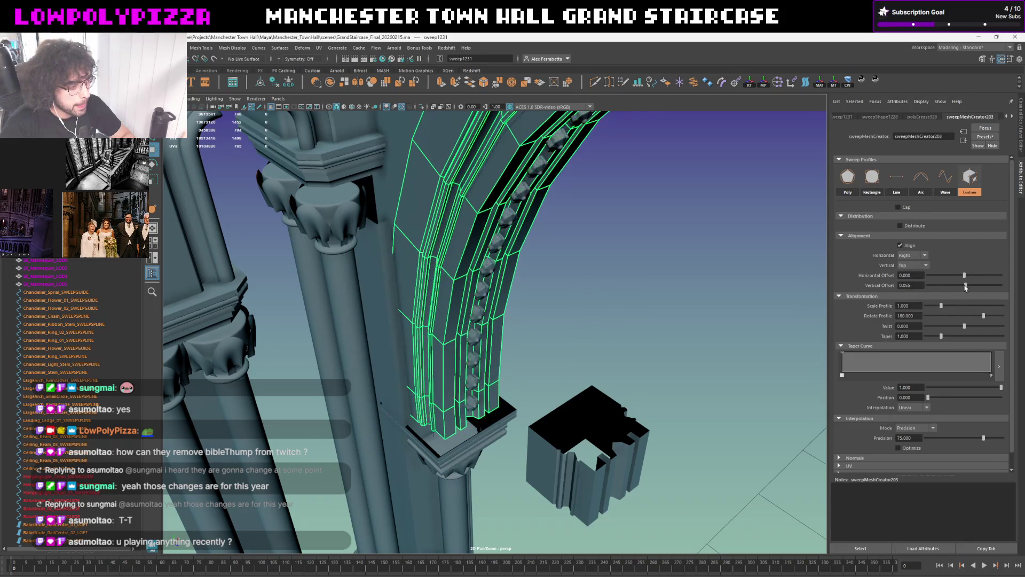
alt+drag(701, 329, 480, 318)
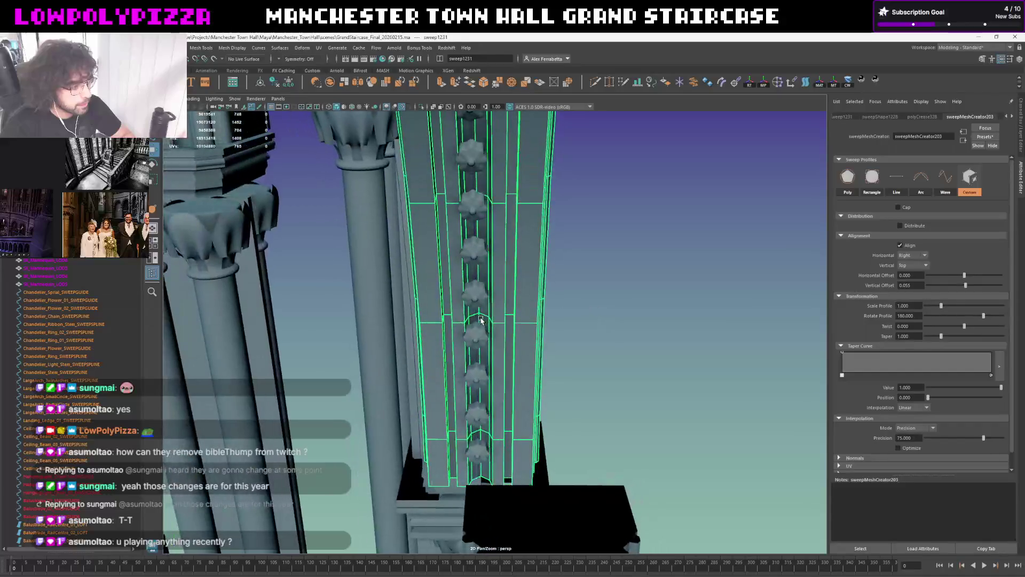
click(478, 317)
alt+drag(477, 318, 493, 332)
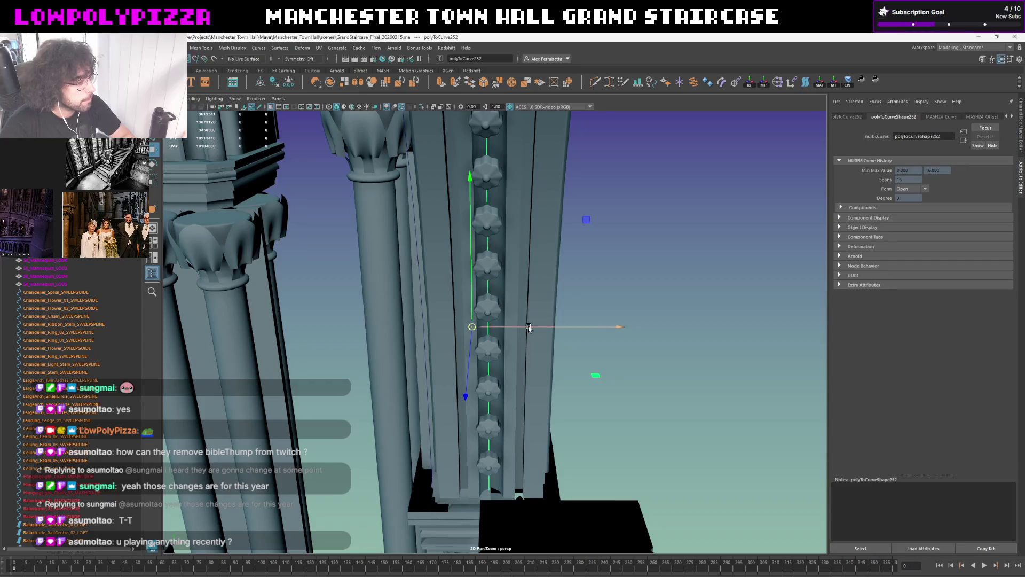
Centre the ornament curve sideways, clear selections and turn off wireframe-on-shaded display
click(353, 110)
drag(508, 327, 491, 327)
click(648, 275)
alt+drag(648, 275, 559, 280)
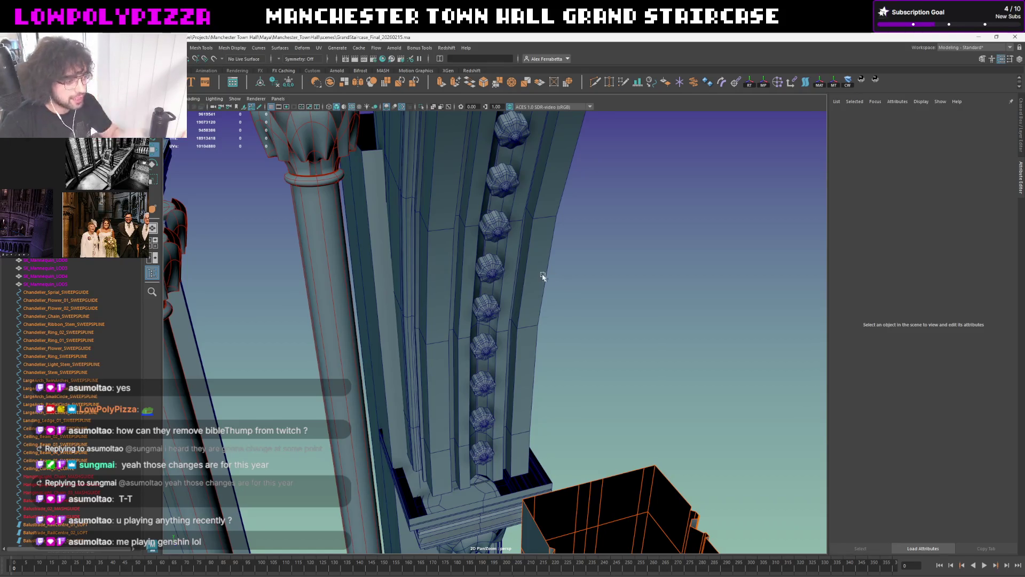
mouse_move(558, 278)
alt+mouse_down()
mouse_move(498, 212)
mouse_move(521, 220)
mouse_move(565, 193)
mouse_move(575, 240)
mouse_move(544, 219)
alt+mouse_up()
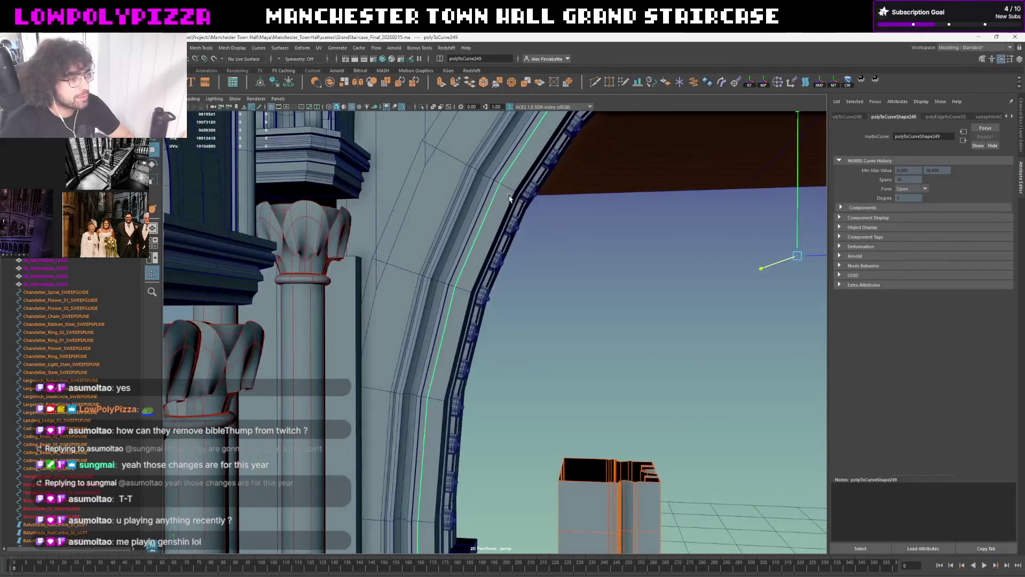
click(543, 219)
click(353, 108)
mouse_move(480, 213)
alt+mouse_down()
mouse_move(545, 374)
mouse_move(494, 317)
mouse_move(501, 344)
mouse_move(573, 283)
mouse_move(727, 246)
alt+mouse_up()
Raise the column moulding sweep's Vertical Offset from 0.055 to 0.077, then pick the neighbouring moulding's edge loop
click(468, 348)
click(970, 116)
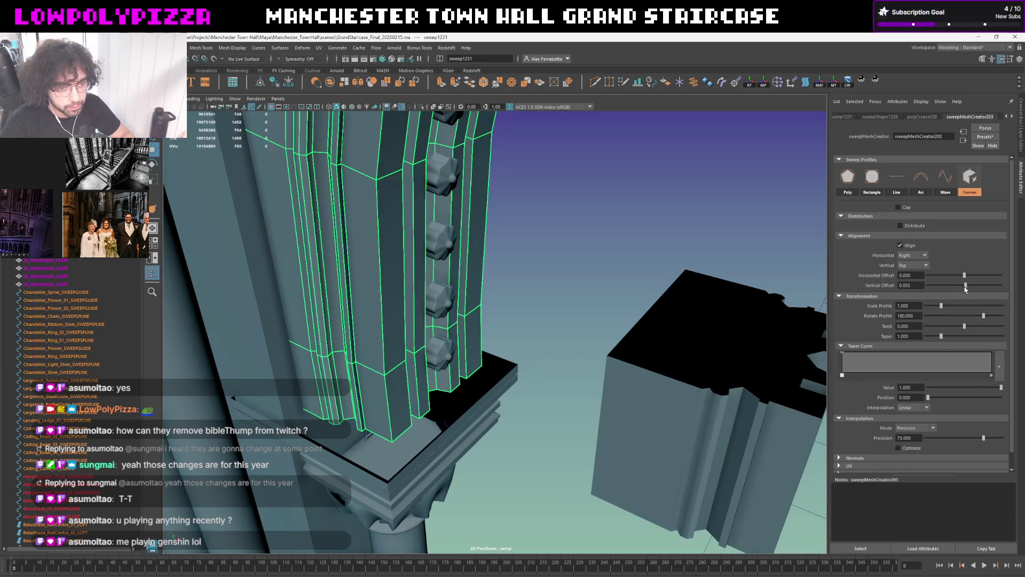
drag(965, 288, 964, 291)
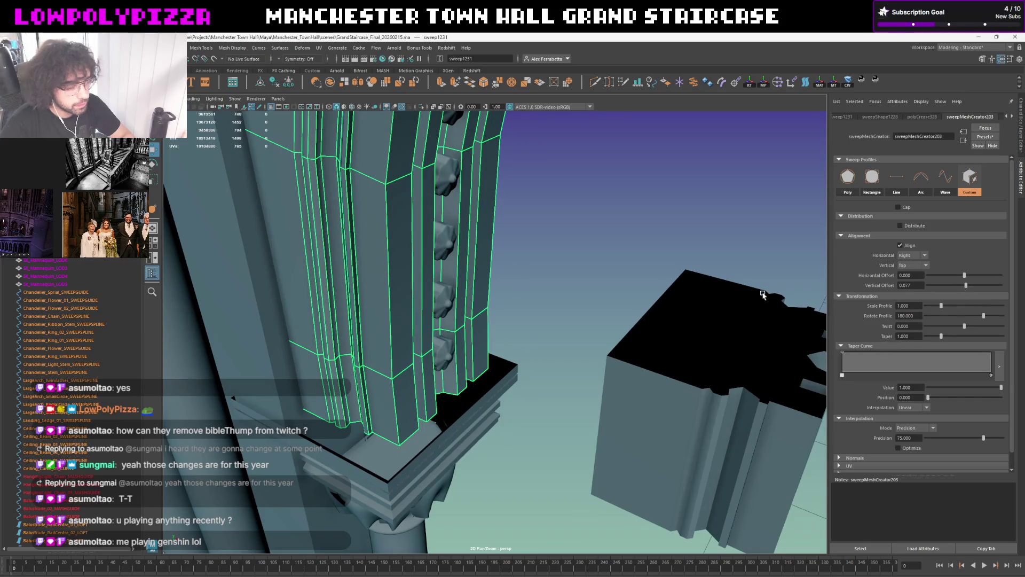
scroll(606, 298, down, 5)
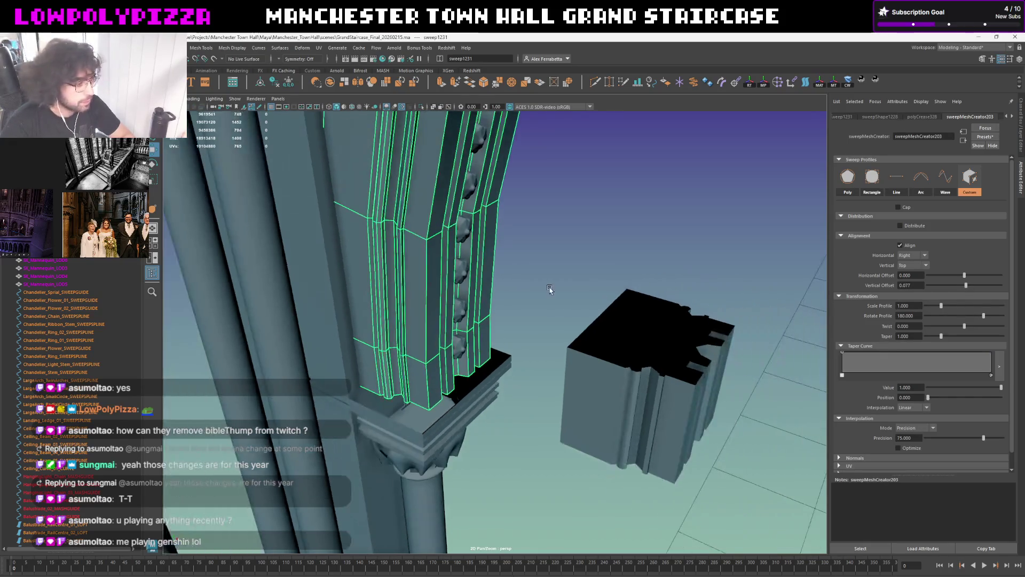
click(537, 283)
scroll(435, 275, down, 3)
click(435, 275)
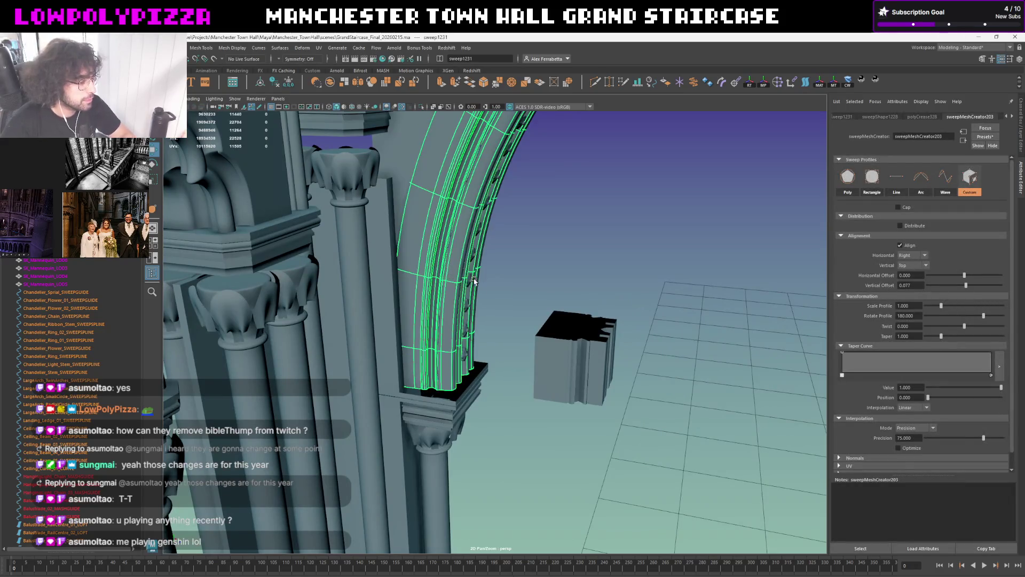
scroll(449, 276, up, 3)
scroll(520, 333, up, 3)
right_drag(487, 284, 484, 291)
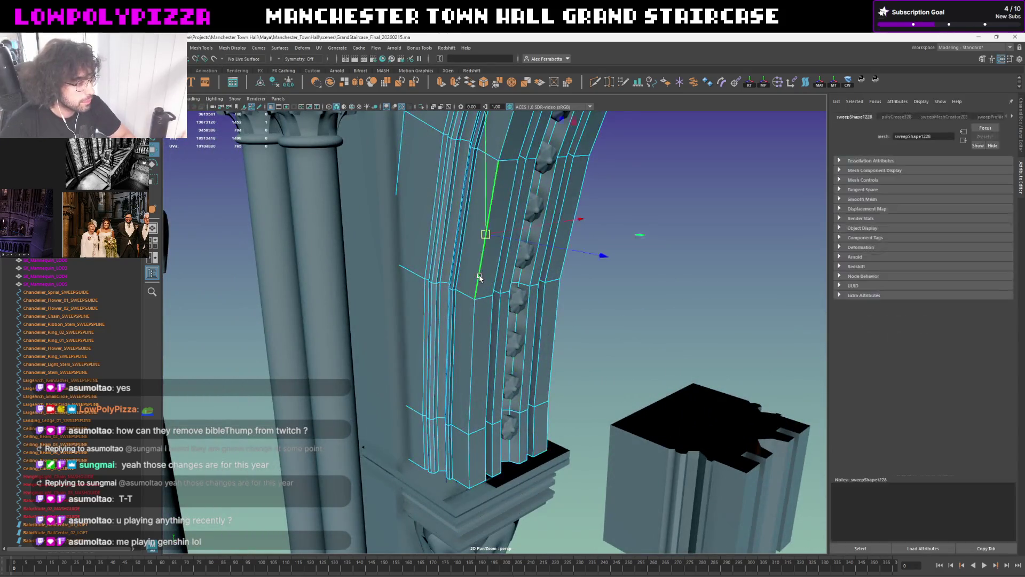
Select several edges along the column moulding and switch to the Crease Tool for them
click(487, 275)
mouse_move(491, 274)
alt+mouse_down()
mouse_move(497, 280)
mouse_move(491, 261)
mouse_move(503, 296)
alt+mouse_up()
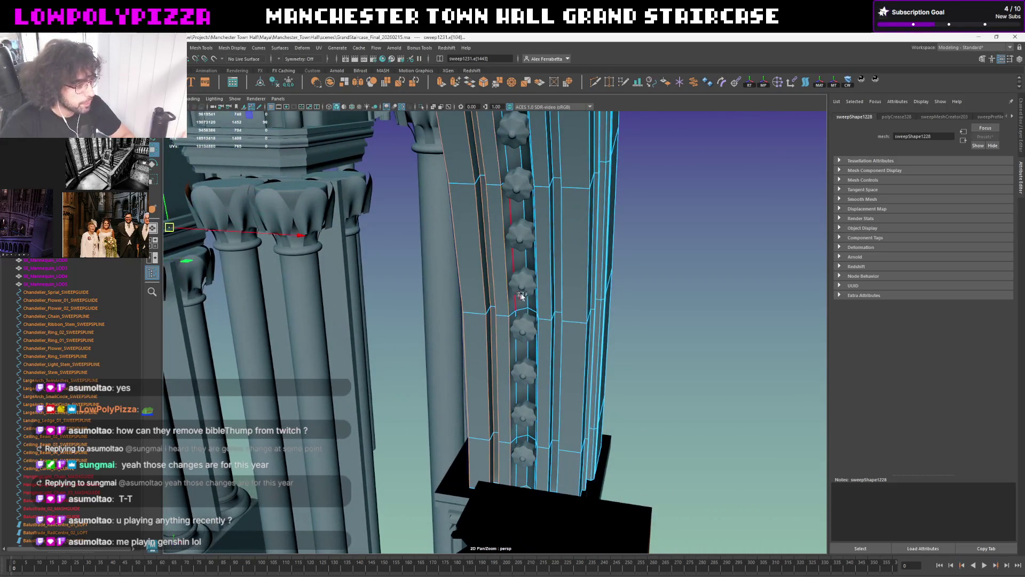
click(535, 298)
click(546, 299)
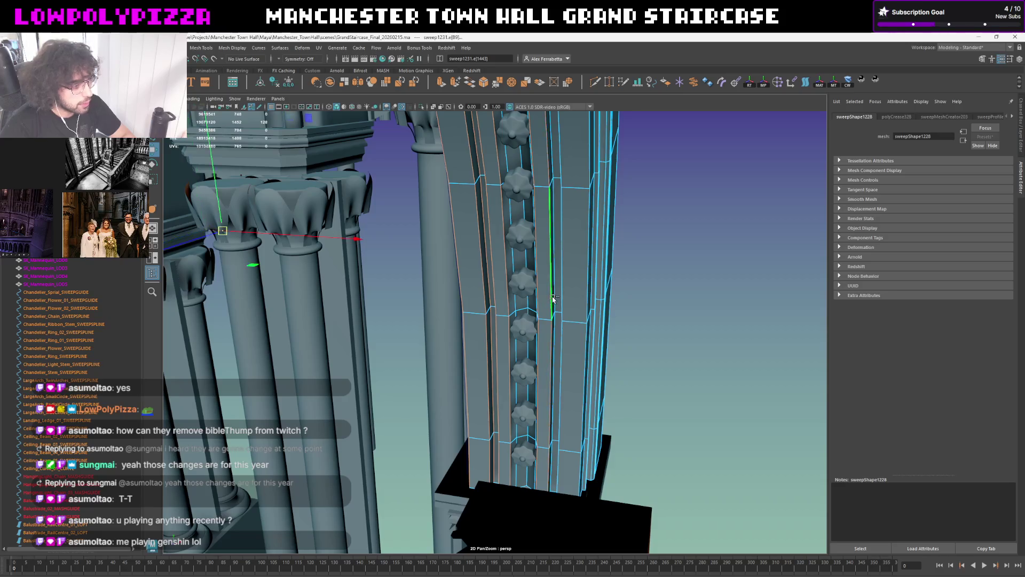
alt+drag(557, 298, 578, 285)
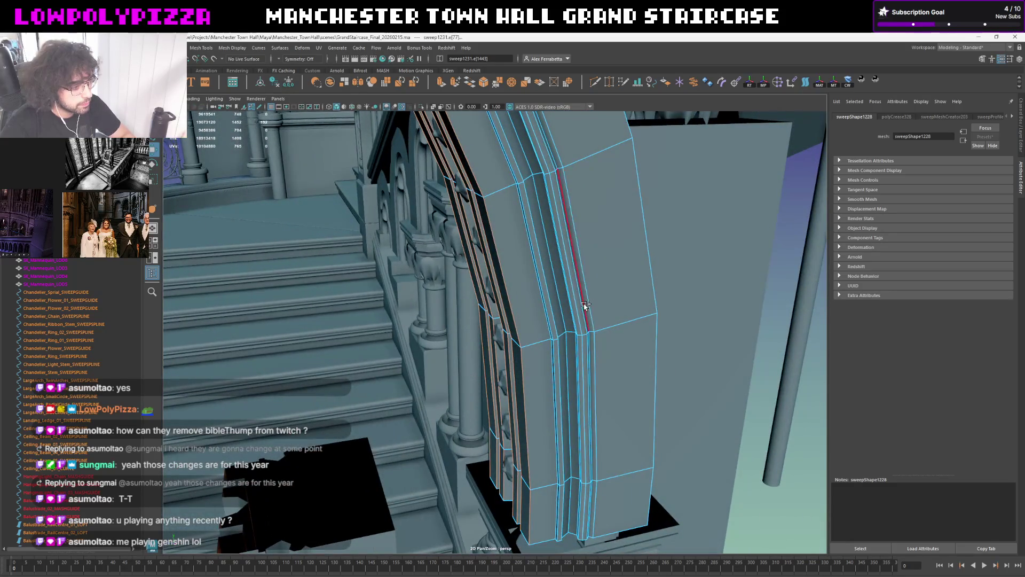
alt+drag(577, 286, 580, 284)
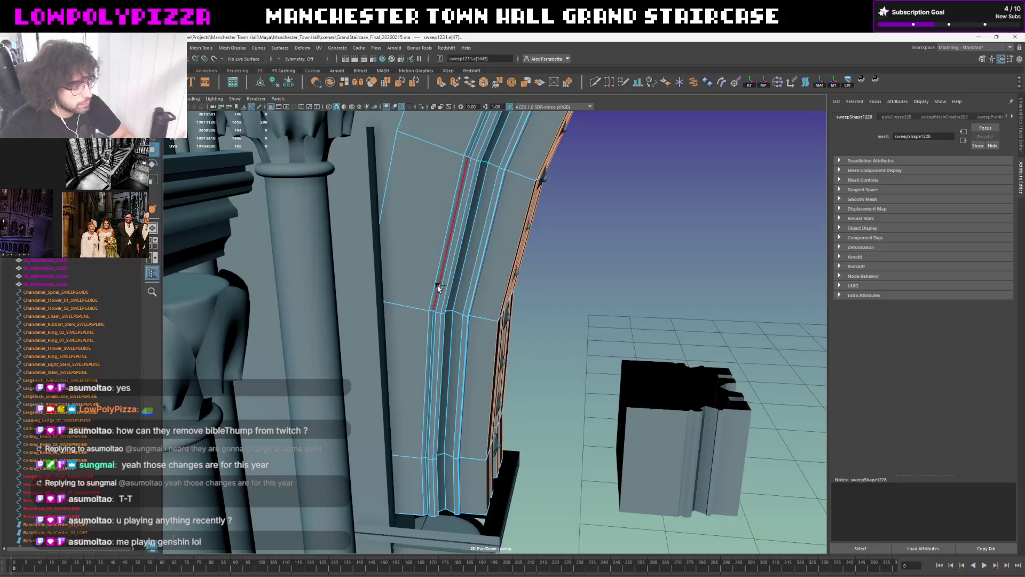
shift+right_drag(597, 246, 593, 281)
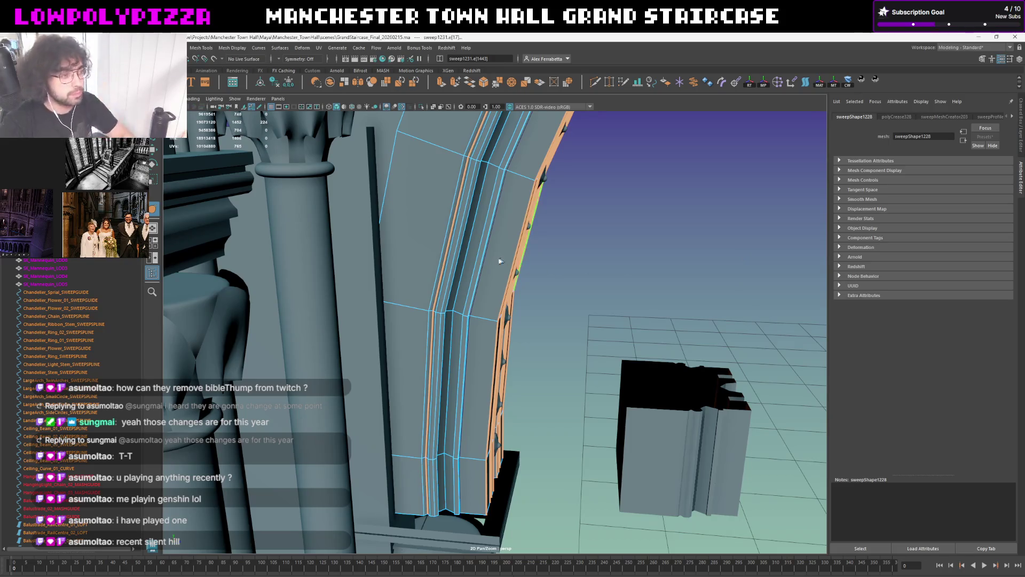
click(561, 229)
Lower the arch moulding sweep's Vertical Offset to 0.070 and view the result in plain shading
click(496, 233)
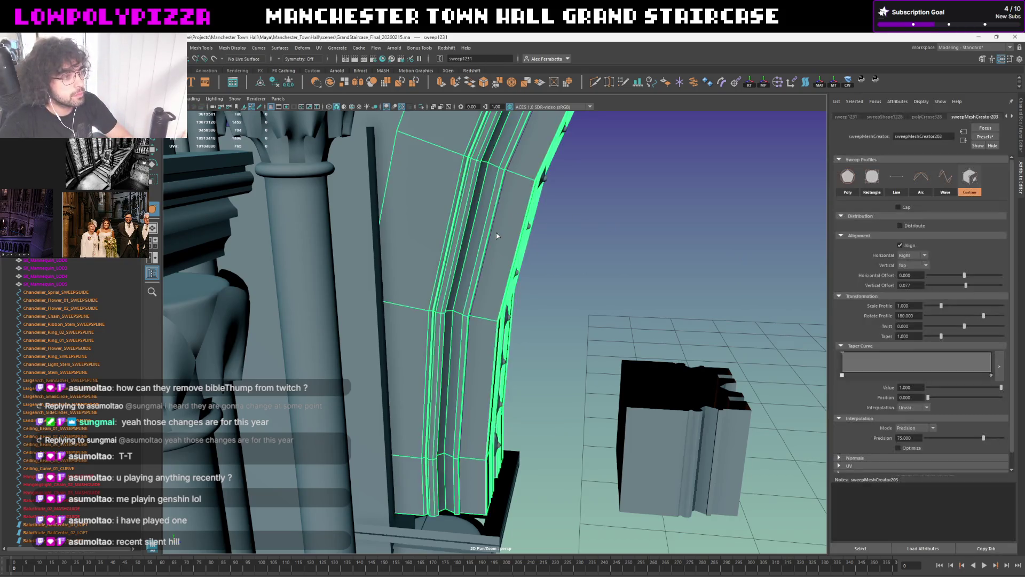
alt+drag(602, 234, 598, 225)
click(599, 225)
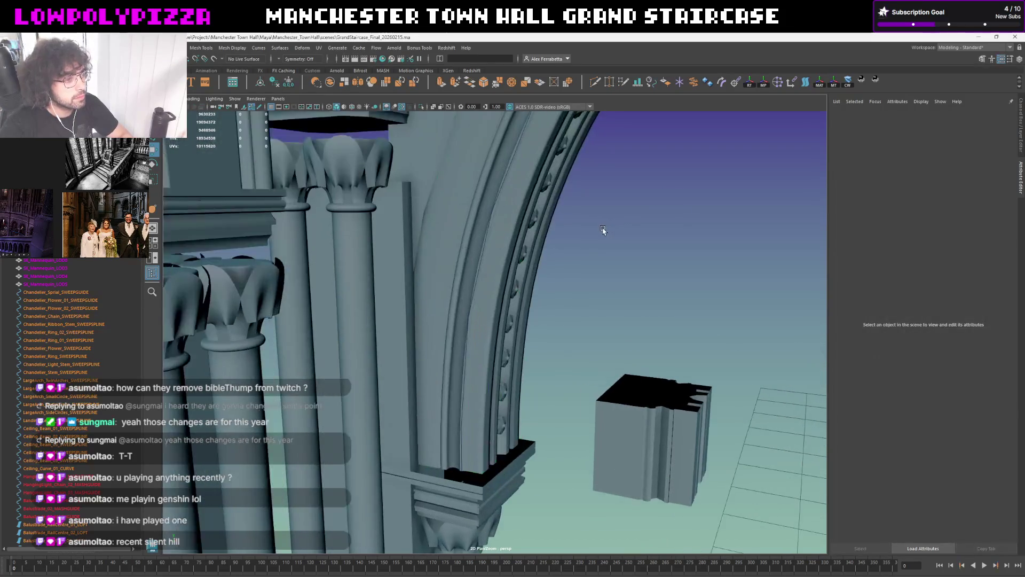
scroll(601, 238, up, 5)
alt+drag(582, 296, 454, 291)
click(560, 321)
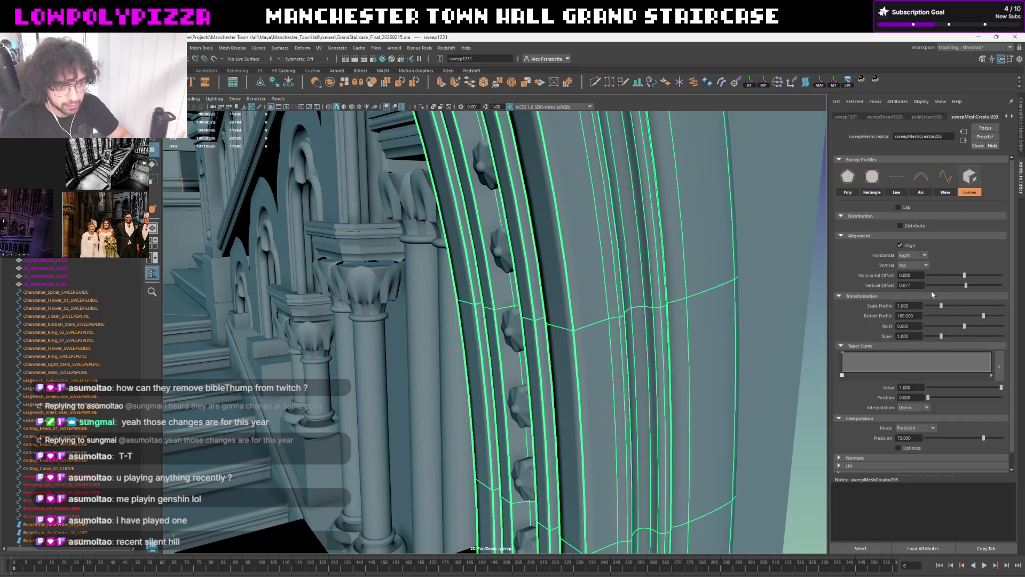
text(0.070)
key(Return)
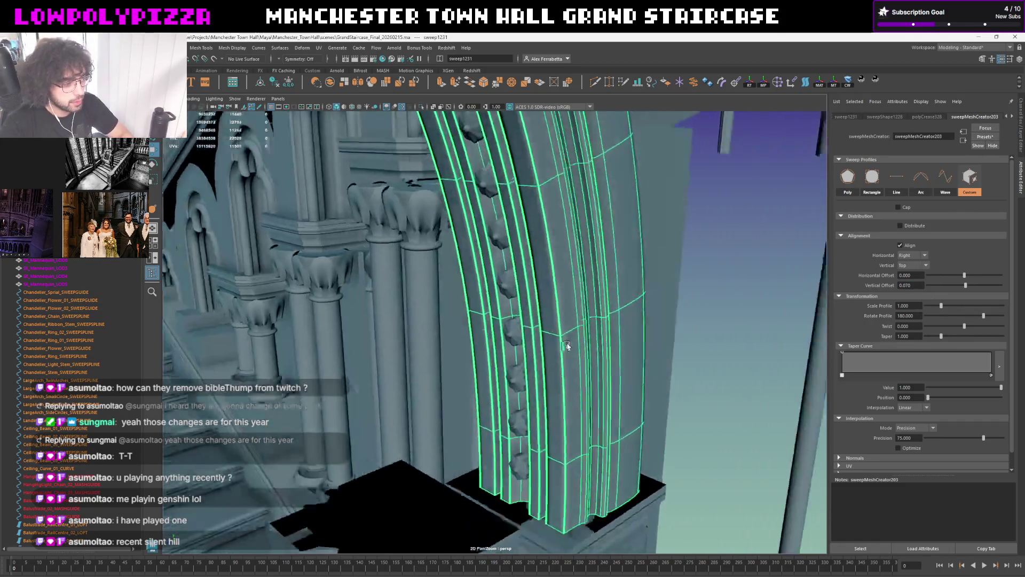
alt+drag(550, 343, 669, 347)
click(670, 346)
alt+right_drag(564, 343, 654, 340)
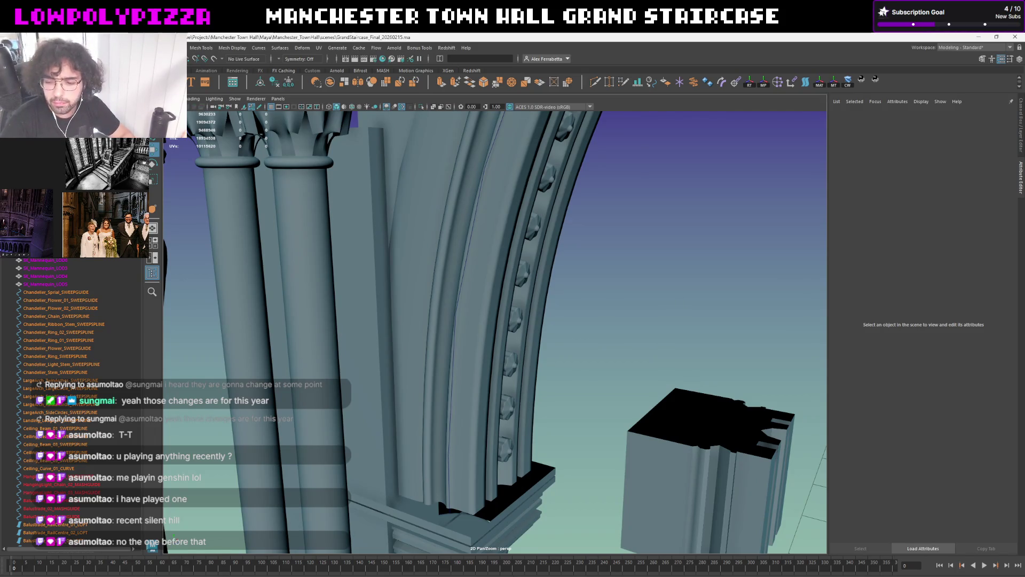
mouse_move(513, 567)
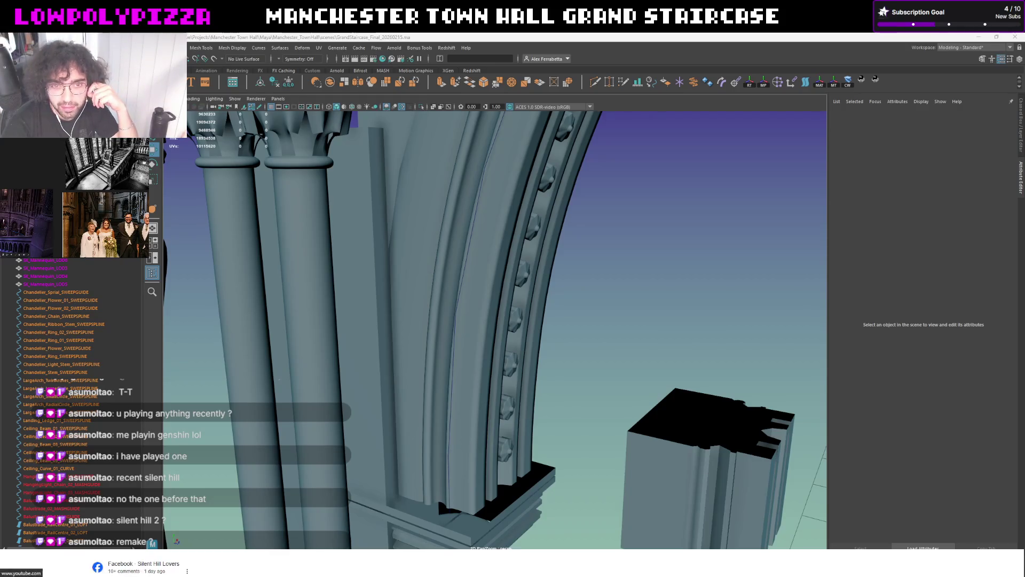
Back in Maya, try Vertical Offset 0.050 and 0.055 on the arch sweep, settle on 0.060, and look through the arch
key(alt+Tab)
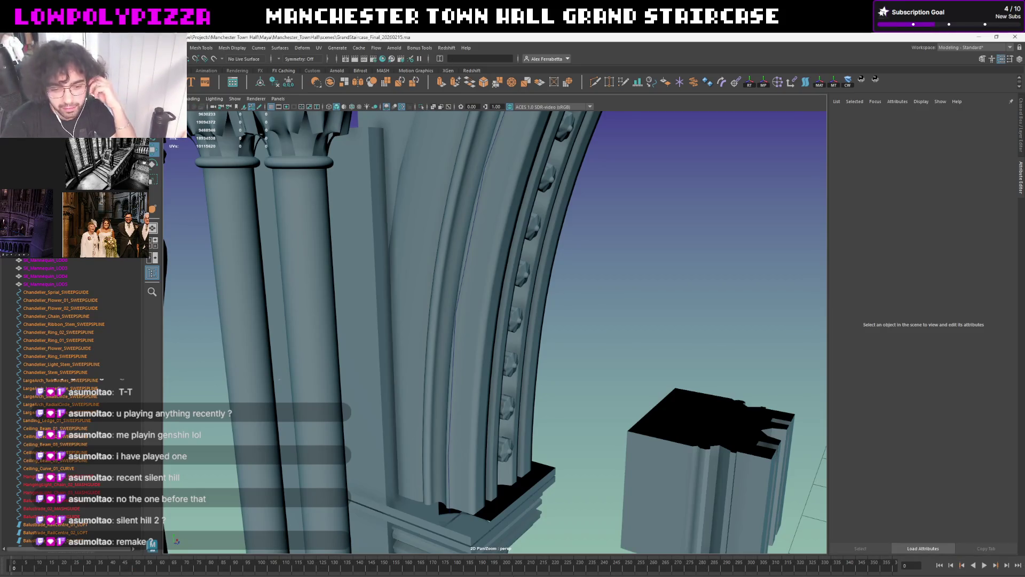
mouse_move(572, 222)
alt+mouse_down()
mouse_move(616, 224)
mouse_move(665, 259)
mouse_move(531, 296)
alt+mouse_up()
click(563, 293)
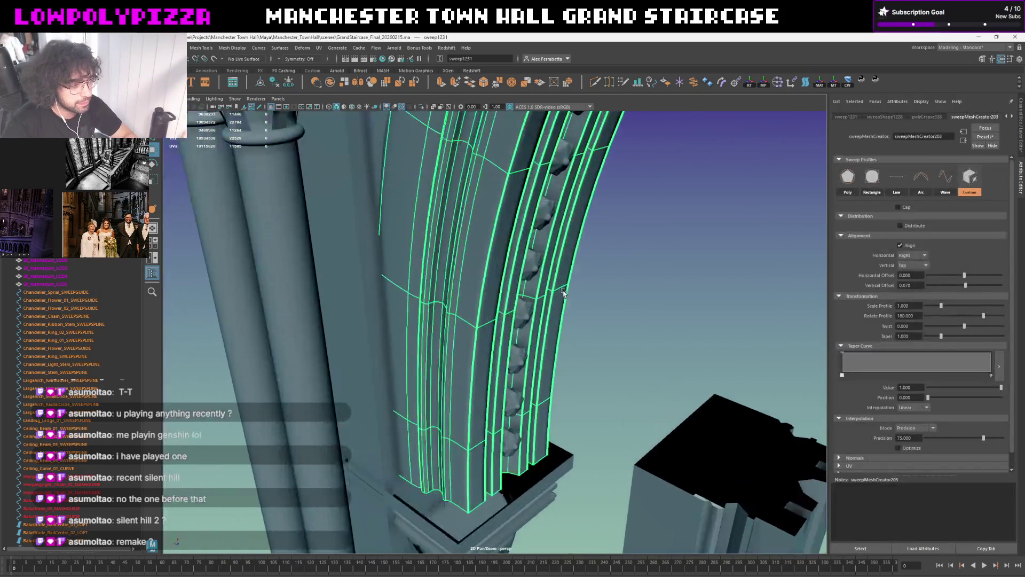
click(922, 285)
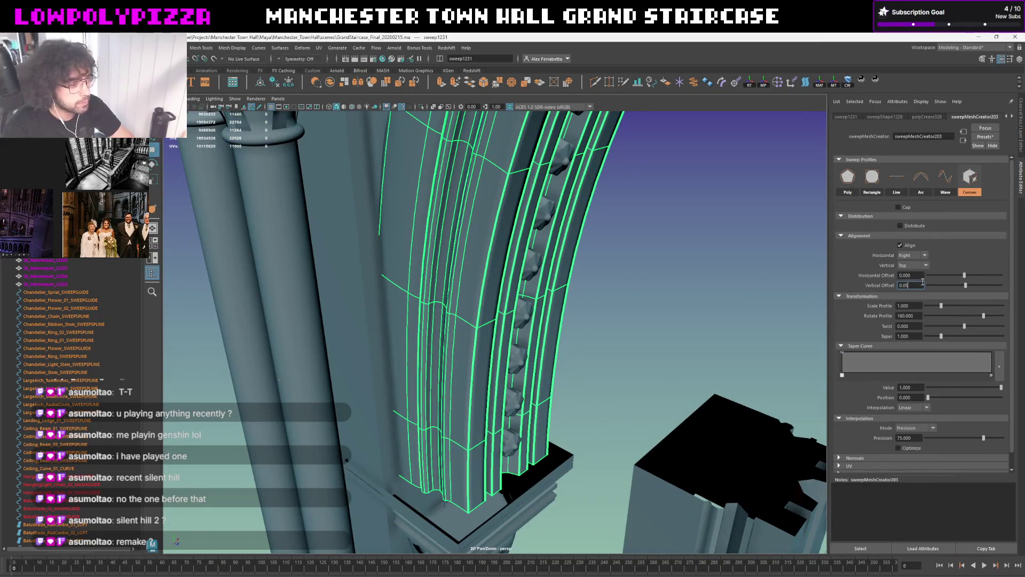
key(Return)
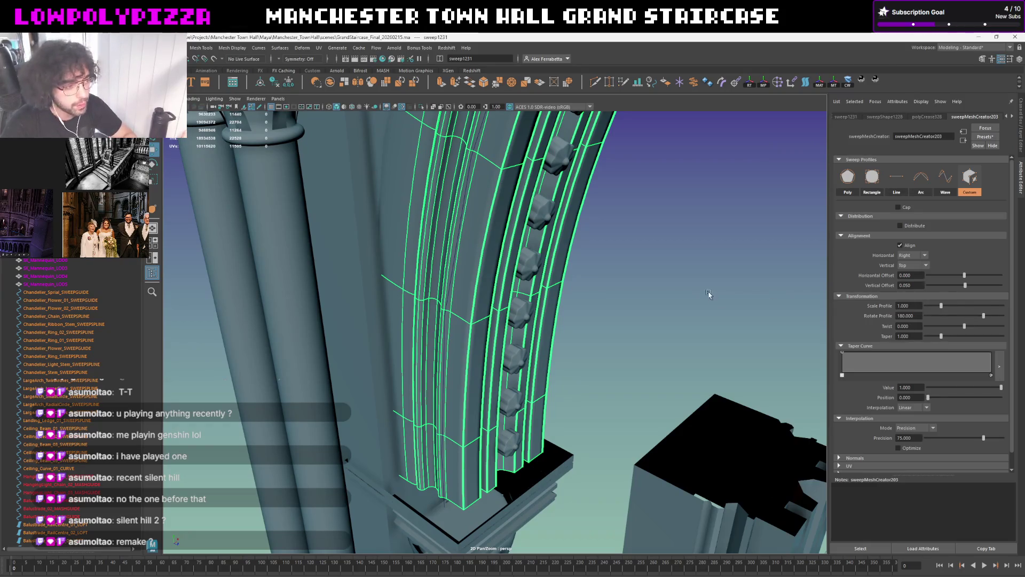
text(0.055)
key(Return)
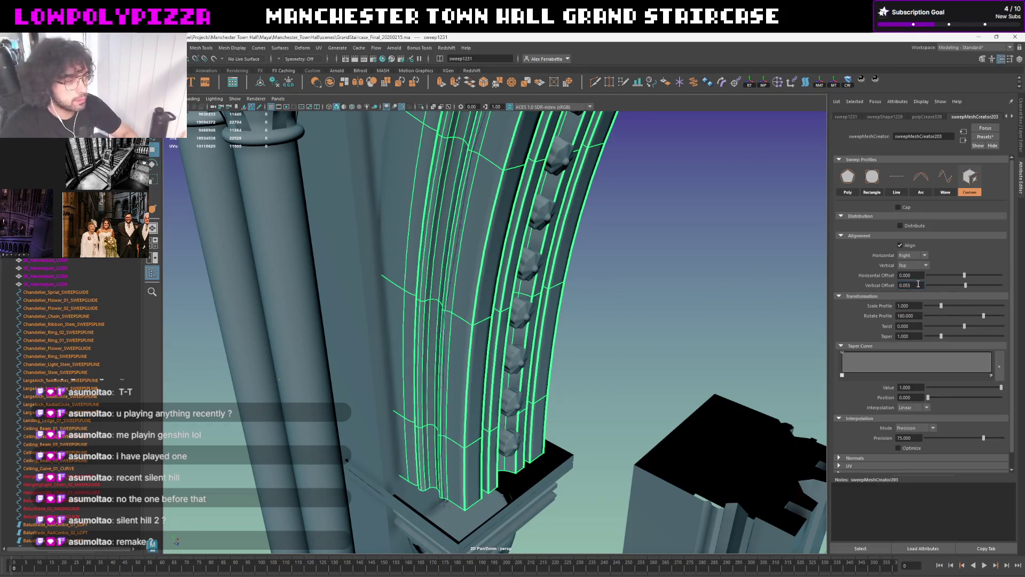
double_click(916, 285)
text(6)
key(Return)
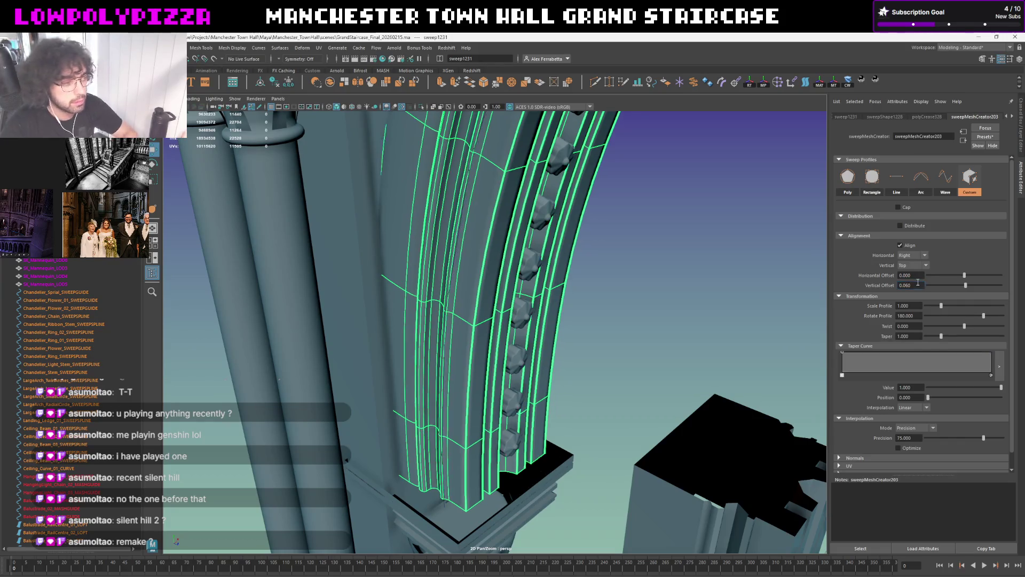
click(641, 314)
scroll(572, 297, down, 3)
scroll(596, 280, down, 3)
scroll(606, 281, down, 2)
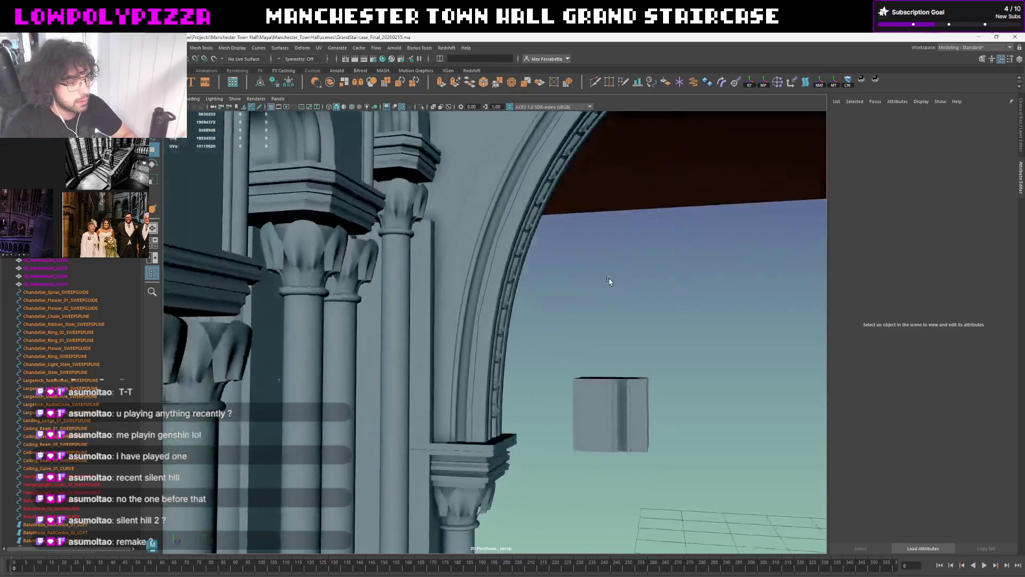
scroll(628, 284, down, 3)
scroll(628, 284, up, 3)
scroll(634, 293, up, 3)
scroll(657, 294, up, 1)
scroll(607, 300, up, 1)
scroll(609, 303, up, 1)
scroll(611, 305, up, 1)
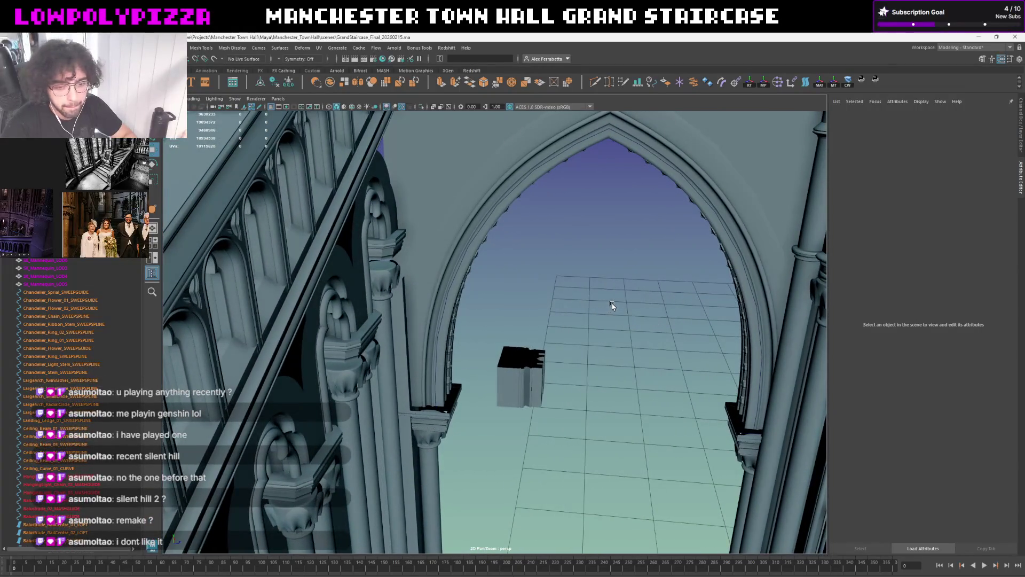
alt+middle_drag(612, 305, 581, 305)
scroll(561, 293, down, 2)
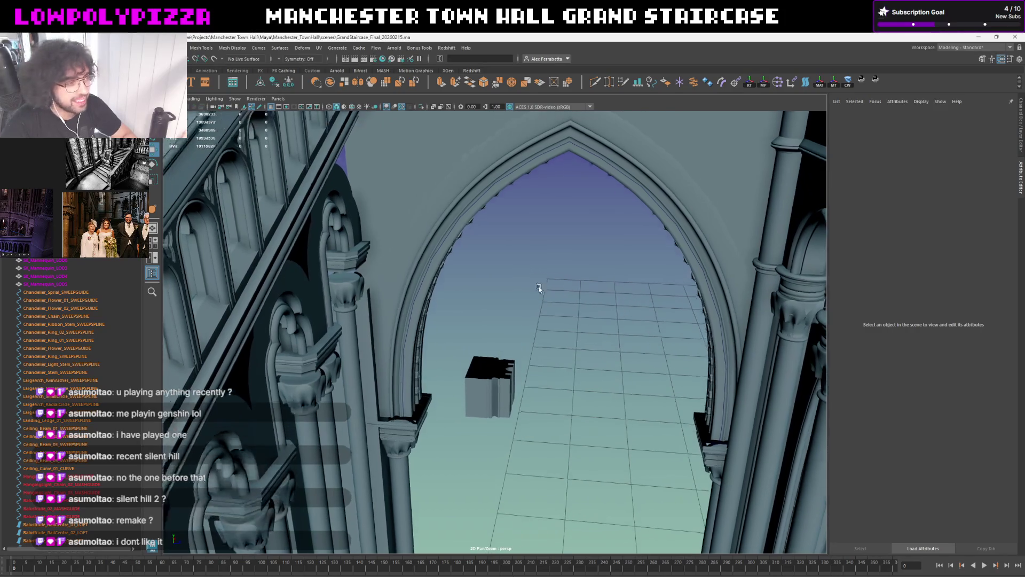
scroll(542, 296, down, 2)
scroll(545, 293, down, 2)
scroll(544, 296, down, 1)
scroll(549, 297, up, 1)
scroll(563, 321, up, 1)
scroll(534, 250, up, 2)
scroll(538, 262, up, 2)
alt+drag(539, 261, 536, 274)
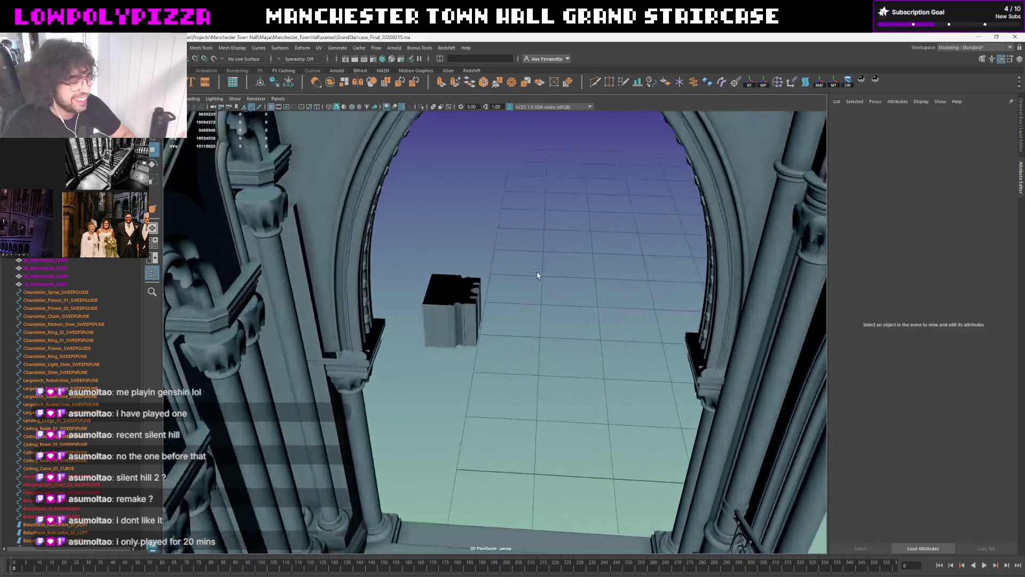
Isolate the left and right arch ledges and switch them to vertex editing
click(375, 355)
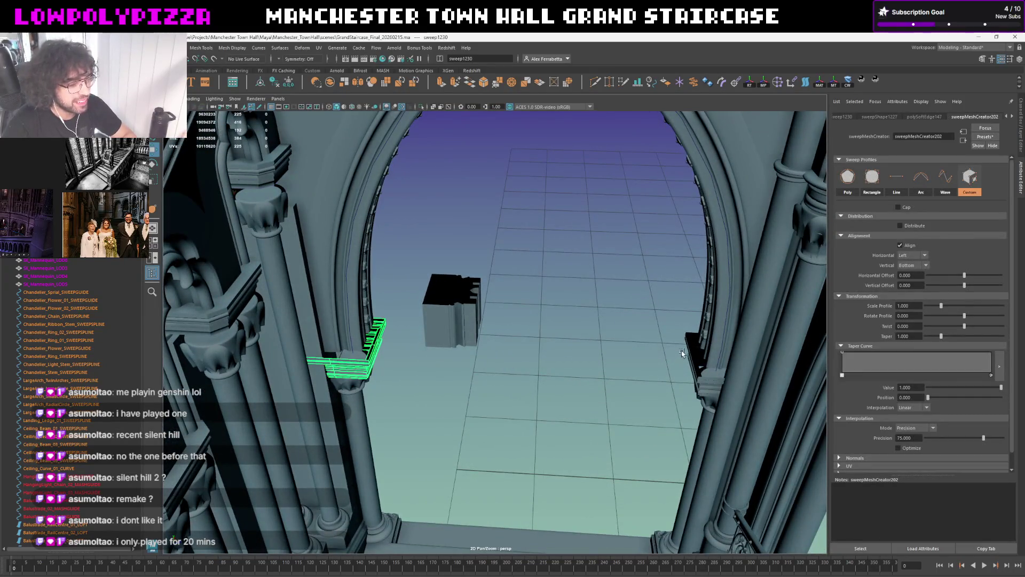
shift+click(688, 344)
key(ctrl+1)
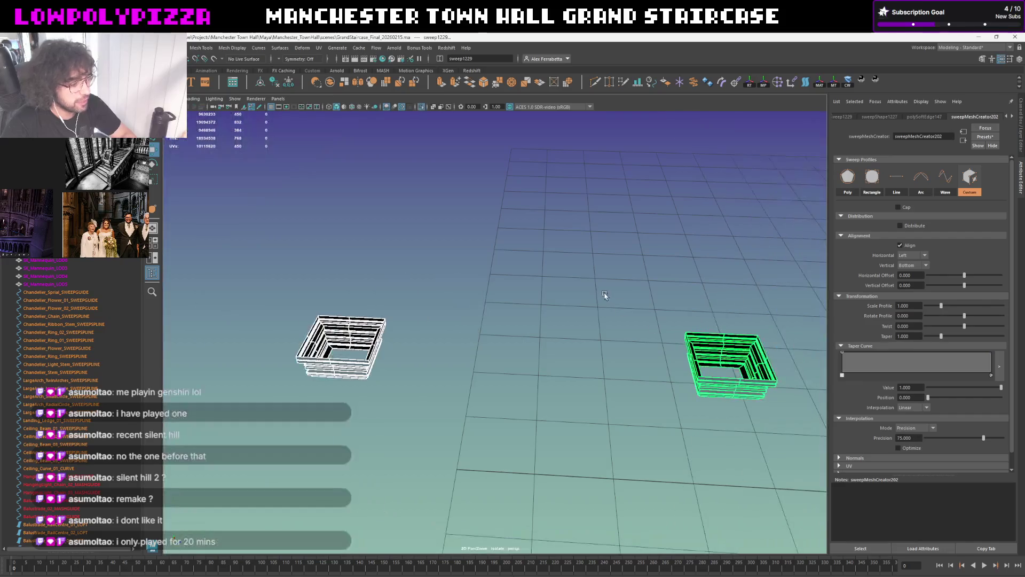
right_drag(345, 345, 353, 305)
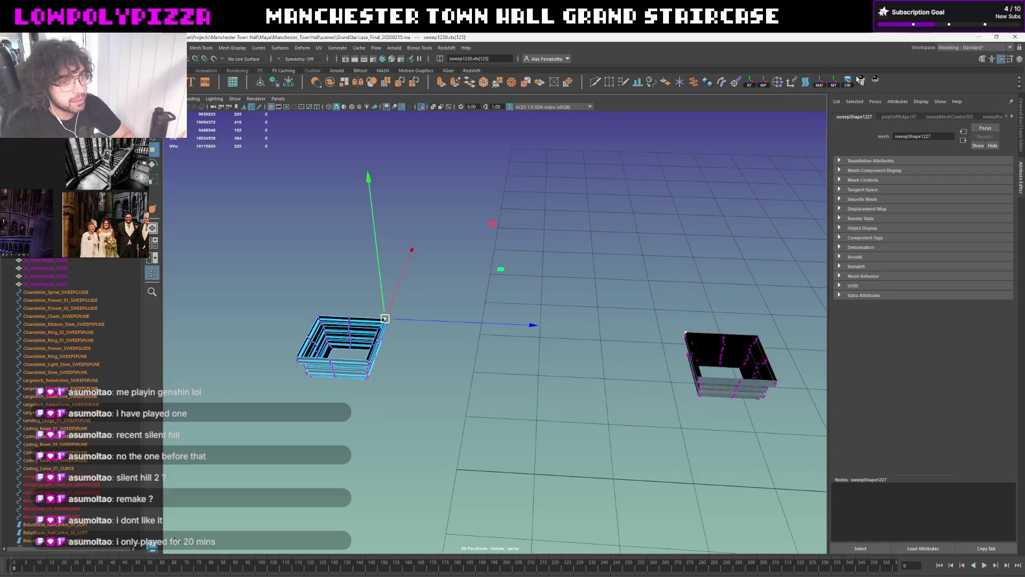
Create a locator, duplicate it, snap the copy to the right ledge corner and paste a new Translate Z value
click(874, 81)
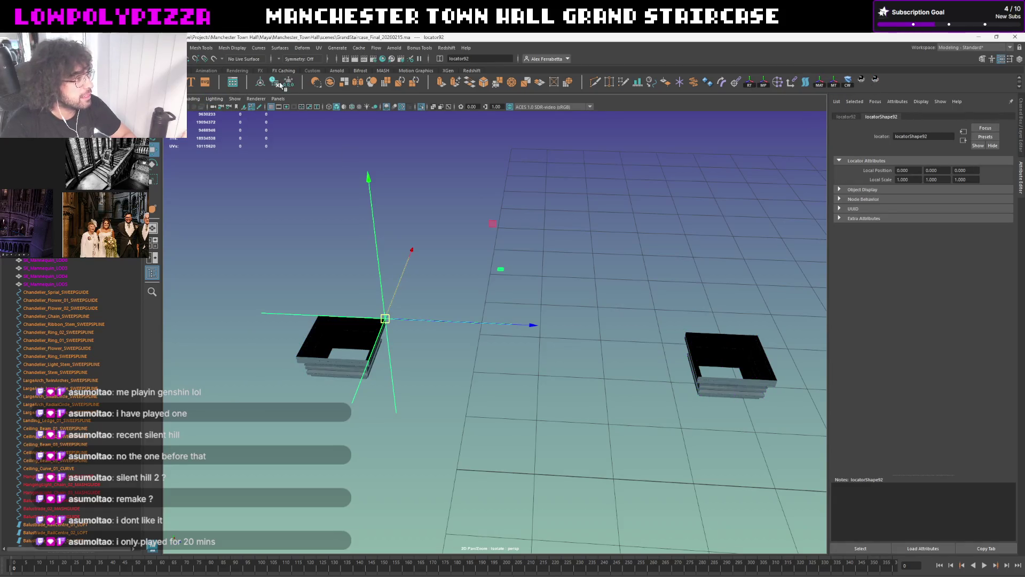
key(ctrl+d)
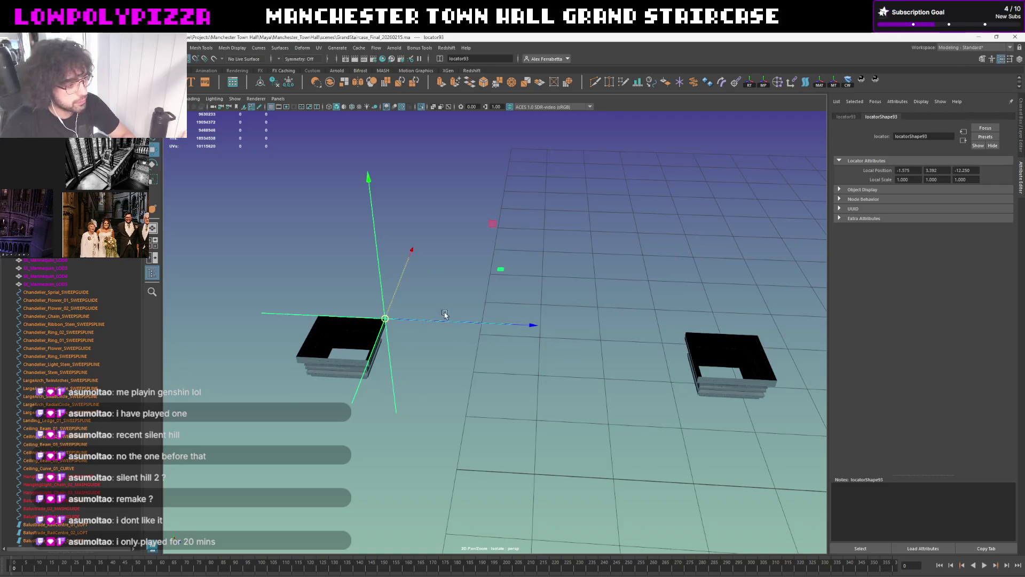
middle_drag(444, 313, 693, 322)
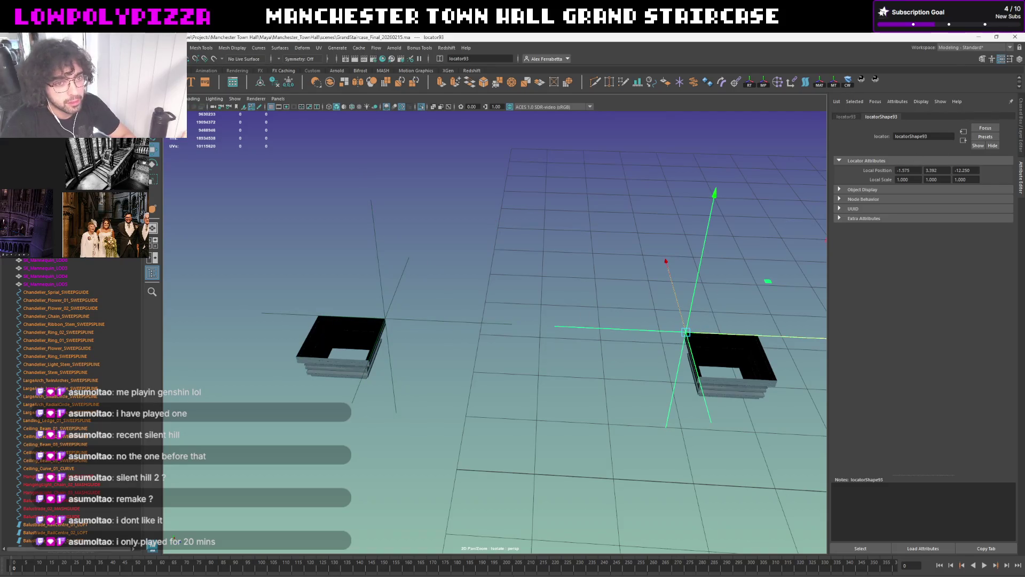
click(1022, 129)
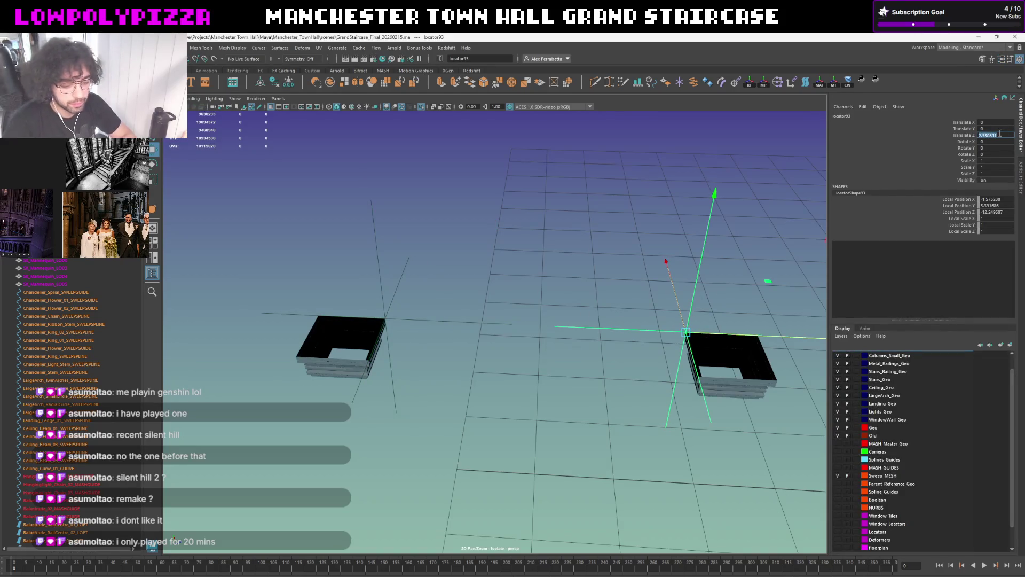
key(ctrl+v)
key(Return)
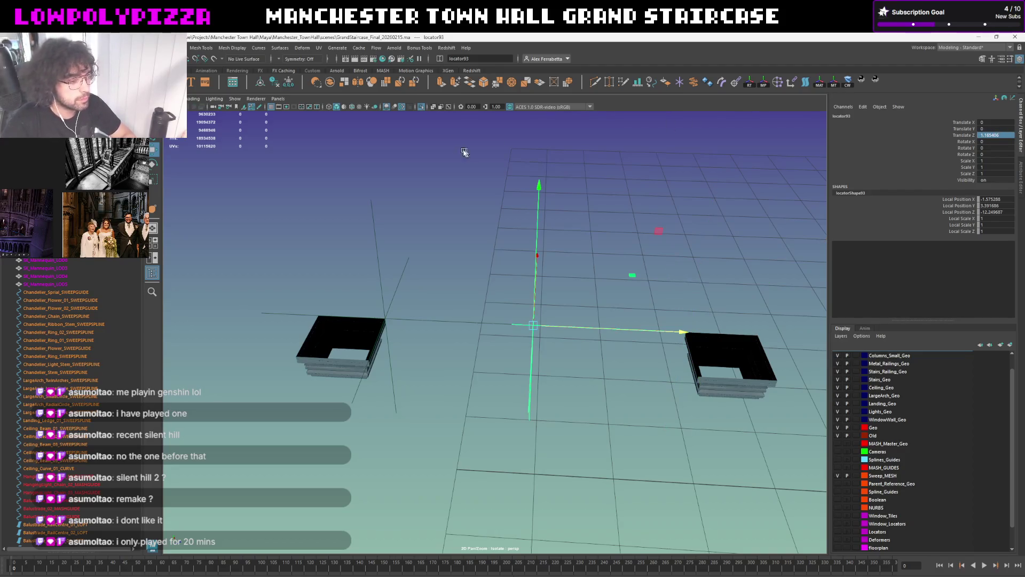
Exit Isolate Select to show the full staircase and pick the locator near the arch
click(507, 227)
key(ctrl+1)
mouse_move(536, 214)
alt+mouse_down()
mouse_move(537, 243)
mouse_move(502, 316)
mouse_move(564, 198)
alt+mouse_up()
click(505, 316)
mouse_move(551, 298)
alt+mouse_down()
mouse_move(434, 298)
mouse_move(413, 222)
mouse_move(476, 222)
mouse_move(499, 304)
alt+mouse_up()
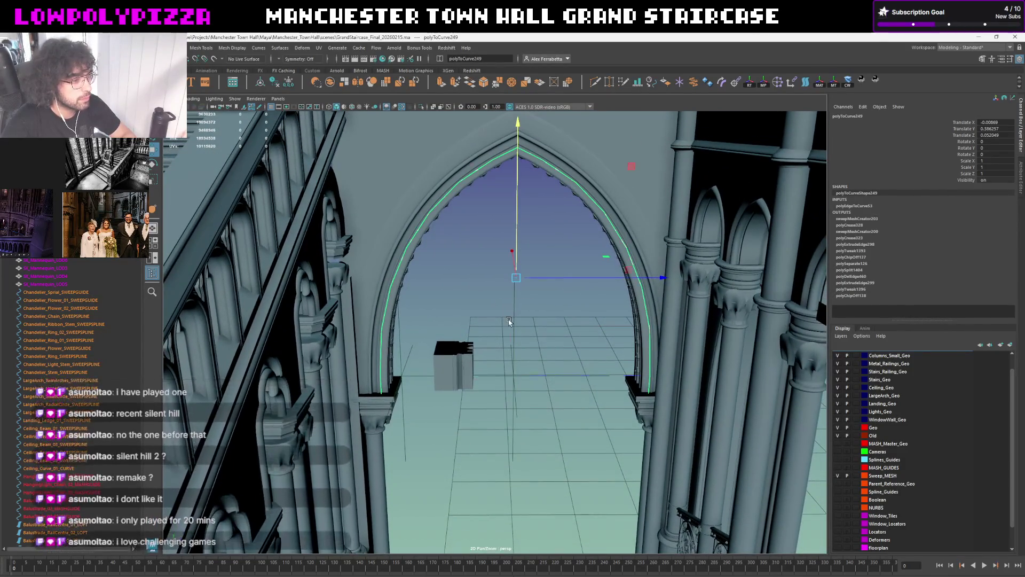
key(q)
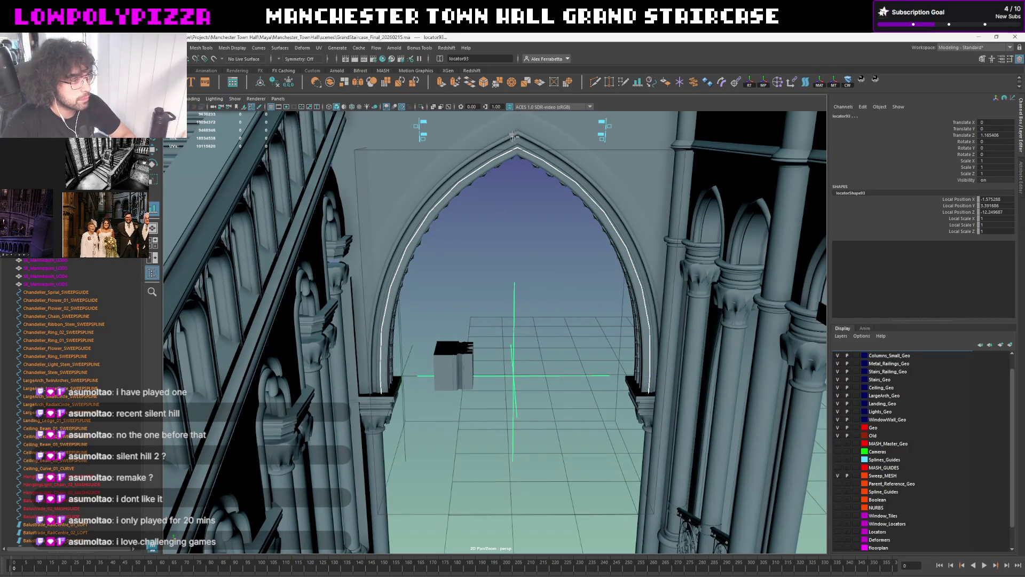
click(546, 276)
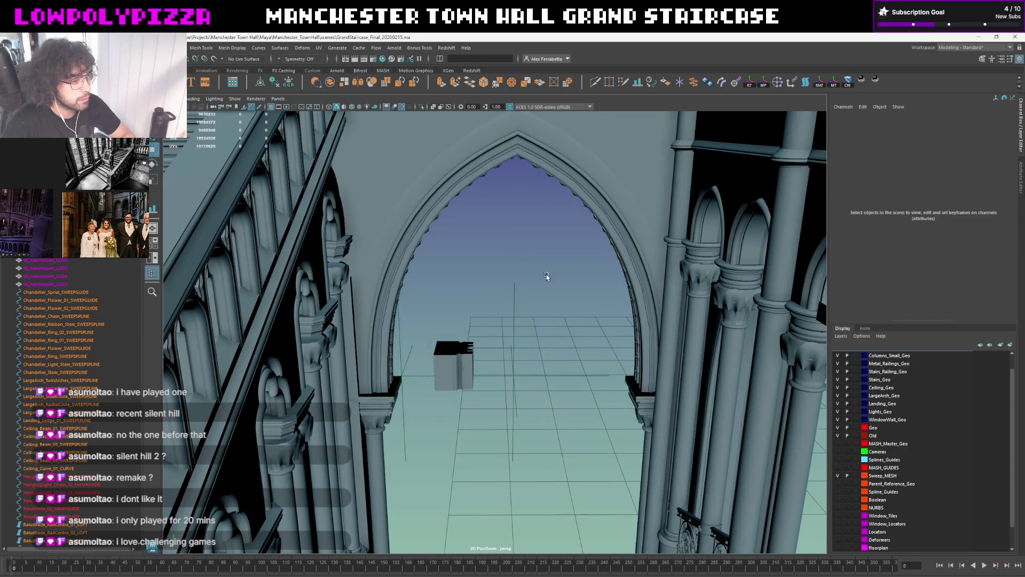
click(516, 287)
scroll(470, 273, up, 2)
alt+drag(469, 273, 463, 310)
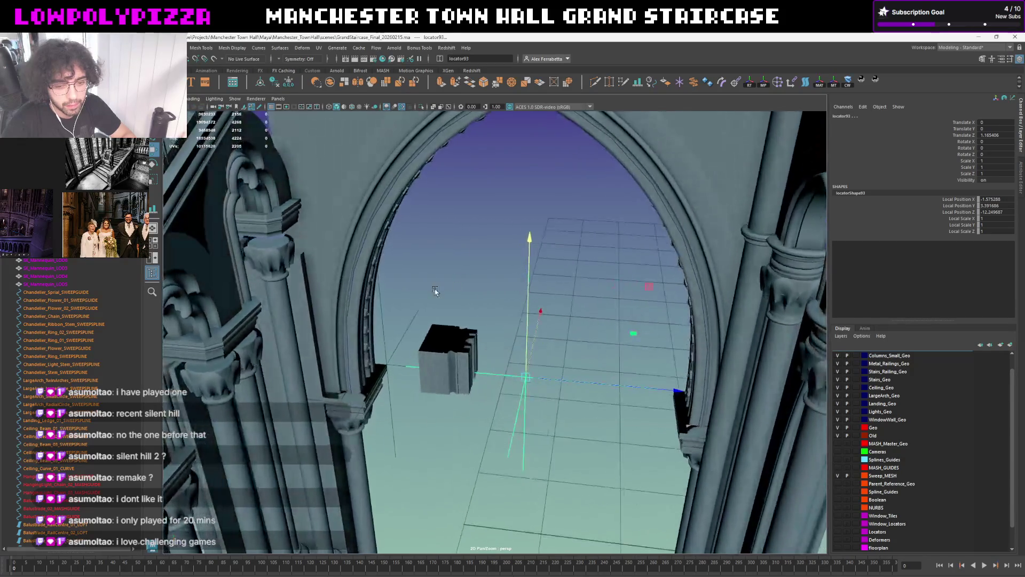
click(497, 301)
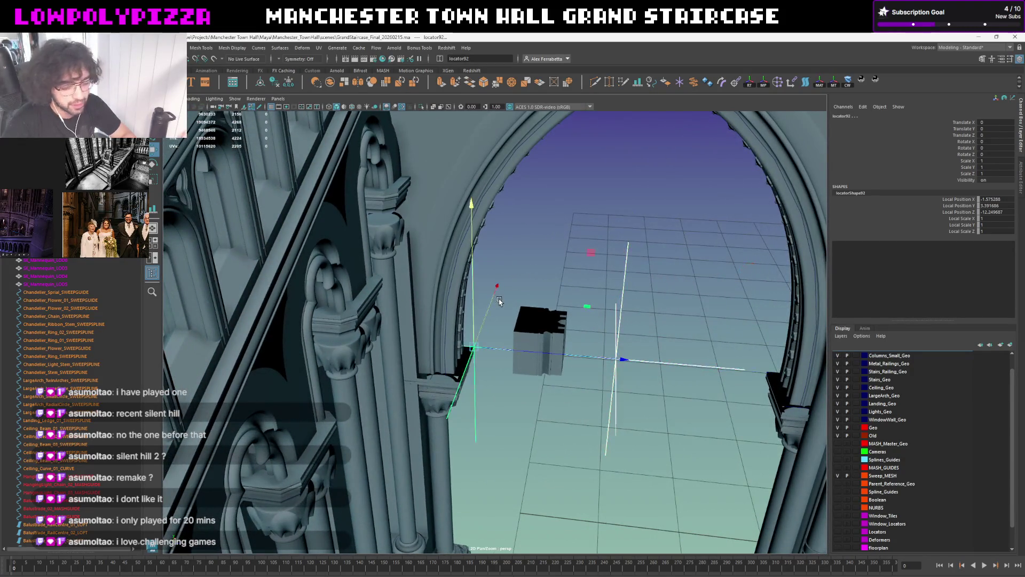
click(508, 294)
mouse_move(508, 293)
alt+mouse_down()
mouse_move(548, 280)
mouse_move(590, 291)
mouse_move(508, 231)
mouse_move(502, 286)
mouse_move(554, 337)
mouse_move(524, 378)
mouse_move(554, 311)
mouse_move(497, 337)
mouse_move(481, 366)
mouse_move(467, 367)
mouse_move(482, 360)
alt+mouse_up()
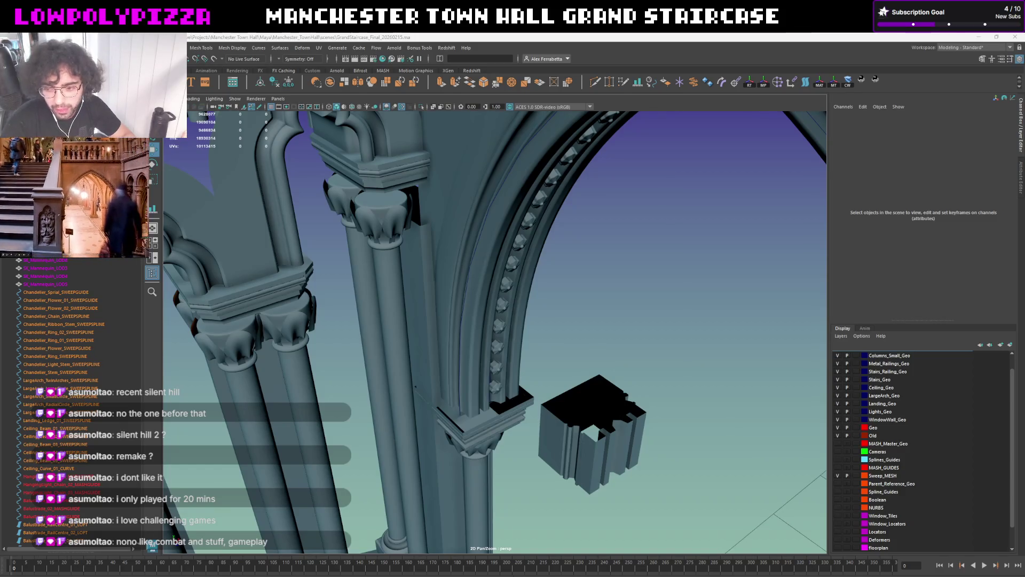
mouse_move(536, 322)
alt+mouse_down()
mouse_move(553, 338)
mouse_move(555, 322)
mouse_move(512, 302)
mouse_move(499, 307)
alt+mouse_up()
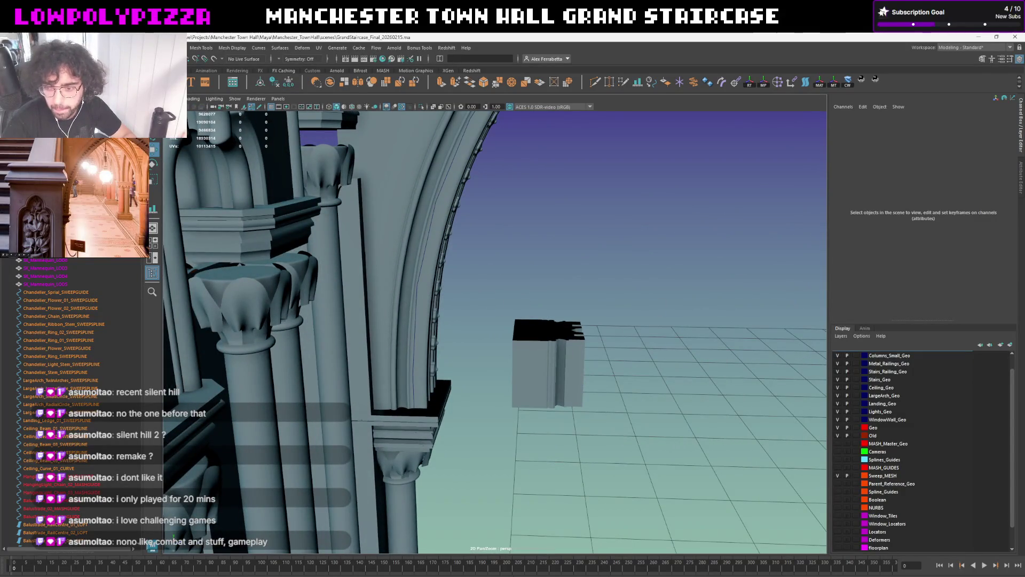
mouse_move(642, 301)
alt+mouse_down()
mouse_move(488, 347)
mouse_move(480, 360)
mouse_move(442, 355)
mouse_move(431, 338)
mouse_move(440, 355)
alt+mouse_up()
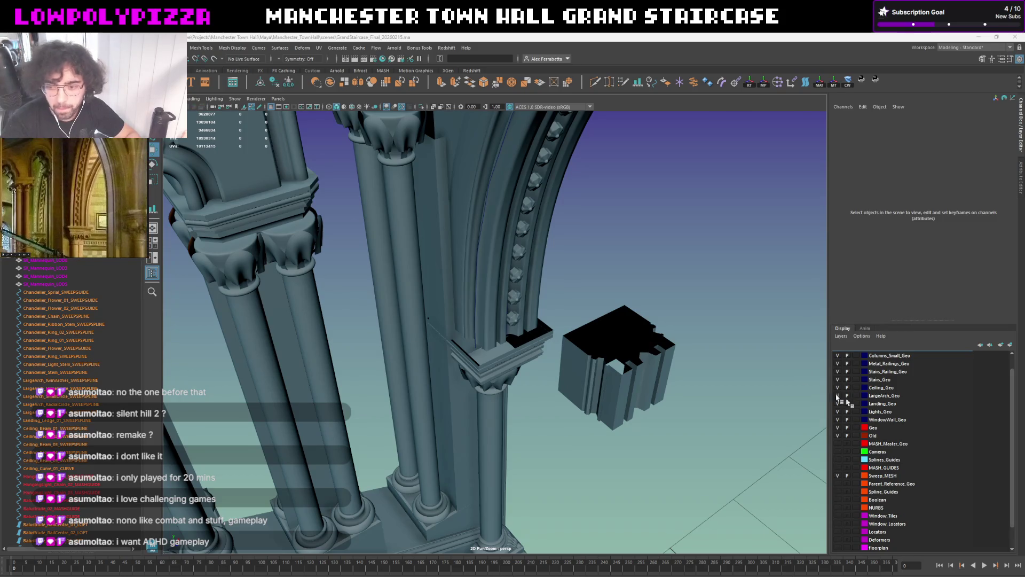
alt+drag(687, 336, 598, 316)
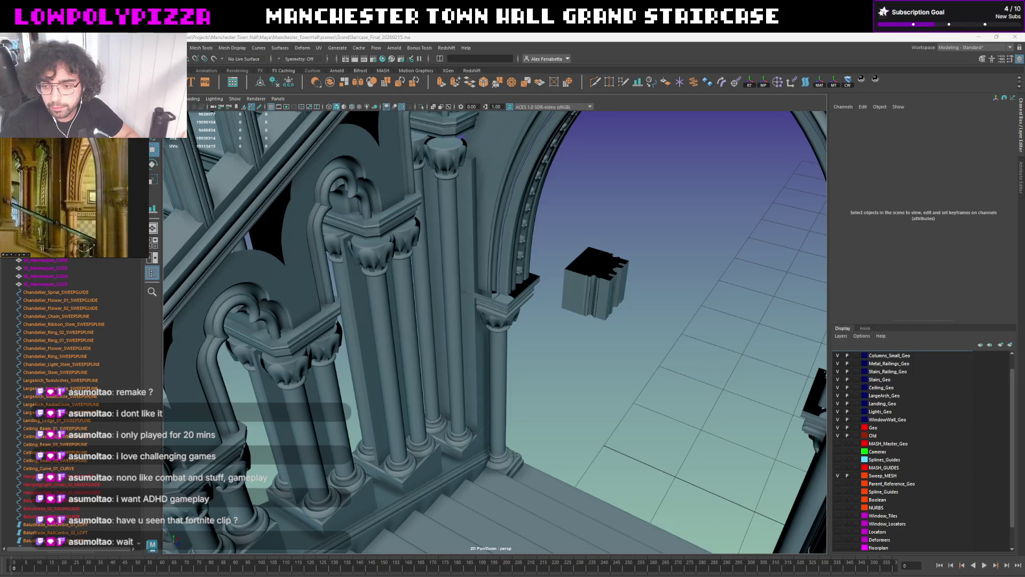
scroll(521, 309, up, 5)
scroll(521, 309, up, 3)
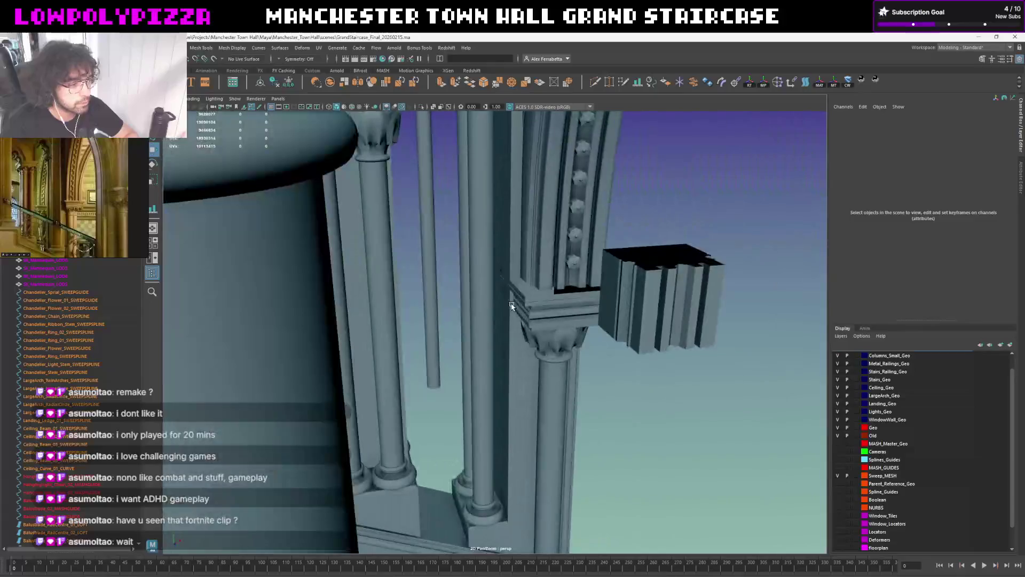
scroll(520, 307, up, 3)
scroll(517, 304, up, 2)
scroll(515, 303, up, 2)
scroll(517, 303, down, 3)
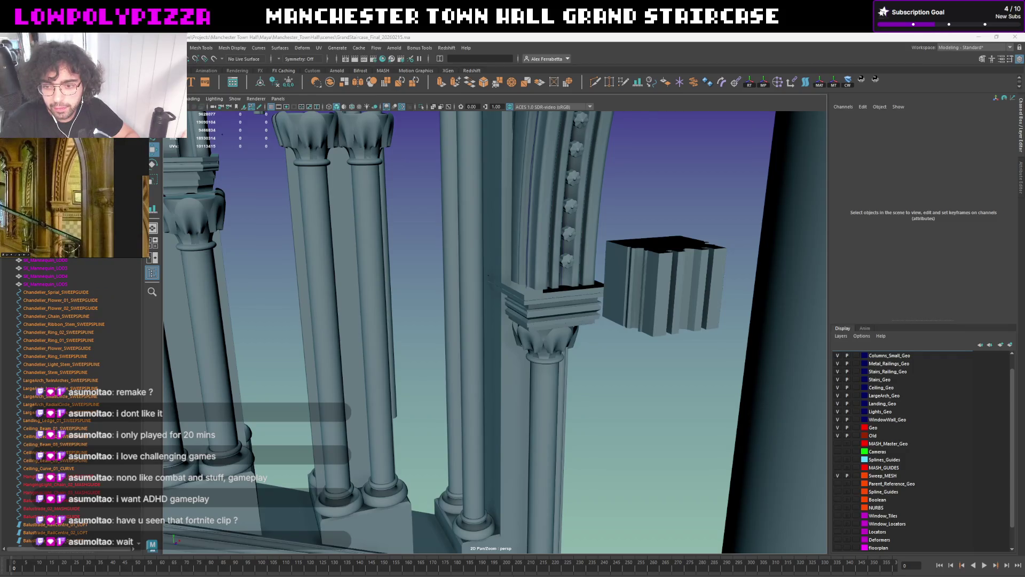
alt+drag(615, 307, 662, 304)
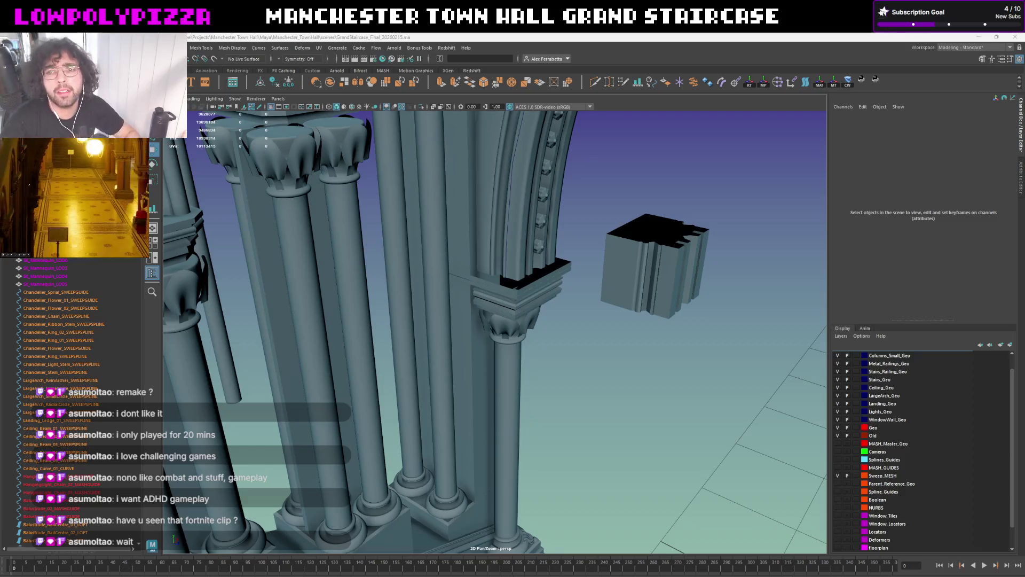
scroll(509, 261, up, 3)
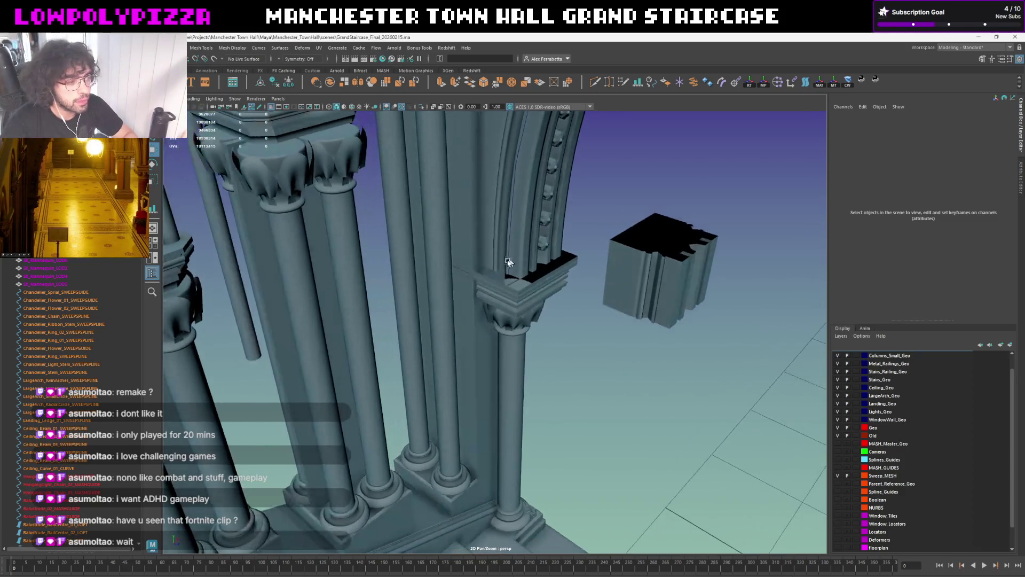
click(465, 253)
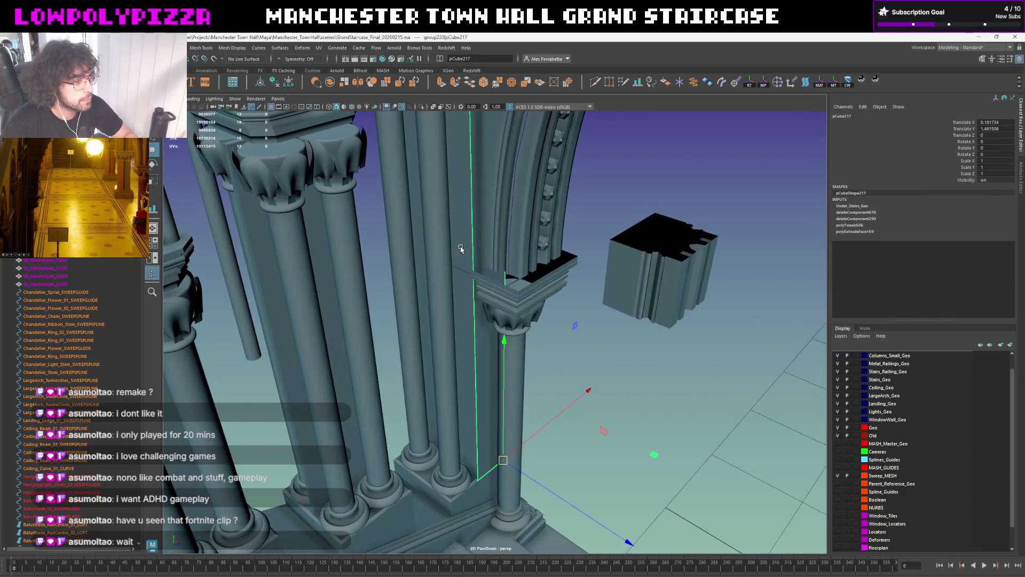
Slide the tall side face of pCube217 slightly along its axis to line up with the arch ledge
right_drag(461, 245, 461, 277)
click(453, 303)
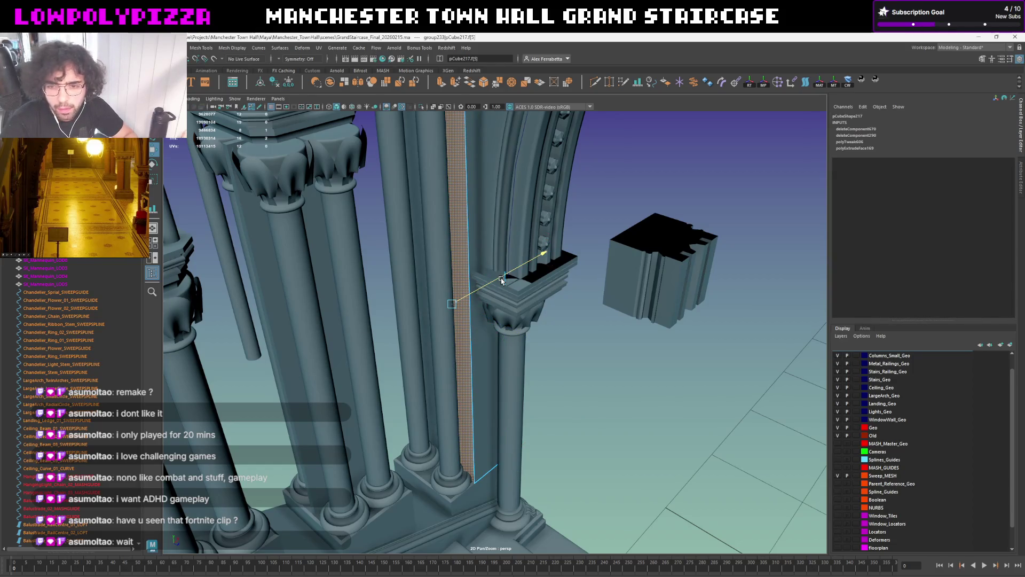
click(503, 279)
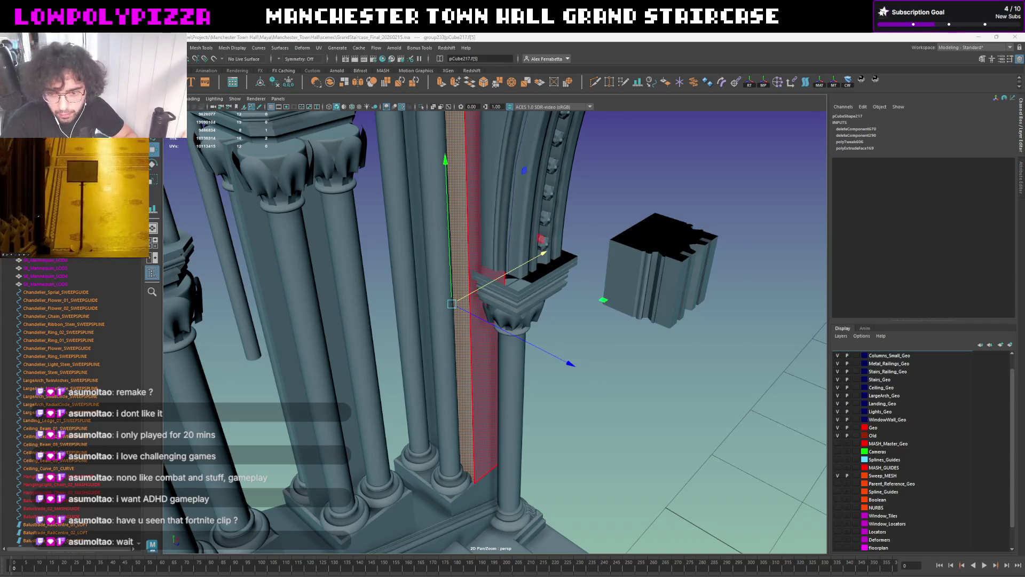
alt+drag(453, 303, 579, 310)
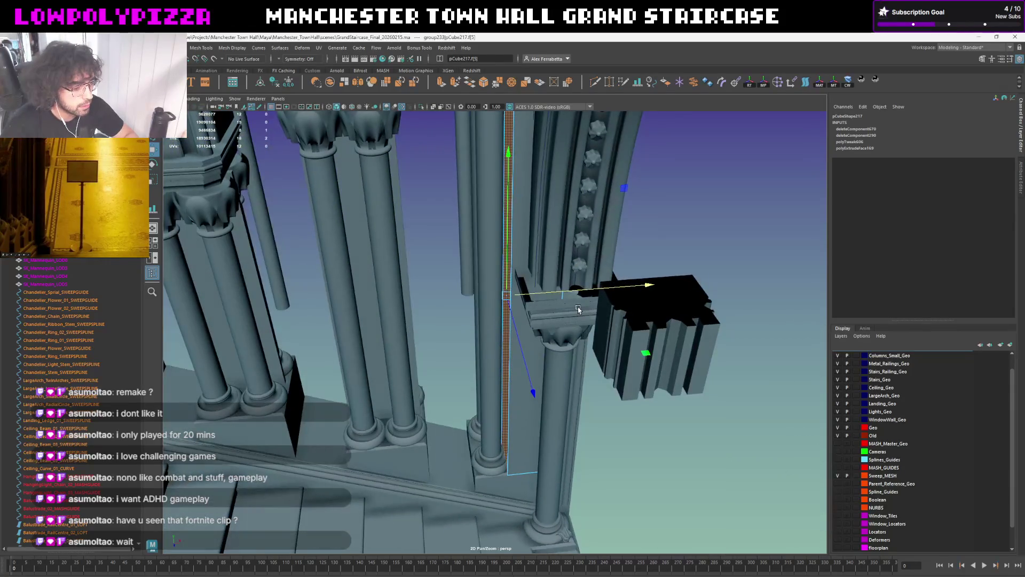
middle_drag(578, 310, 586, 313)
alt+drag(598, 287, 656, 233)
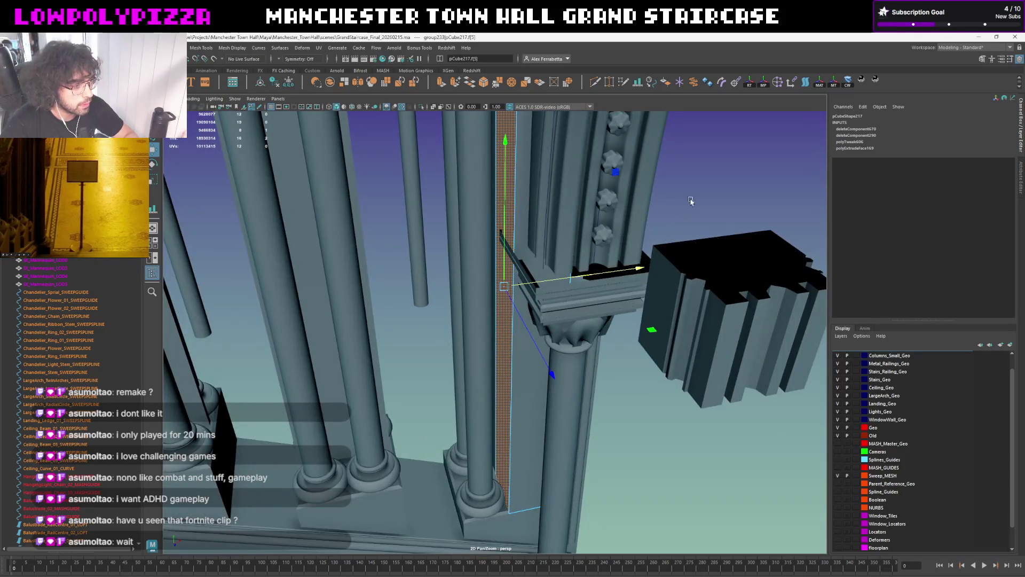
click(690, 203)
alt+drag(689, 202, 675, 202)
Select the cornice sweep, then the polyToCurve250 guide curve, and frame the view on it
click(557, 287)
mouse_move(557, 287)
alt+mouse_down()
mouse_move(754, 229)
mouse_move(540, 333)
alt+mouse_up()
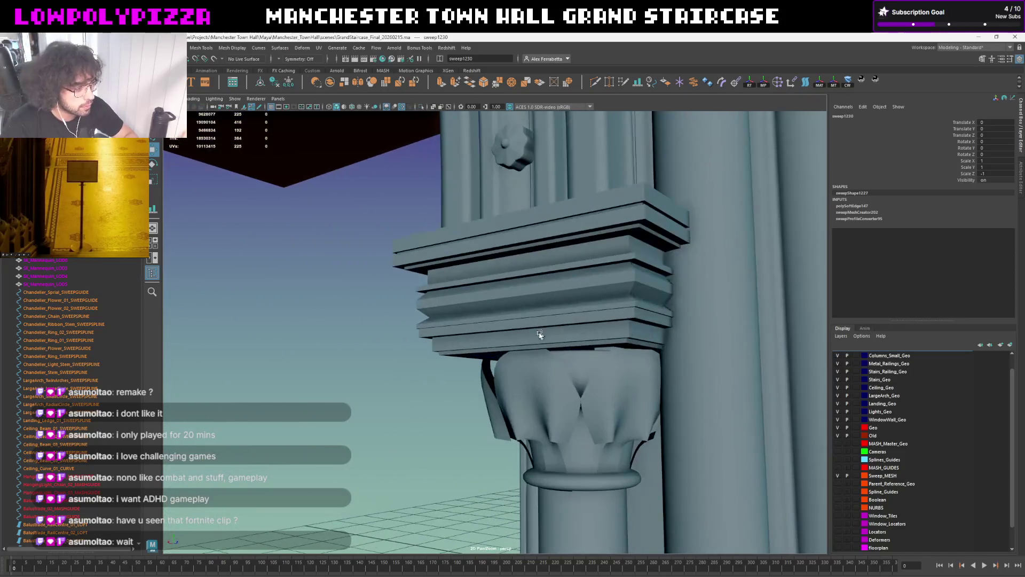
click(540, 333)
alt+drag(540, 334, 486, 208)
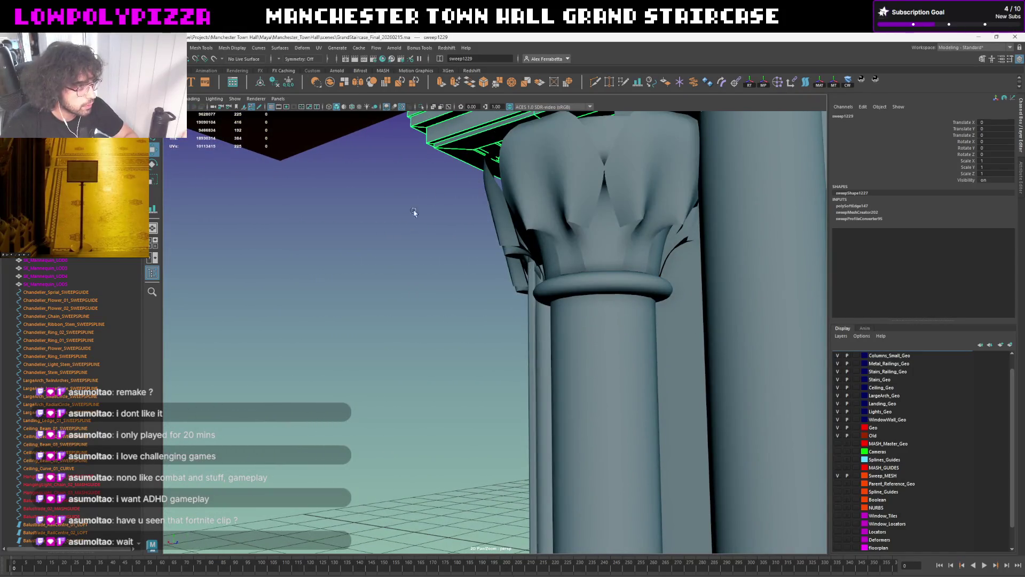
click(479, 155)
key(f)
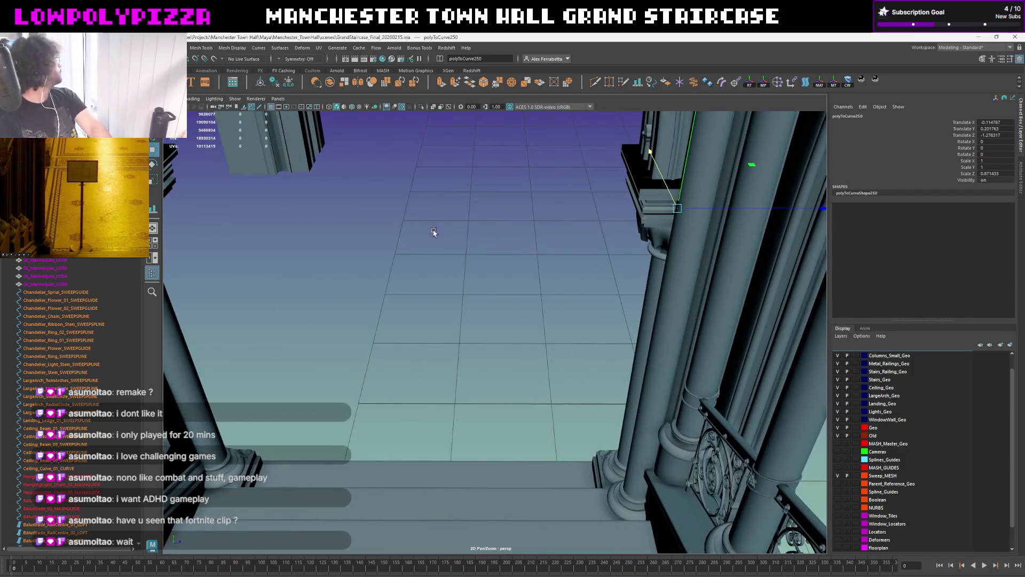
mouse_move(443, 236)
alt+mouse_down()
mouse_move(479, 249)
mouse_move(550, 315)
mouse_move(513, 294)
alt+mouse_up()
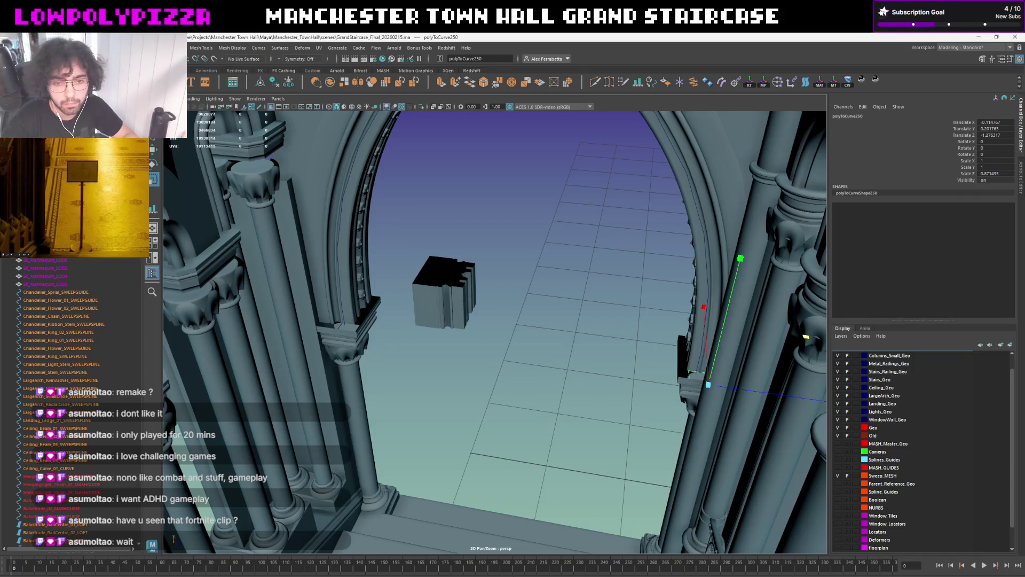
alt+drag(513, 269, 598, 324)
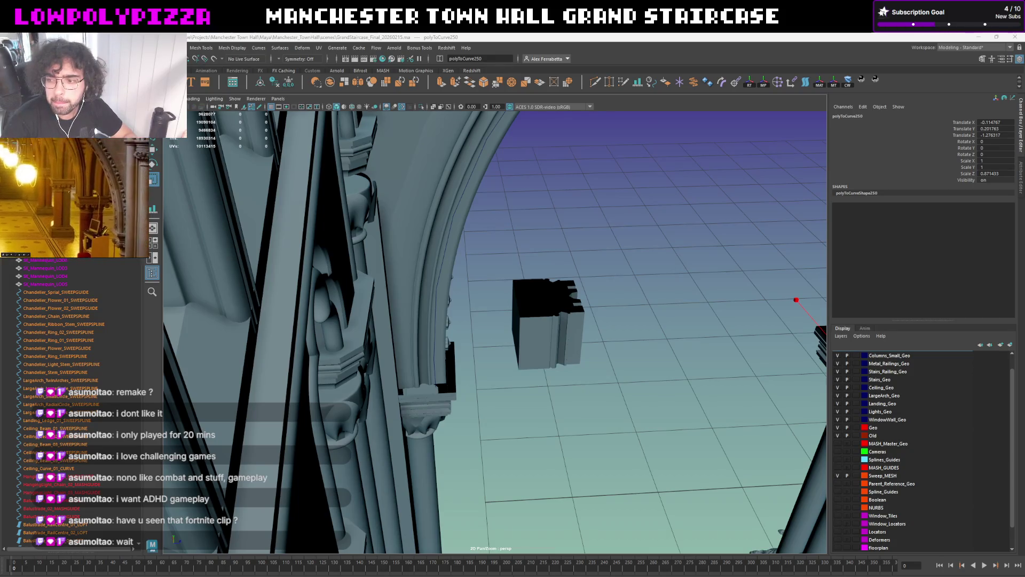
alt+drag(577, 279, 572, 267)
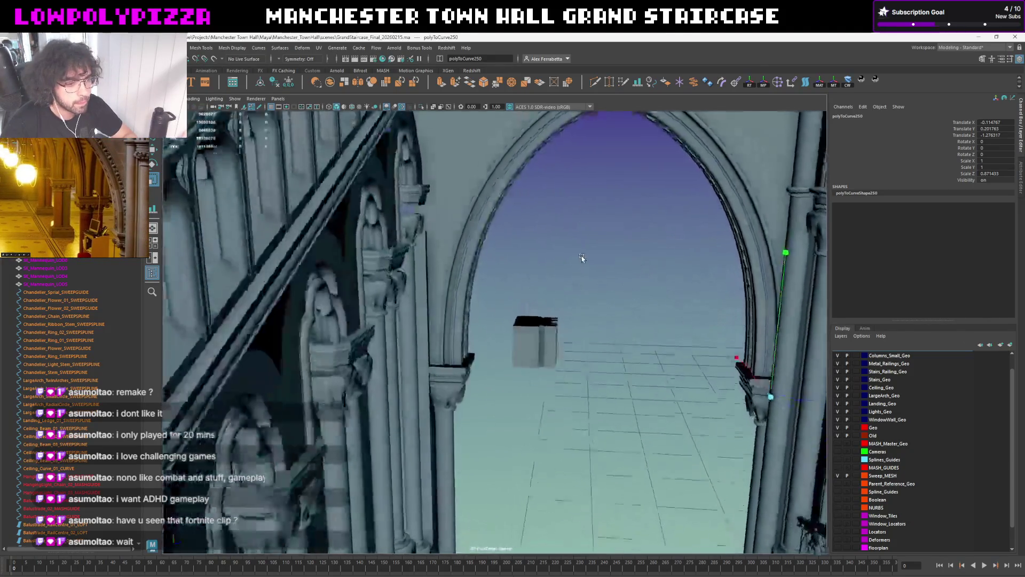
alt+middle_drag(572, 267, 532, 351)
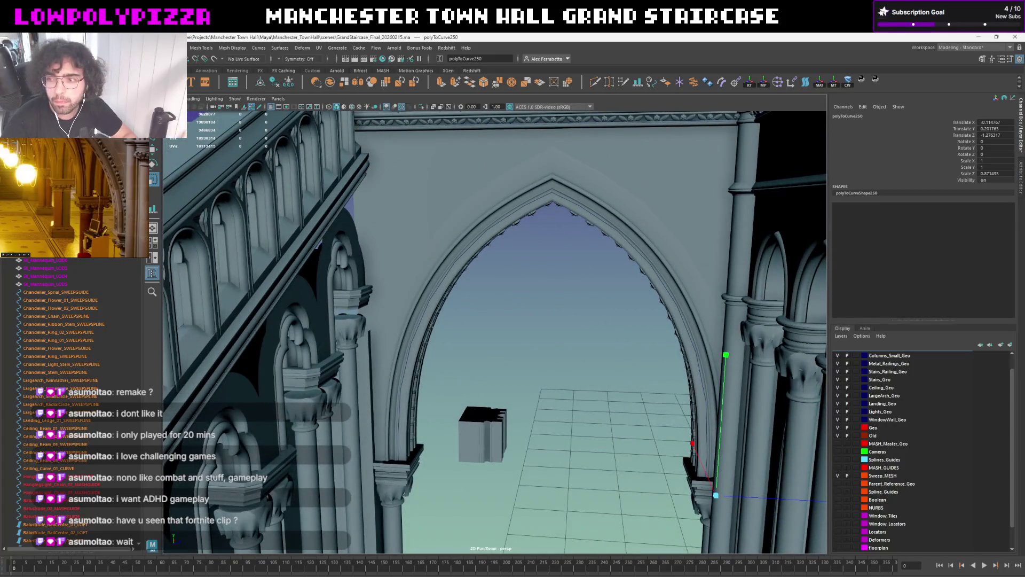
alt+drag(792, 222, 635, 236)
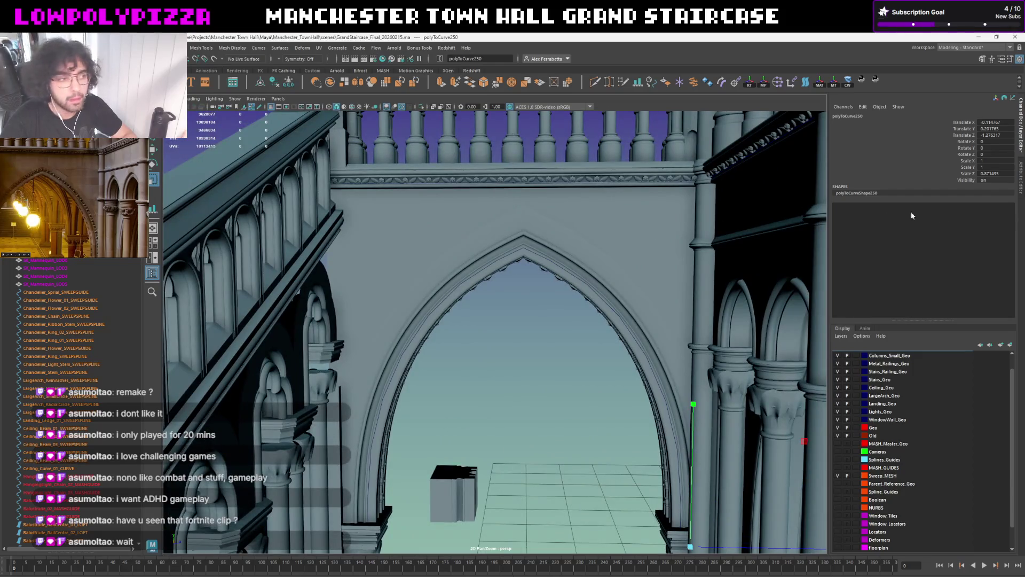
mouse_move(541, 247)
alt+mouse_down()
mouse_move(497, 222)
mouse_move(540, 206)
mouse_move(507, 274)
mouse_move(522, 278)
mouse_move(517, 291)
alt+mouse_up()
click(503, 256)
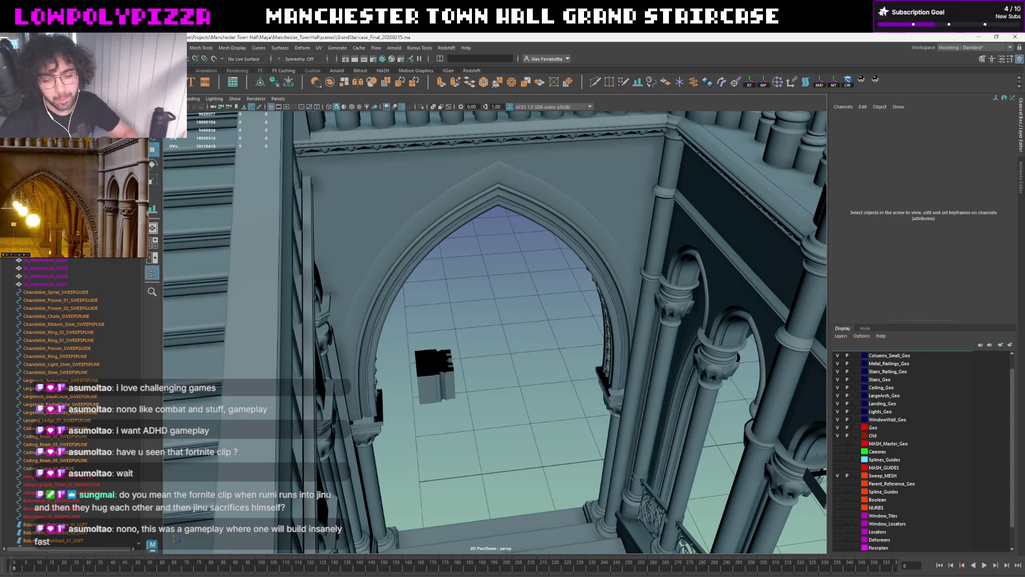
mouse_move(473, 304)
alt+mouse_down()
mouse_move(538, 225)
mouse_move(565, 332)
alt+mouse_up()
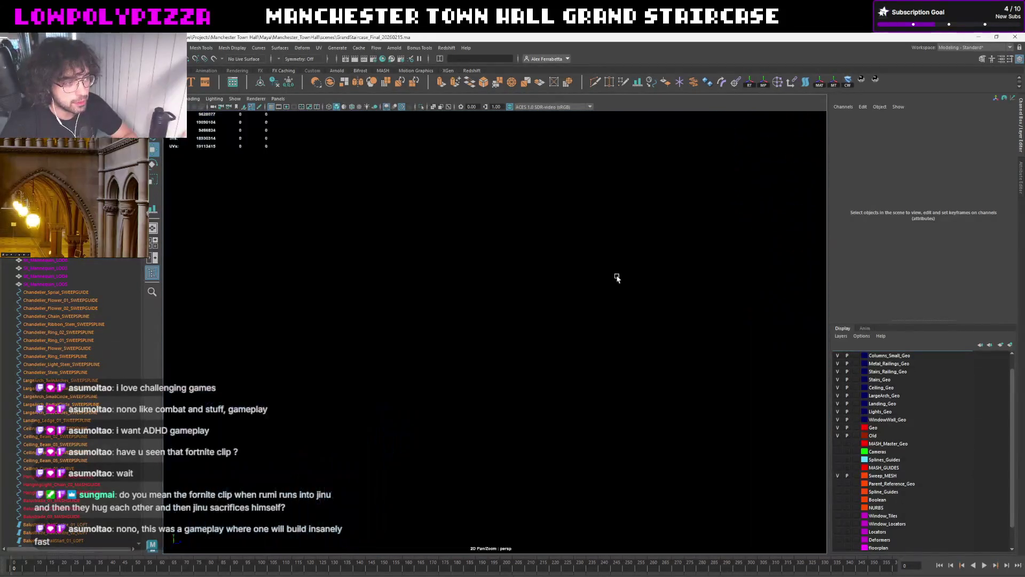
mouse_move(616, 277)
alt+mouse_down()
mouse_move(600, 284)
mouse_move(609, 280)
mouse_move(590, 357)
mouse_move(510, 333)
mouse_move(586, 222)
mouse_move(554, 227)
mouse_move(559, 219)
mouse_move(590, 286)
mouse_move(612, 280)
mouse_move(610, 353)
mouse_move(593, 178)
mouse_move(575, 184)
mouse_move(604, 278)
mouse_move(443, 261)
mouse_move(498, 262)
mouse_move(497, 236)
mouse_move(482, 238)
mouse_move(593, 274)
mouse_move(561, 311)
alt+mouse_up()
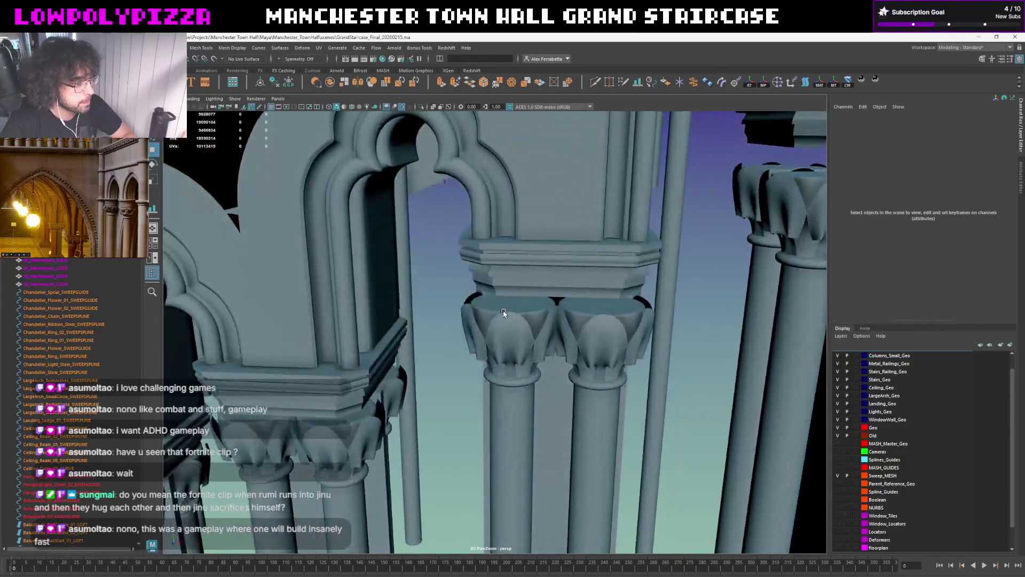
Inspect the column capitals and gather the small column shafts into one selection
click(560, 311)
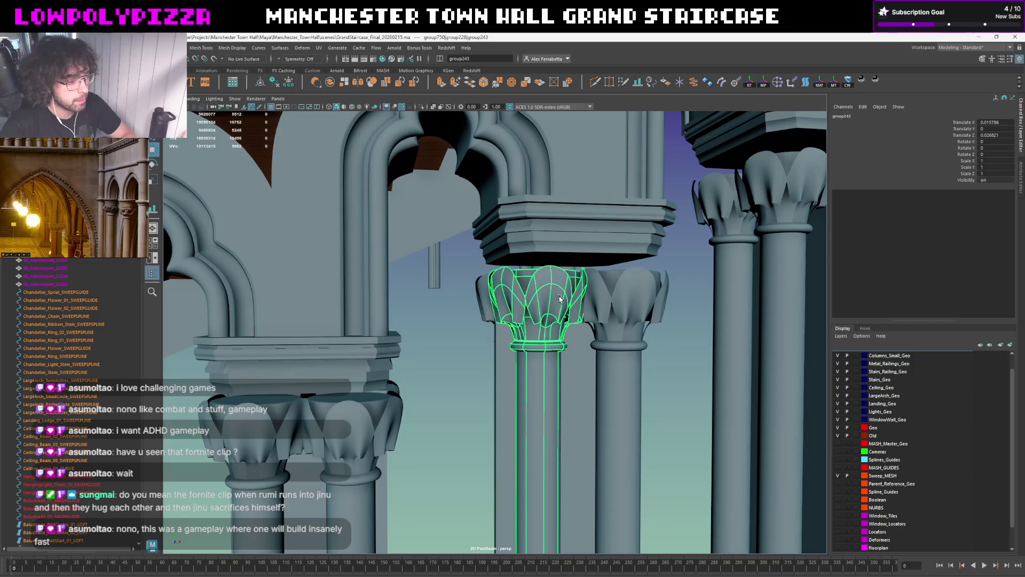
mouse_move(559, 298)
alt+mouse_down()
mouse_move(558, 308)
mouse_move(603, 299)
mouse_move(571, 286)
mouse_move(578, 339)
alt+mouse_up()
click(558, 309)
click(579, 278)
click(555, 373)
alt+drag(554, 373, 498, 360)
shift+click(500, 368)
shift+click(469, 369)
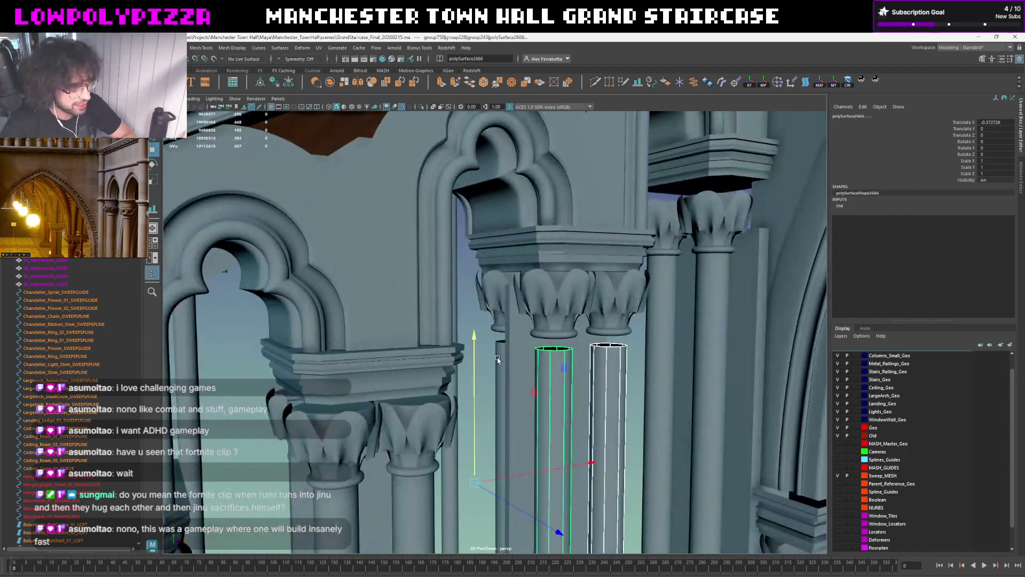
shift+click(497, 360)
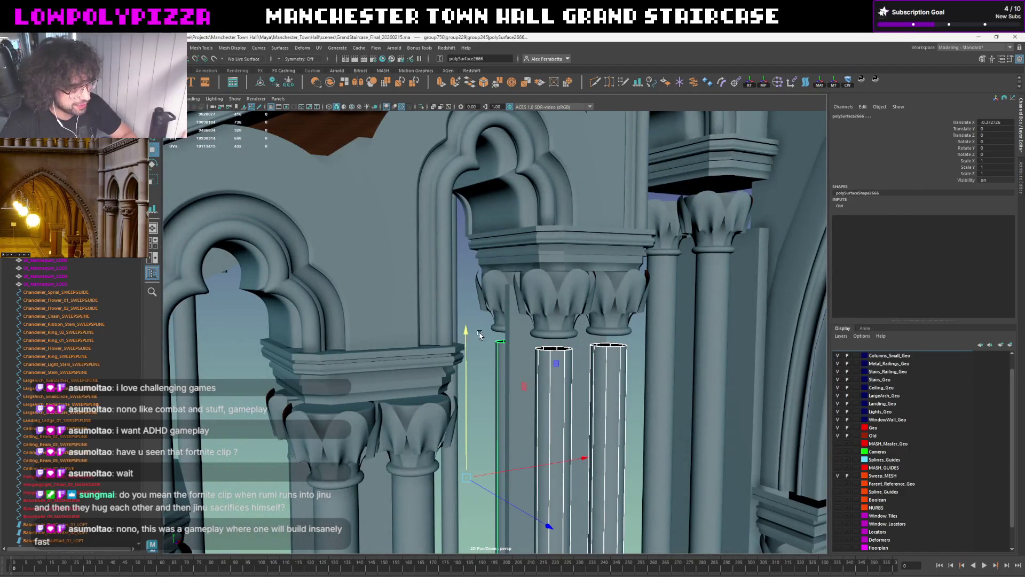
Raise the shafts' top vertices on Y up to the capitals, undoing a misplaced move
right_drag(479, 335, 480, 313)
mouse_move(479, 313)
alt+mouse_down()
mouse_move(643, 314)
mouse_move(439, 346)
mouse_move(512, 334)
alt+mouse_up()
middle_drag(551, 303, 518, 315)
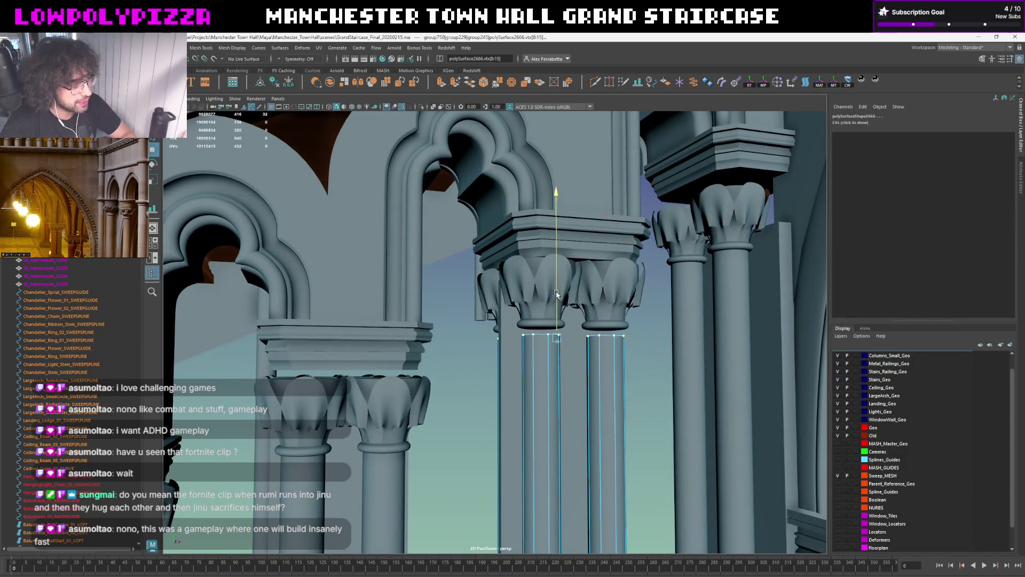
key(ctrl+z)
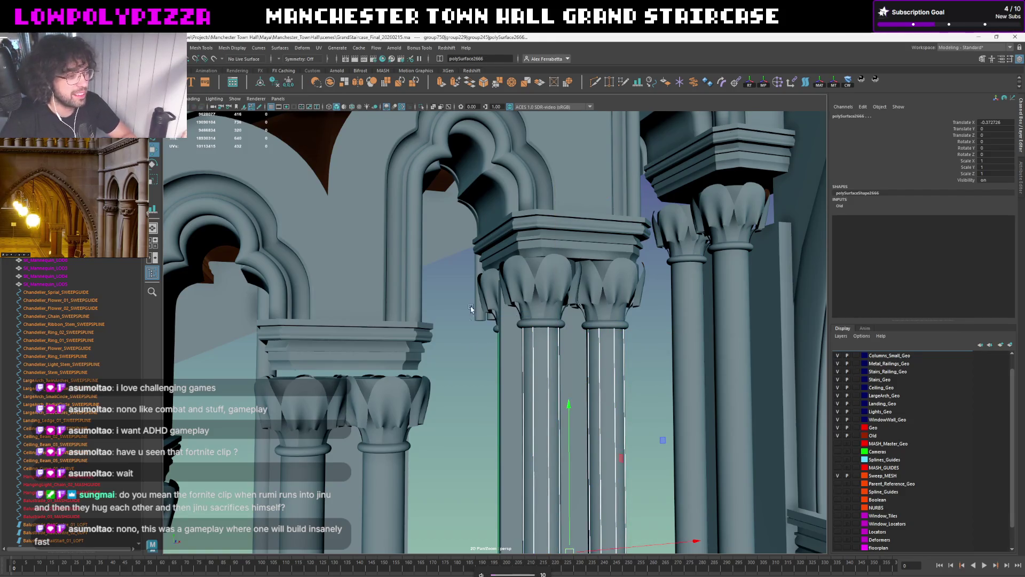
click(517, 314)
alt+drag(517, 314, 561, 340)
Lift the capital beside the large arch under its ledge and raise the shaft top vertices to meet it
click(527, 300)
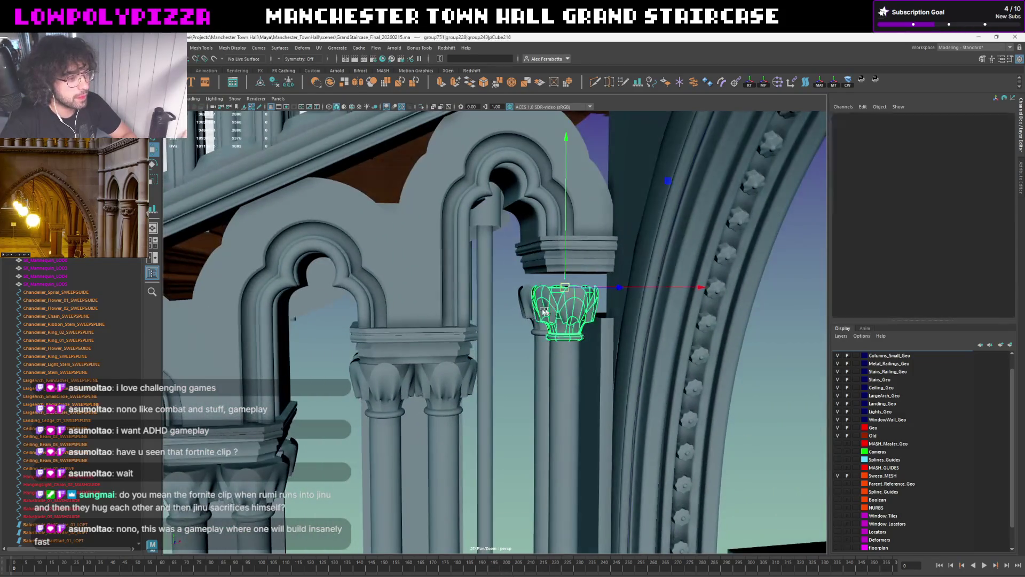
drag(548, 251, 548, 234)
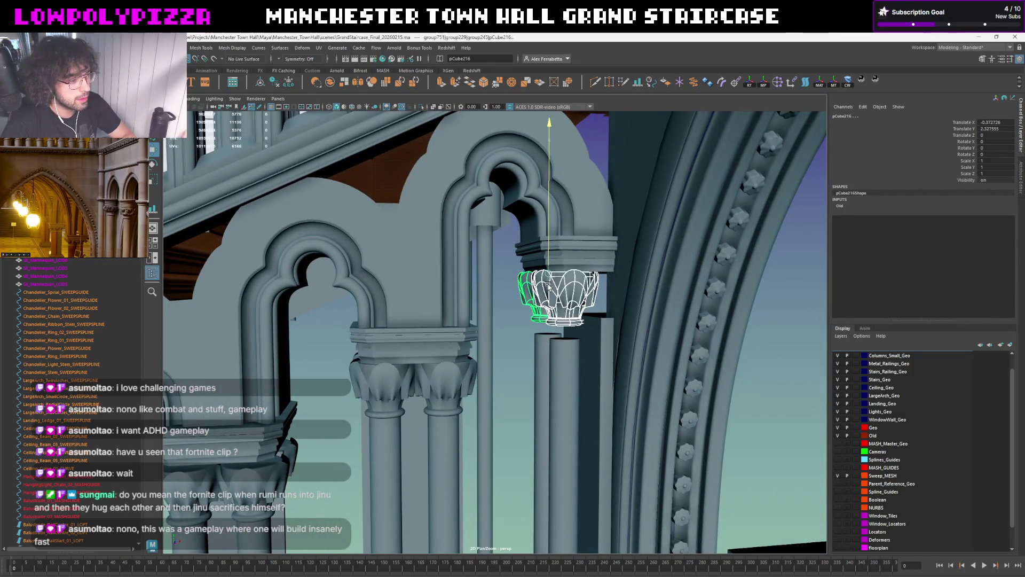
click(541, 363)
mouse_move(541, 364)
right_down()
mouse_move(511, 343)
mouse_move(488, 345)
right_up()
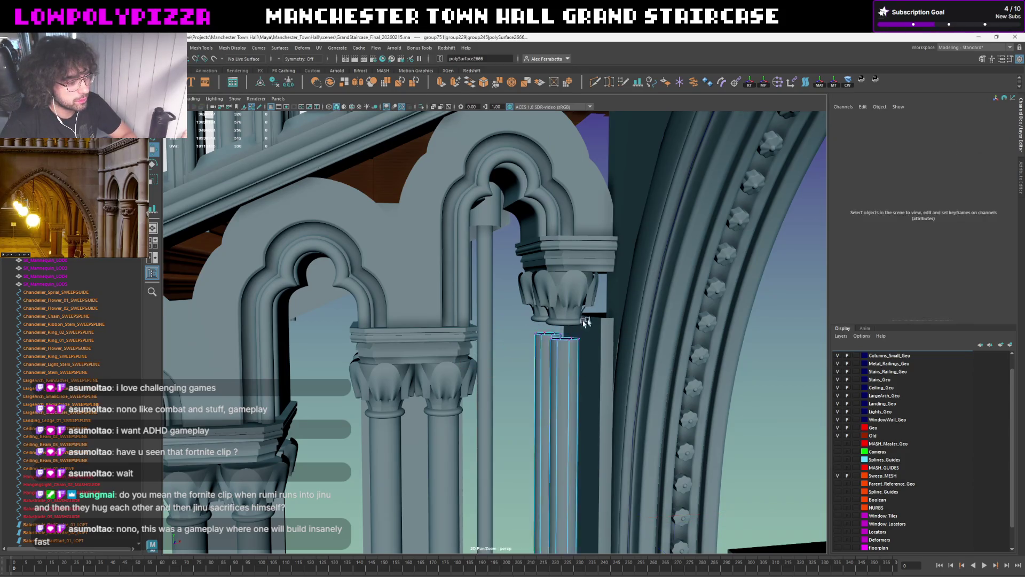
mouse_move(576, 348)
mouse_down()
mouse_move(555, 312)
mouse_move(520, 339)
mouse_up()
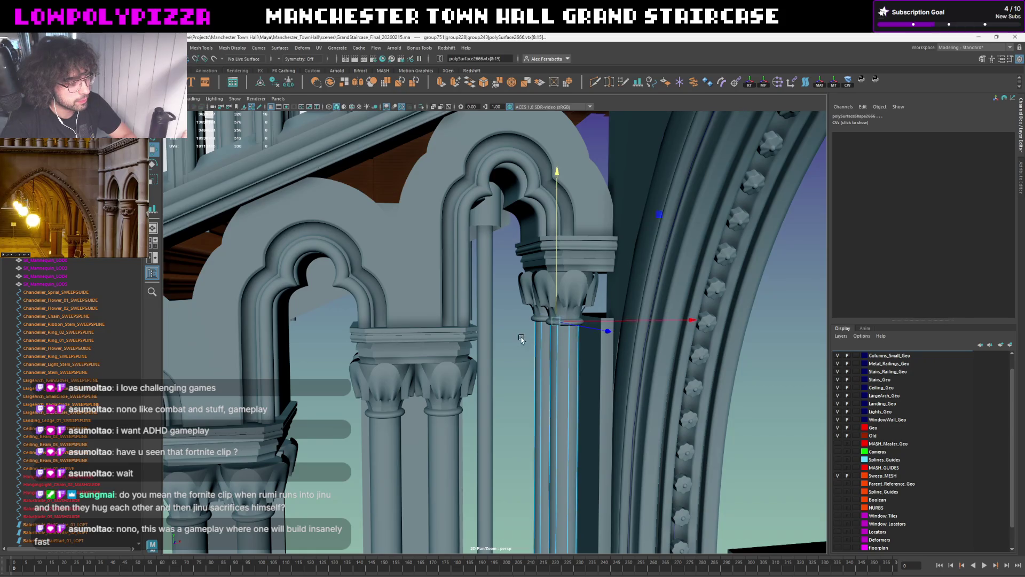
click(606, 355)
drag(754, 251, 503, 350)
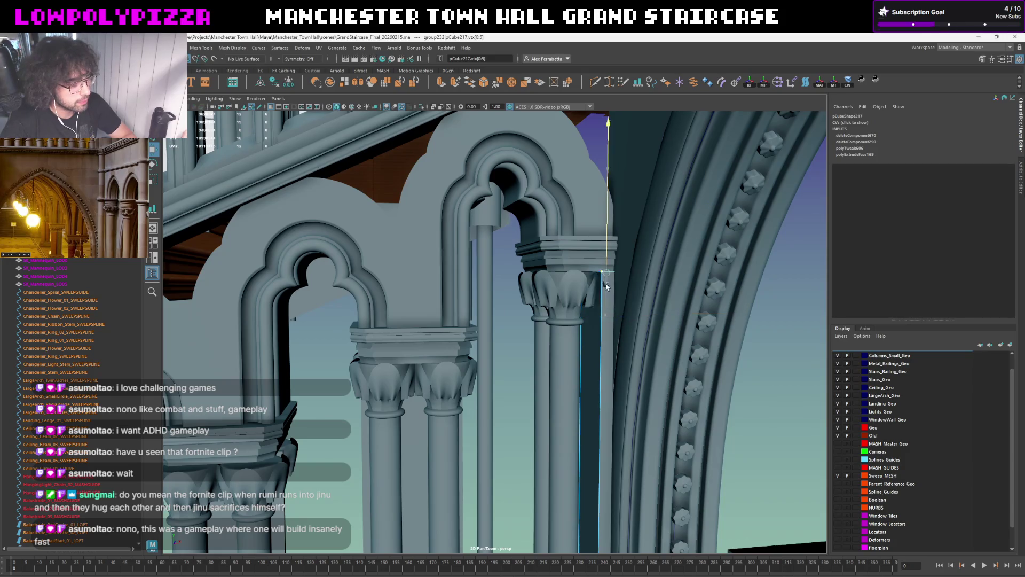
mouse_move(607, 280)
mouse_down()
mouse_move(665, 240)
mouse_move(586, 338)
mouse_up()
click(632, 268)
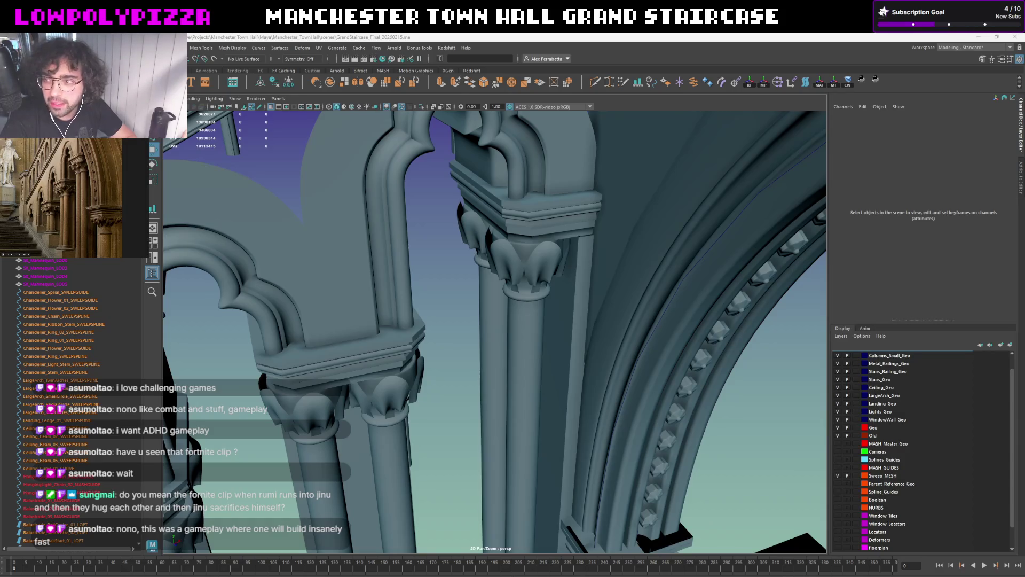
mouse_move(455, 293)
alt+mouse_down()
mouse_move(549, 295)
mouse_move(504, 238)
alt+mouse_up()
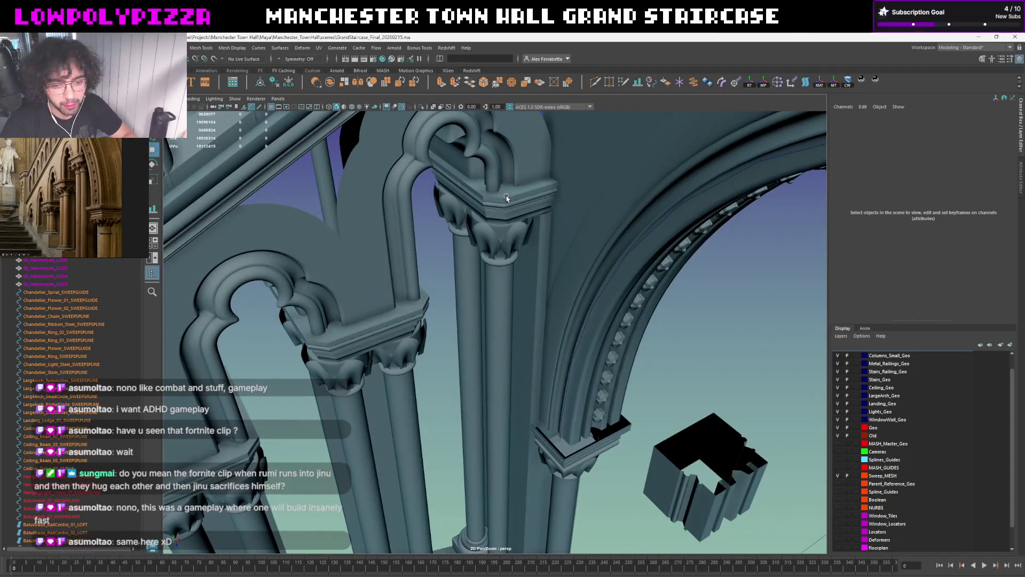
mouse_move(505, 198)
alt+mouse_down()
mouse_move(524, 274)
mouse_move(497, 263)
alt+mouse_up()
click(497, 263)
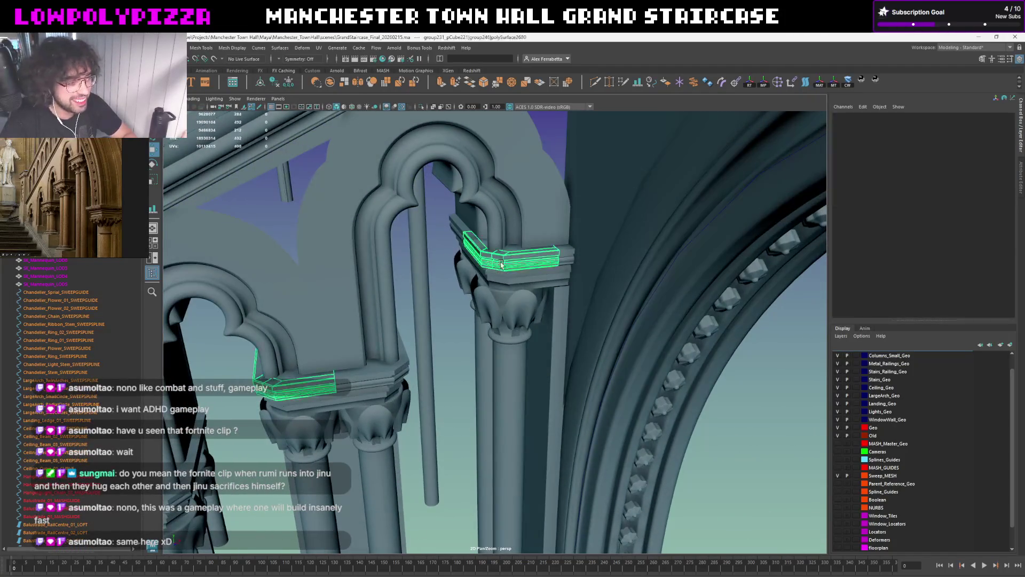
key(Up)
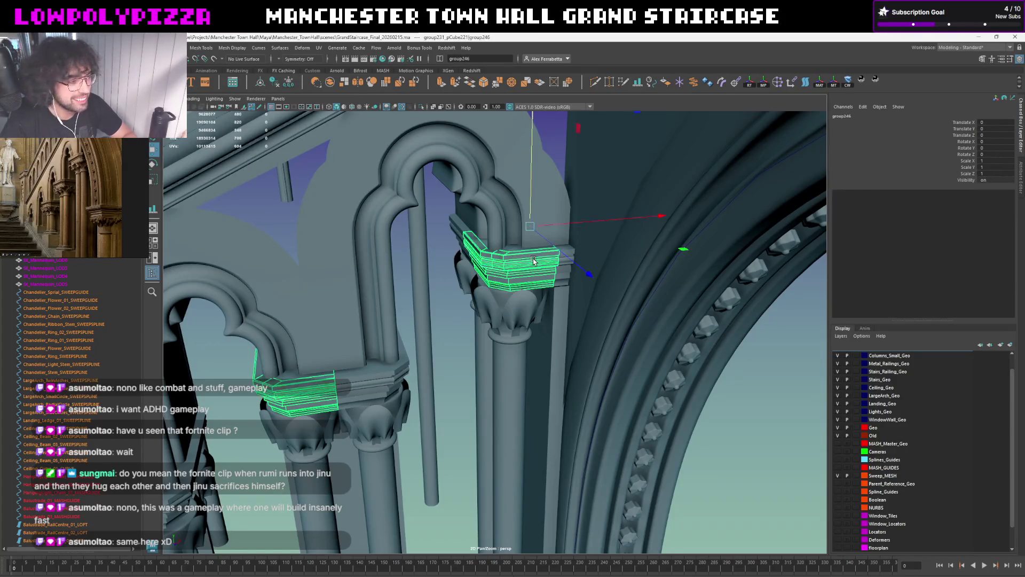
right_click(438, 304)
mouse_move(457, 298)
right_down()
mouse_move(477, 268)
mouse_move(545, 291)
right_up()
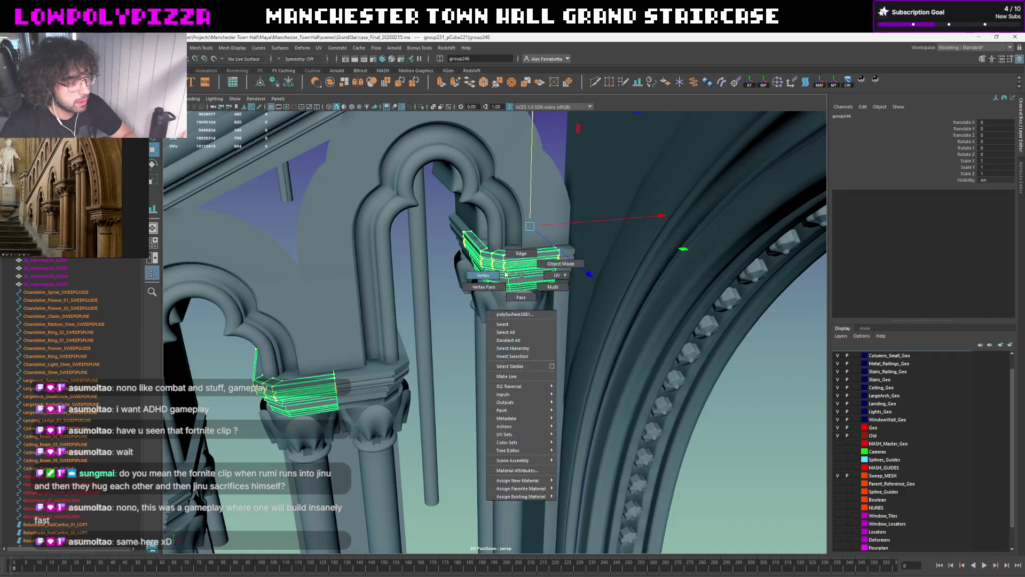
click(591, 298)
key(F8)
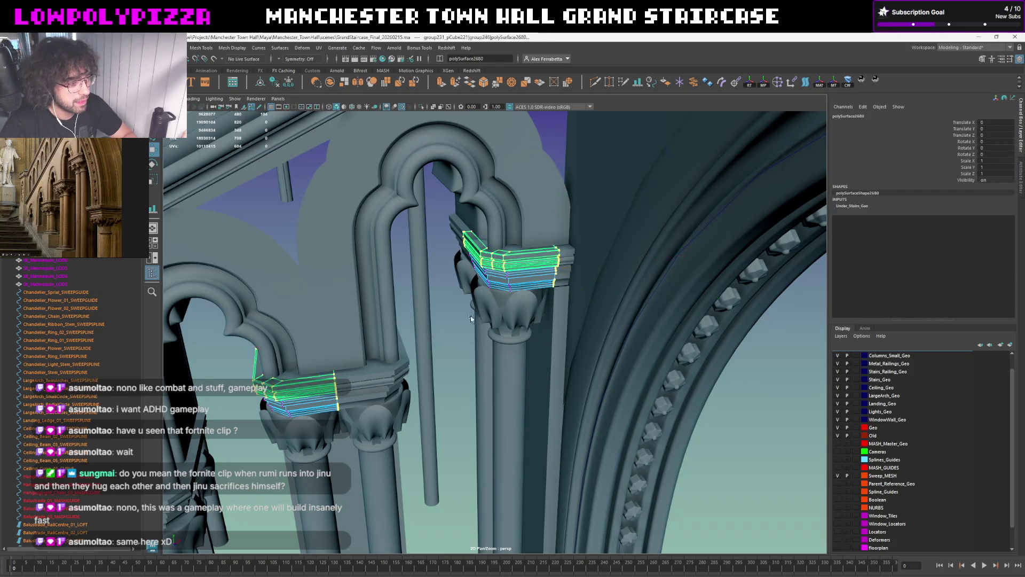
click(447, 348)
mouse_move(447, 348)
alt+mouse_down()
mouse_move(591, 297)
mouse_move(553, 305)
alt+mouse_up()
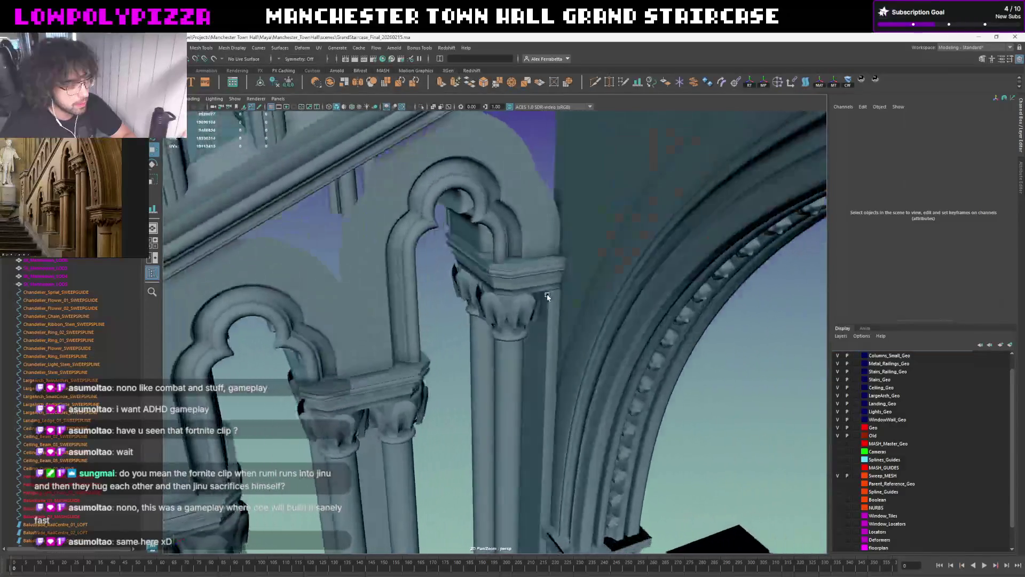
click(556, 297)
mouse_move(553, 305)
alt+mouse_down()
mouse_move(550, 321)
mouse_move(523, 314)
alt+mouse_up()
key(ctrl+1)
key(space)
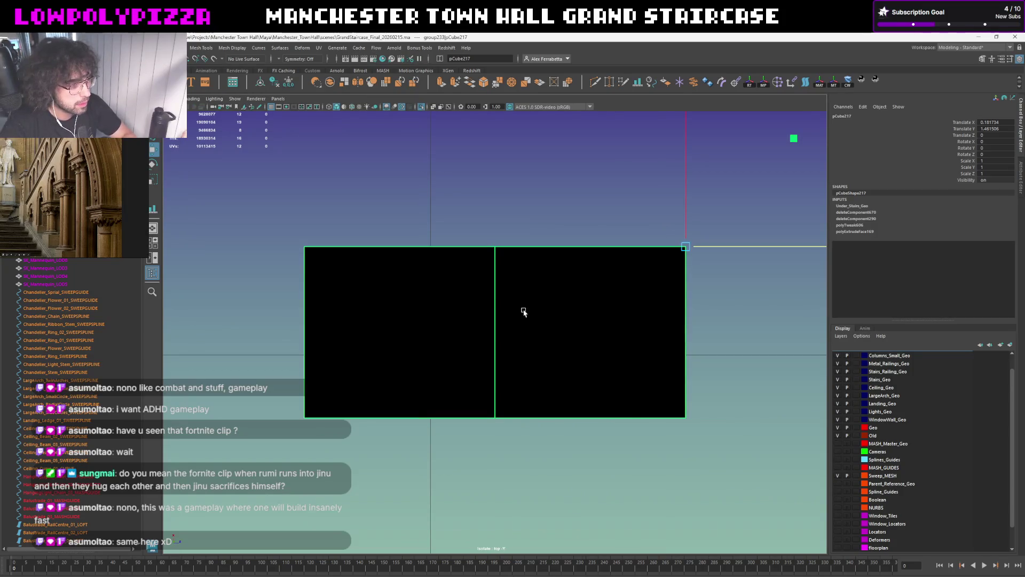
key(space)
scroll(582, 252, up, 5)
alt+drag(582, 252, 585, 242)
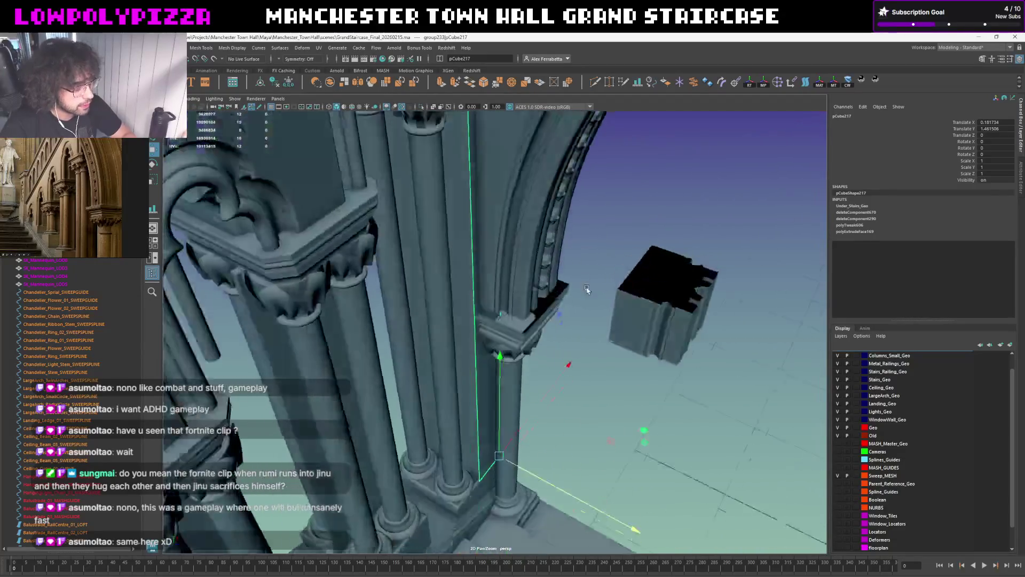
alt+drag(583, 242, 596, 254)
click(627, 298)
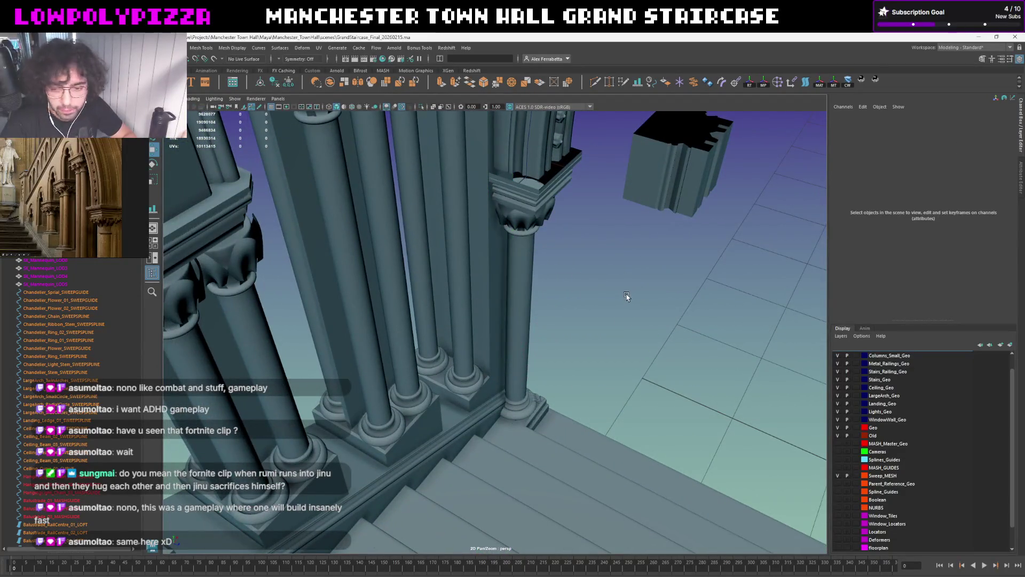
mouse_move(542, 297)
alt+mouse_down()
mouse_move(398, 265)
mouse_move(545, 331)
mouse_move(740, 278)
mouse_move(484, 337)
alt+mouse_up()
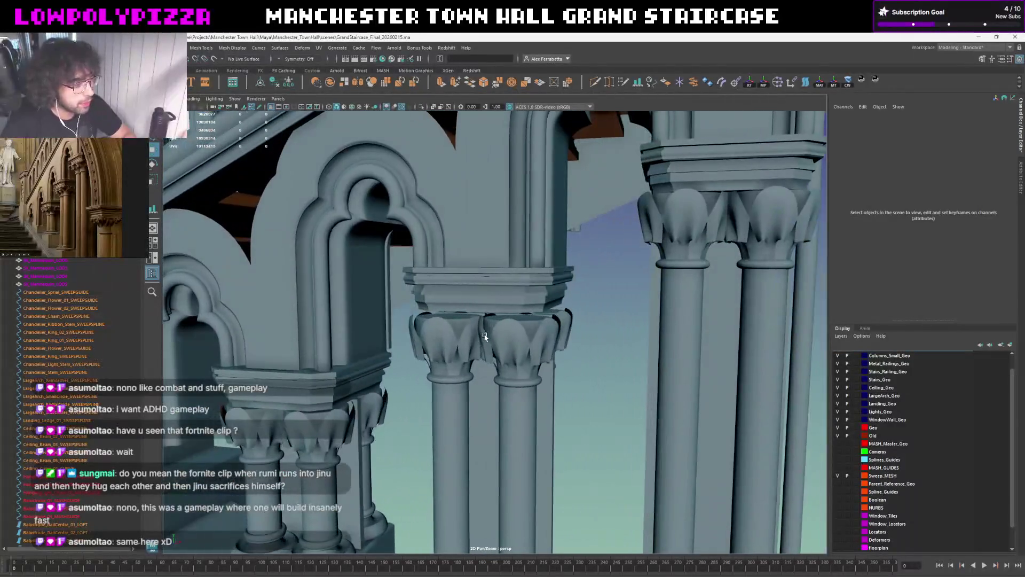
Select the second pair of column shafts plus the thin column beneath their capitals
click(484, 337)
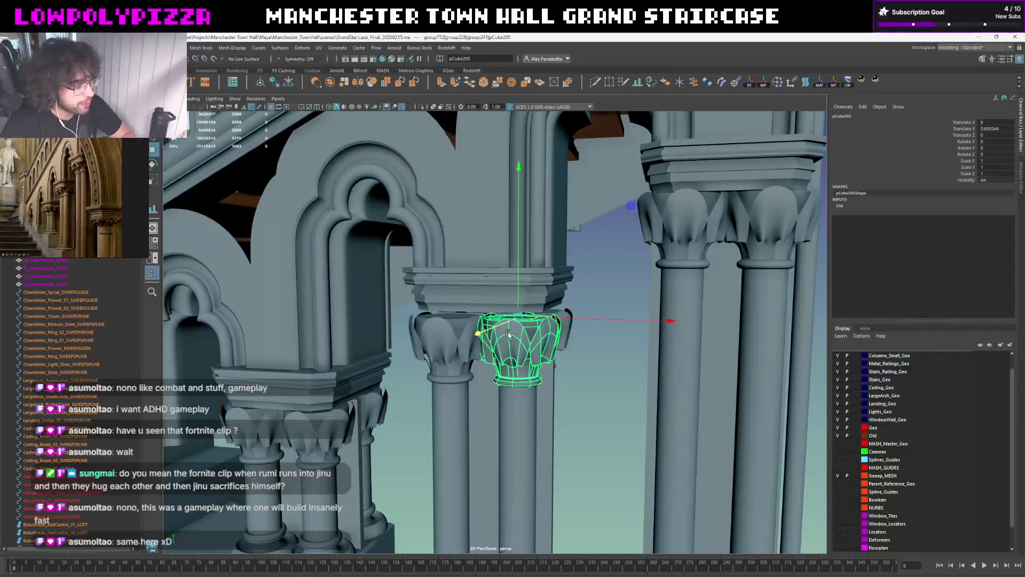
mouse_move(572, 326)
alt+mouse_down()
mouse_move(589, 296)
mouse_move(552, 305)
alt+mouse_up()
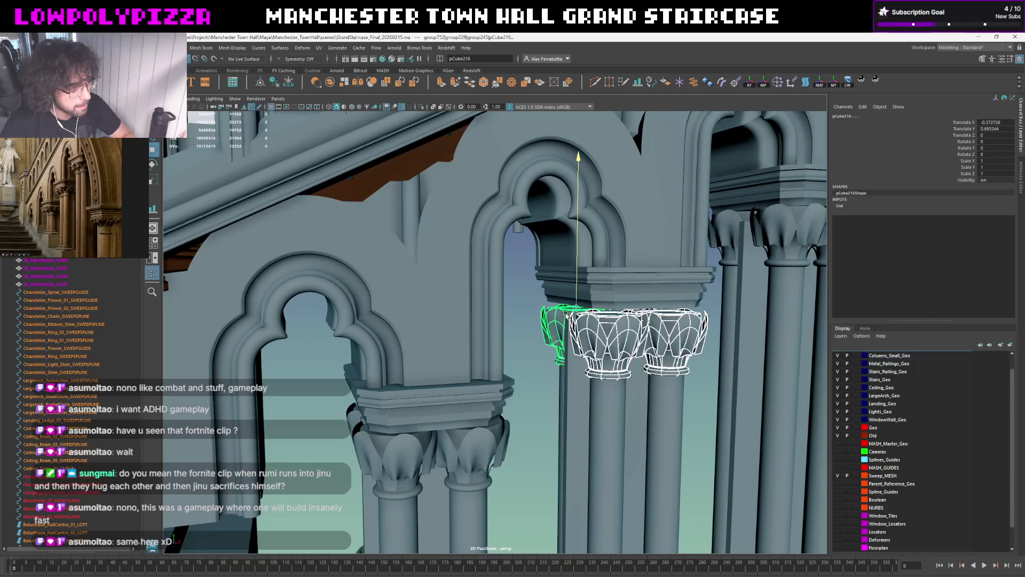
alt+drag(604, 401, 561, 321)
click(570, 360)
shift+click(511, 360)
mouse_move(511, 361)
alt+mouse_down()
mouse_move(529, 320)
mouse_move(520, 305)
mouse_move(472, 312)
alt+mouse_up()
shift+click(522, 304)
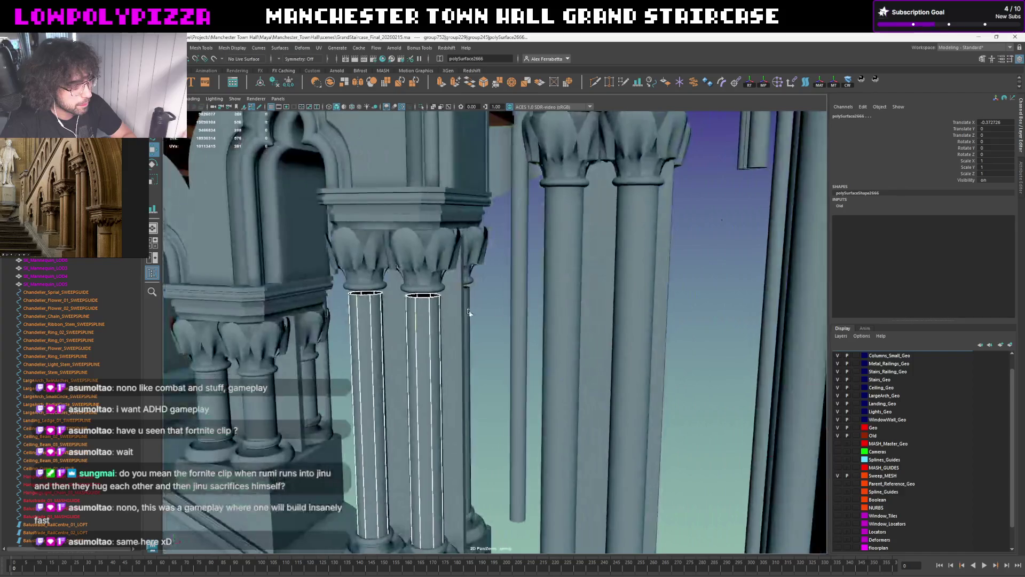
Move the shafts' top-ring vertices up on Y to meet the capitals and swing back to the staircase arches
right_drag(464, 306, 449, 305)
alt+drag(448, 305, 481, 289)
drag(552, 298, 358, 234)
drag(448, 214, 450, 211)
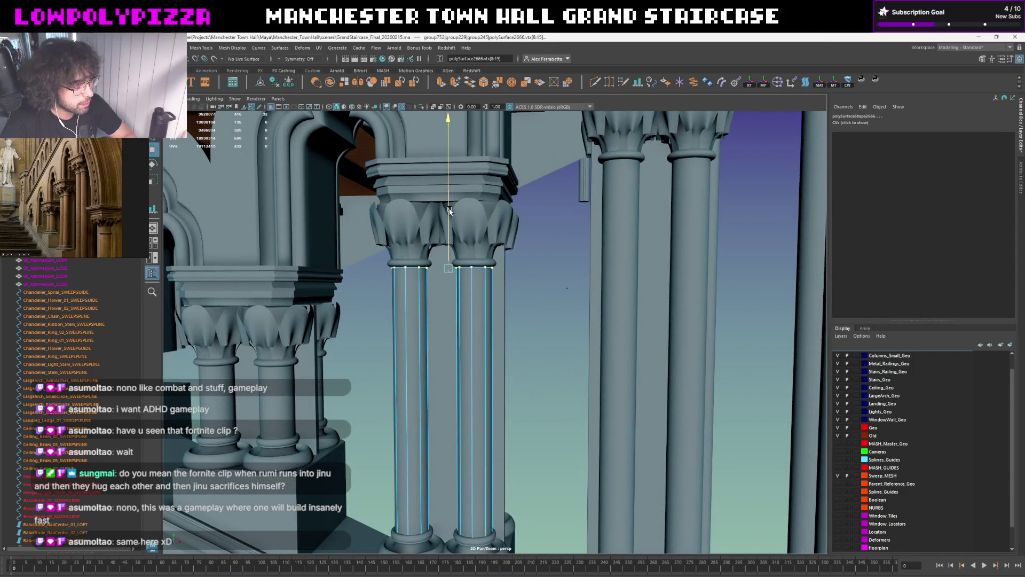
click(511, 249)
alt+drag(511, 249, 649, 278)
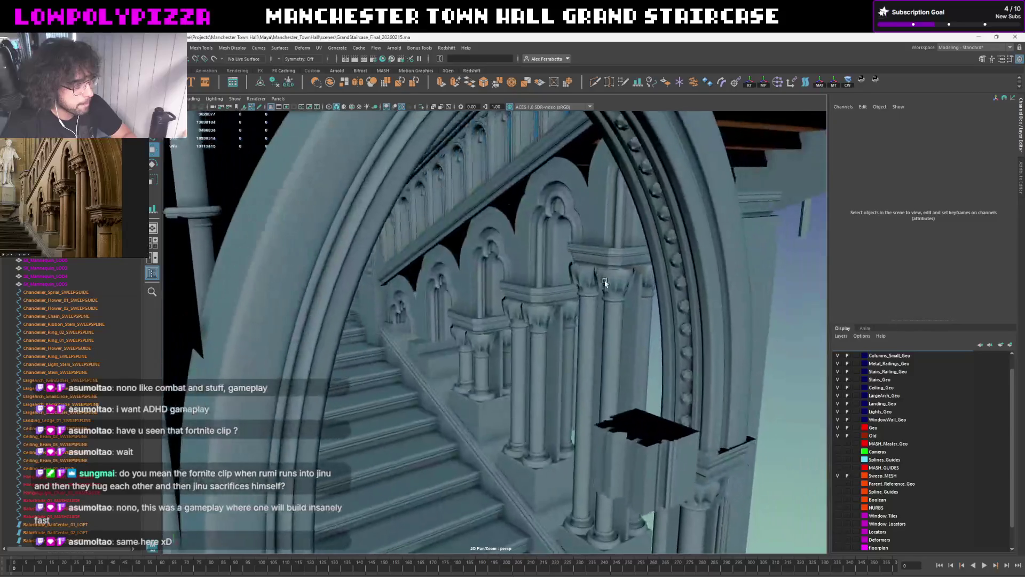
alt+drag(650, 279, 605, 280)
scroll(605, 280, up, 3)
scroll(604, 278, up, 3)
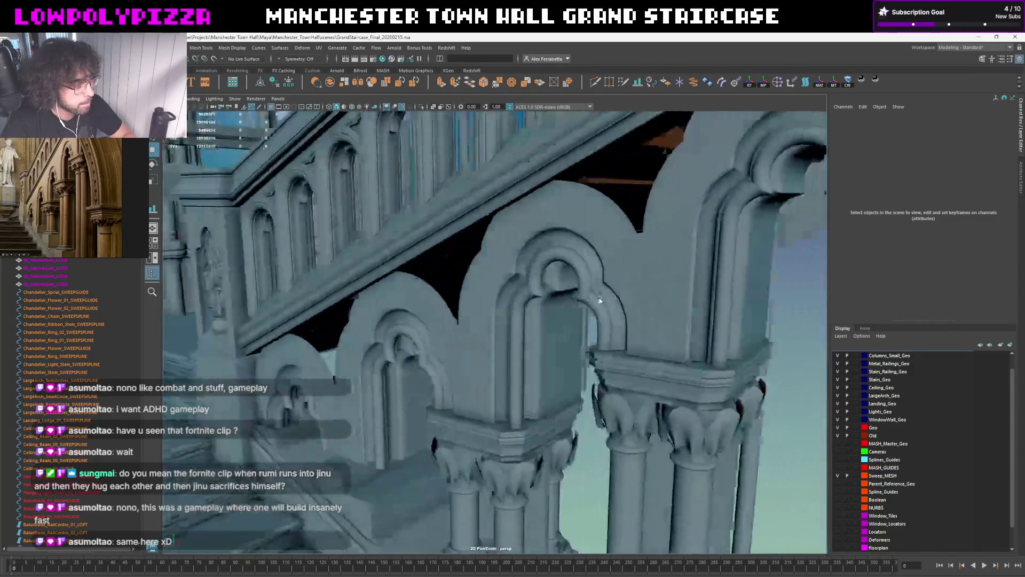
scroll(603, 274, up, 3)
scroll(603, 271, up, 2)
scroll(602, 270, up, 1)
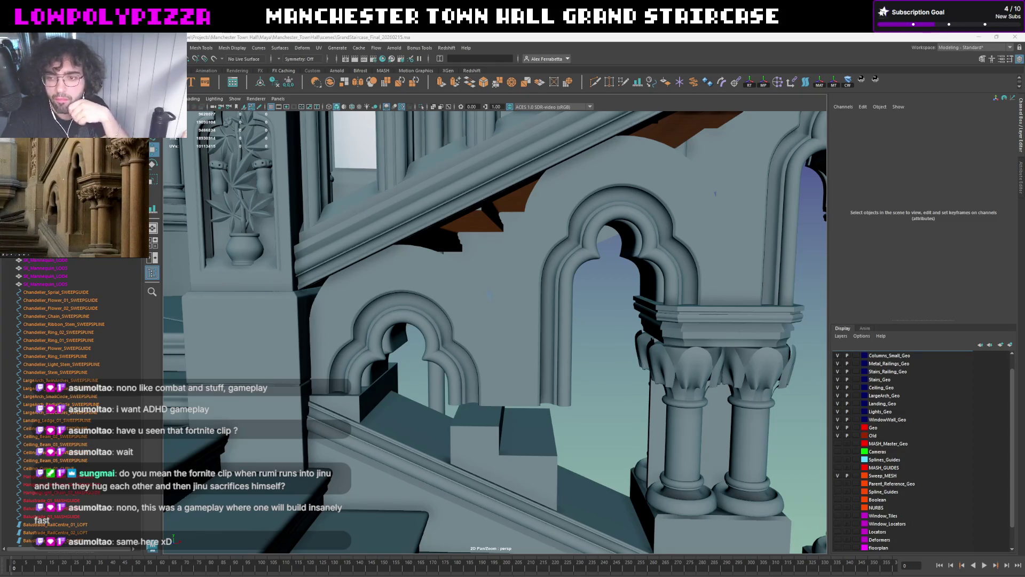
Select the arched wall mesh and toggle smooth preview (1/3) to inspect its cage
click(509, 340)
scroll(531, 340, up, 3)
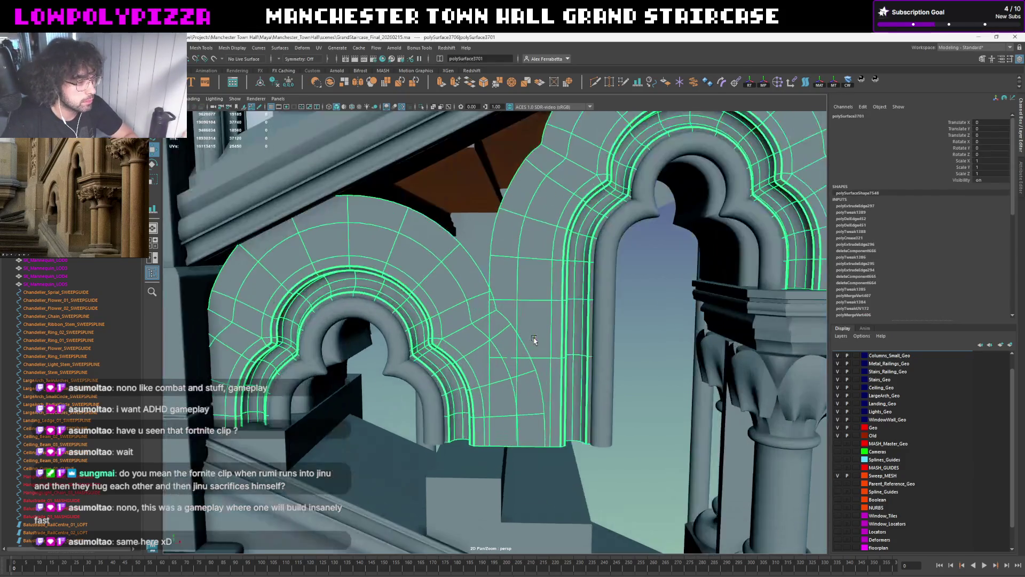
scroll(532, 340, down, 3)
mouse_move(597, 363)
alt+mouse_down()
mouse_move(631, 343)
mouse_move(451, 353)
mouse_move(552, 325)
alt+mouse_up()
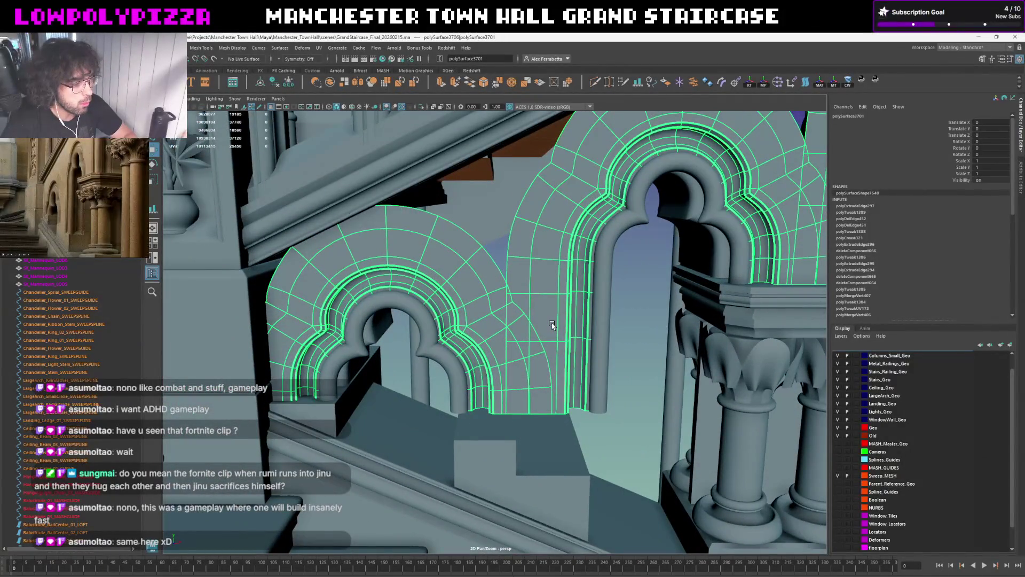
key(1)
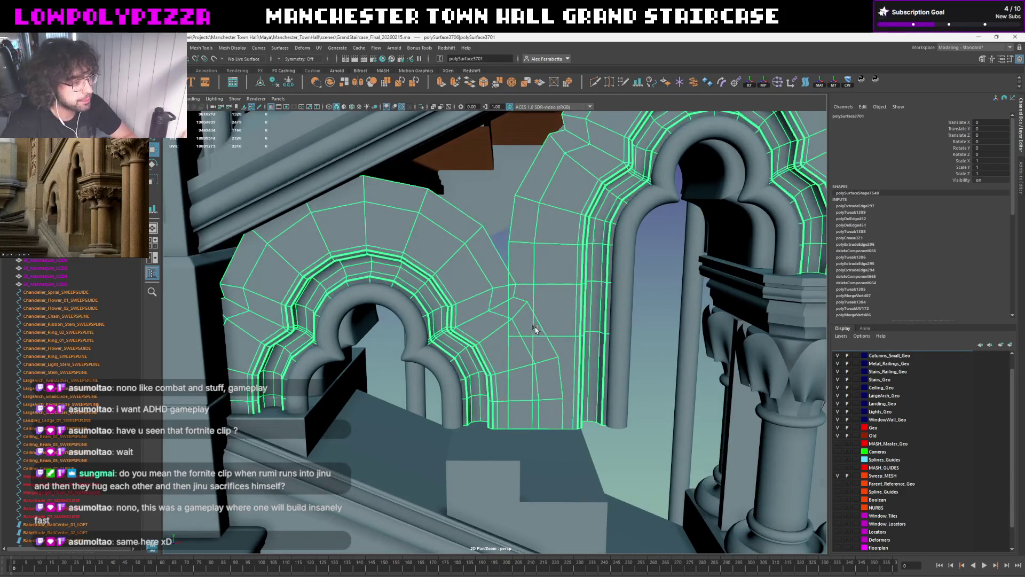
alt+drag(533, 329, 528, 315)
scroll(528, 315, up, 2)
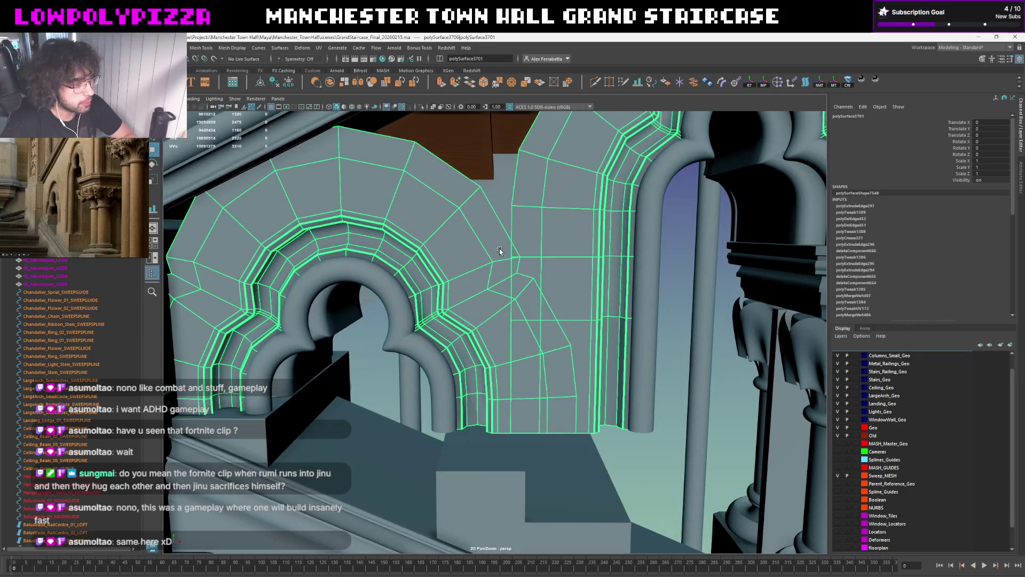
key(3)
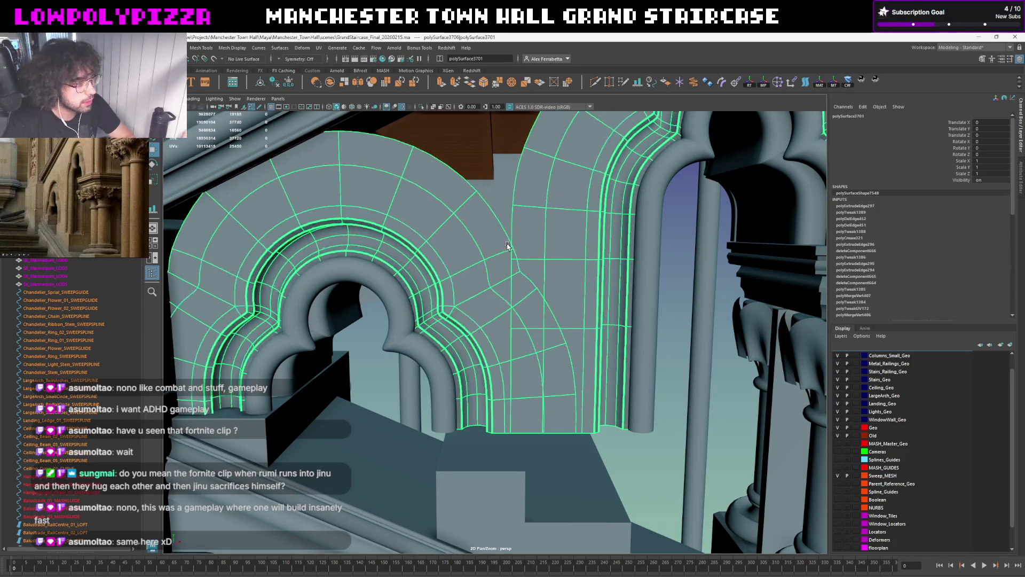
scroll(519, 246, up, 1)
scroll(545, 223, up, 1)
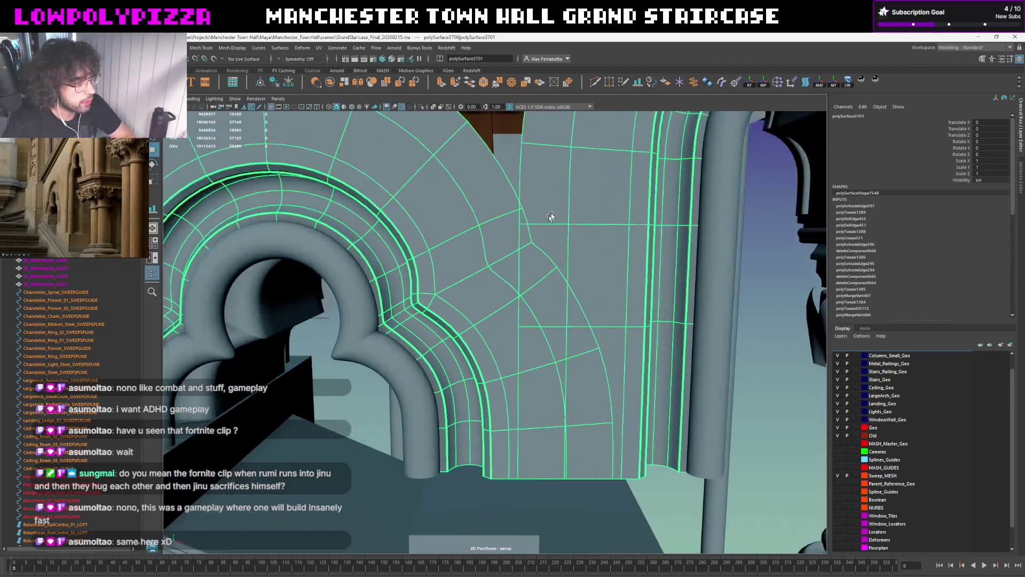
scroll(553, 280, up, 2)
key(1)
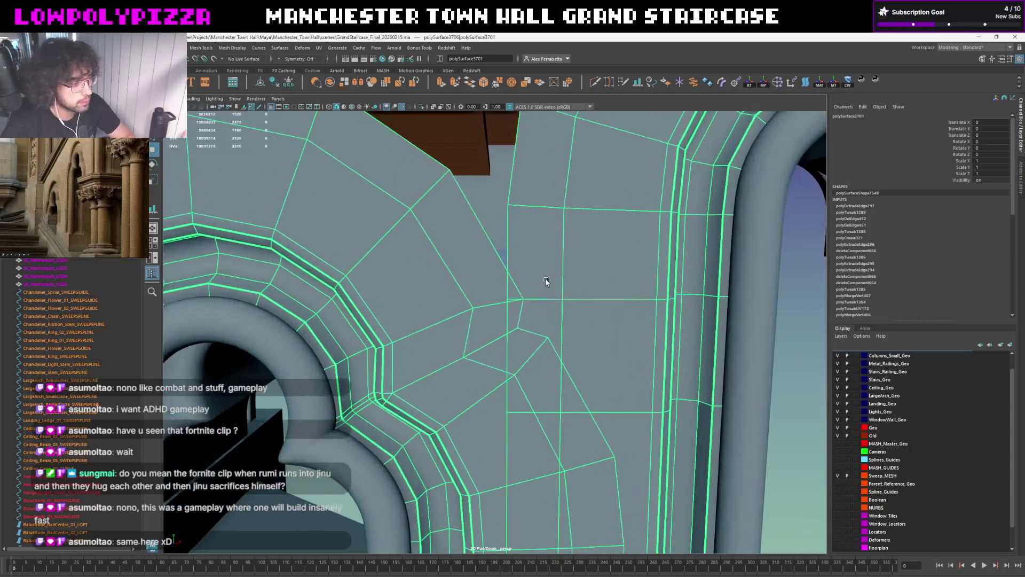
scroll(523, 315, down, 1)
scroll(516, 264, down, 2)
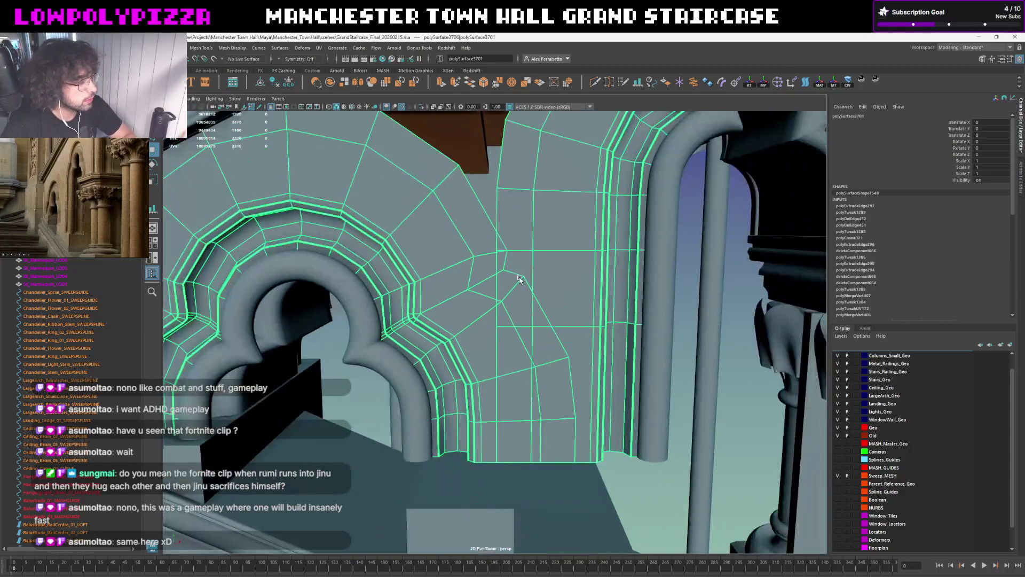
key(ctrl+z)
Isolate the arch mesh with Ctrl+1 so only it shows in the viewport
click(547, 245)
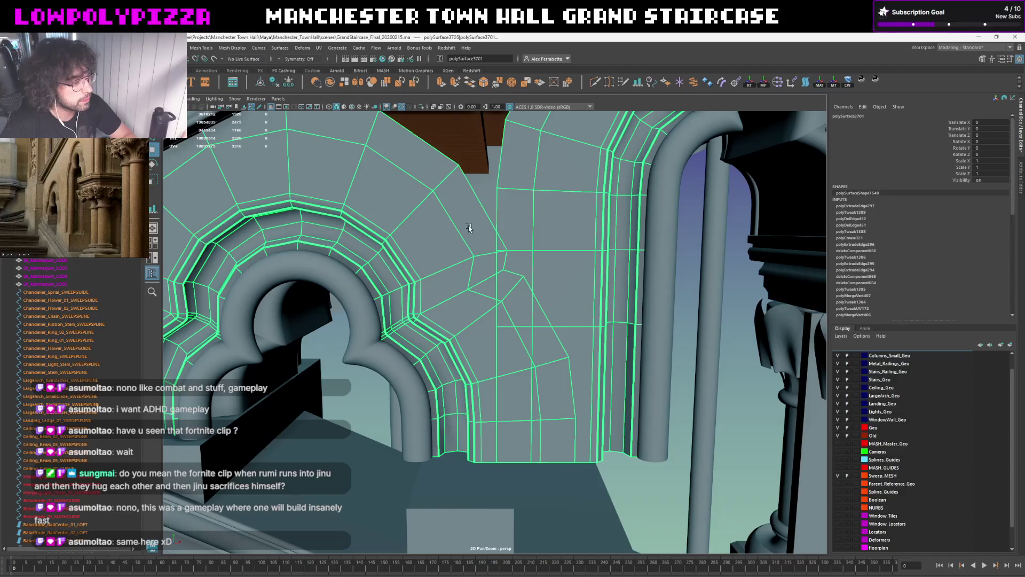
key(ctrl+1)
key(space)
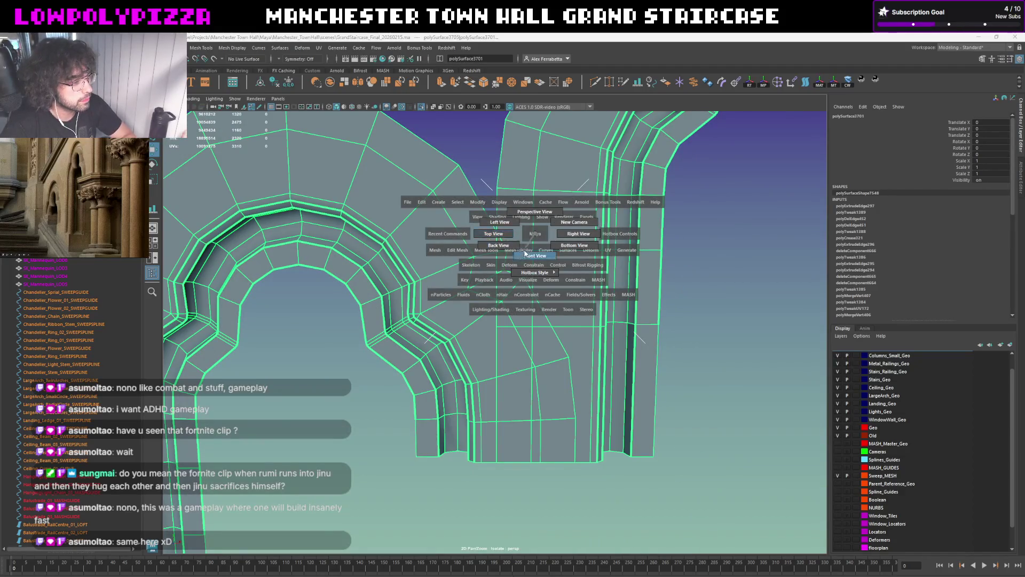
Switch the viewport to the front orthographic view of the arches
click(500, 220)
key(space)
click(498, 217)
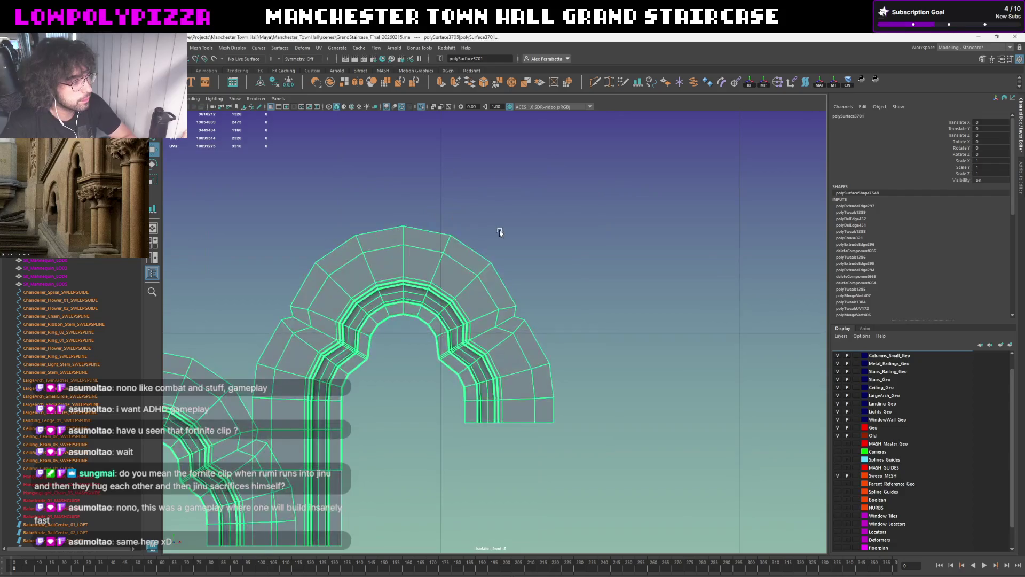
scroll(435, 316, up, 2)
scroll(486, 302, up, 3)
scroll(485, 301, up, 2)
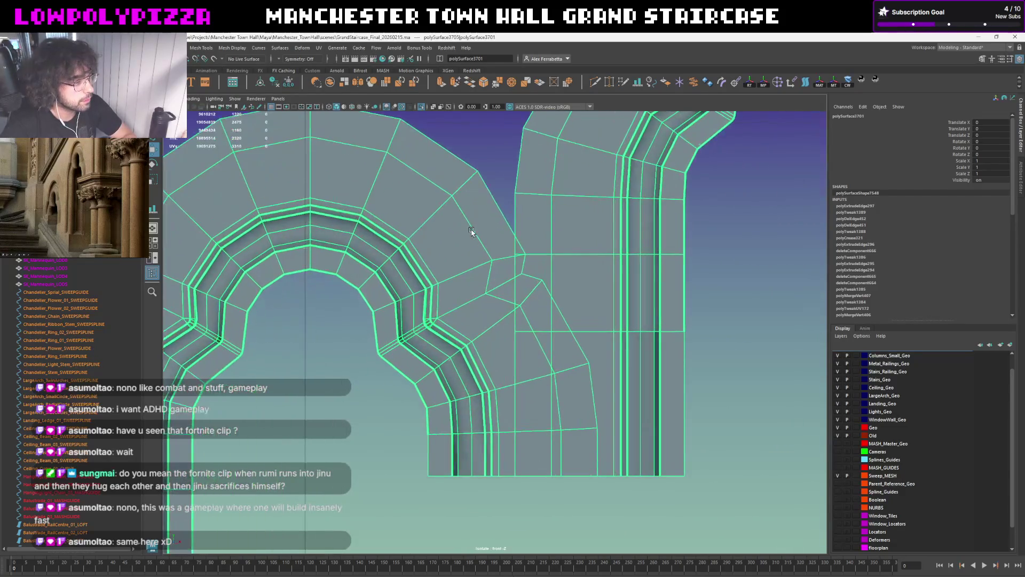
Select the column of spandrel faces beside the small arch down to the bottom row
right_drag(474, 219, 619, 211)
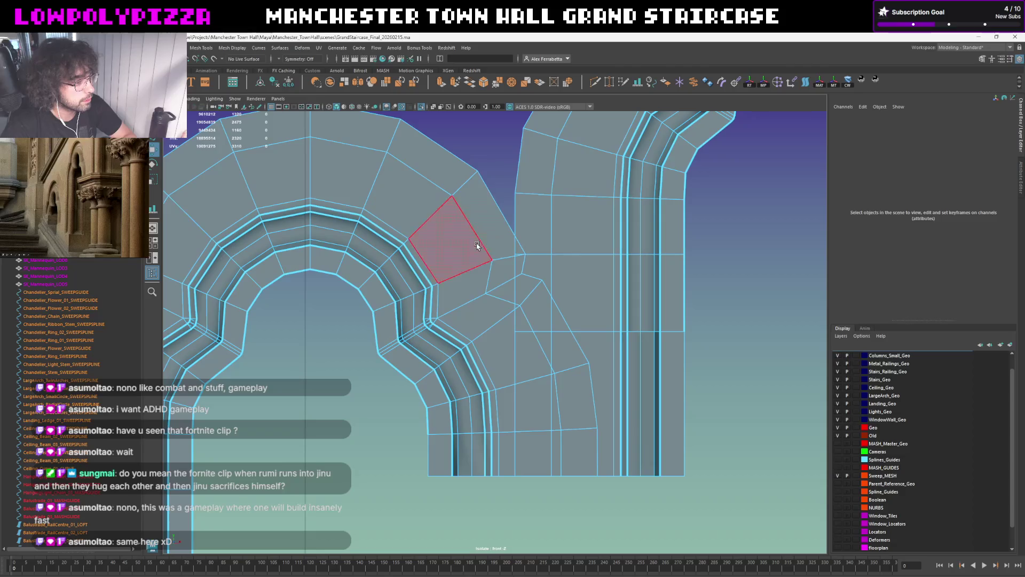
click(477, 246)
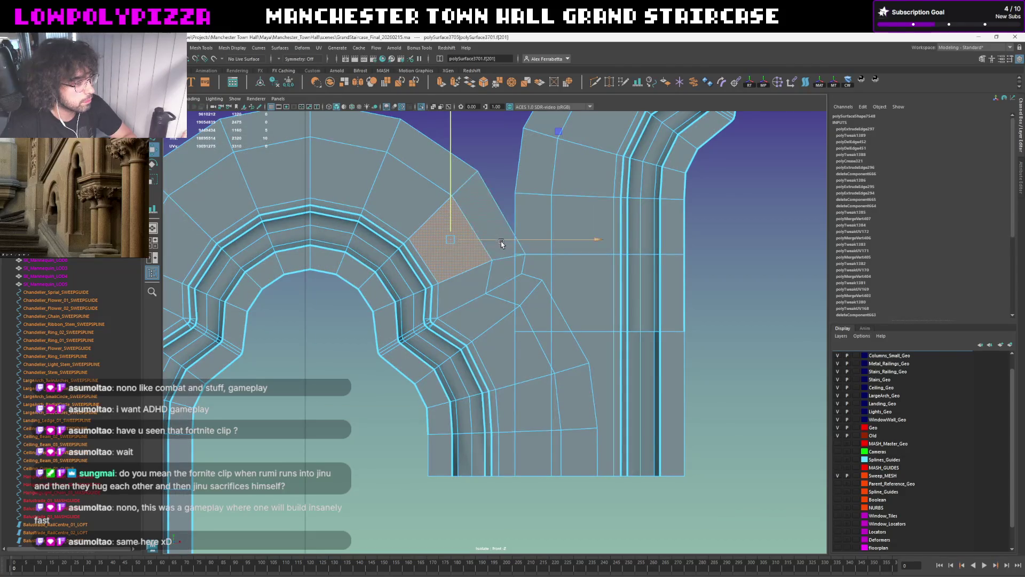
shift+click(501, 241)
shift+click(477, 286)
shift+click(535, 329)
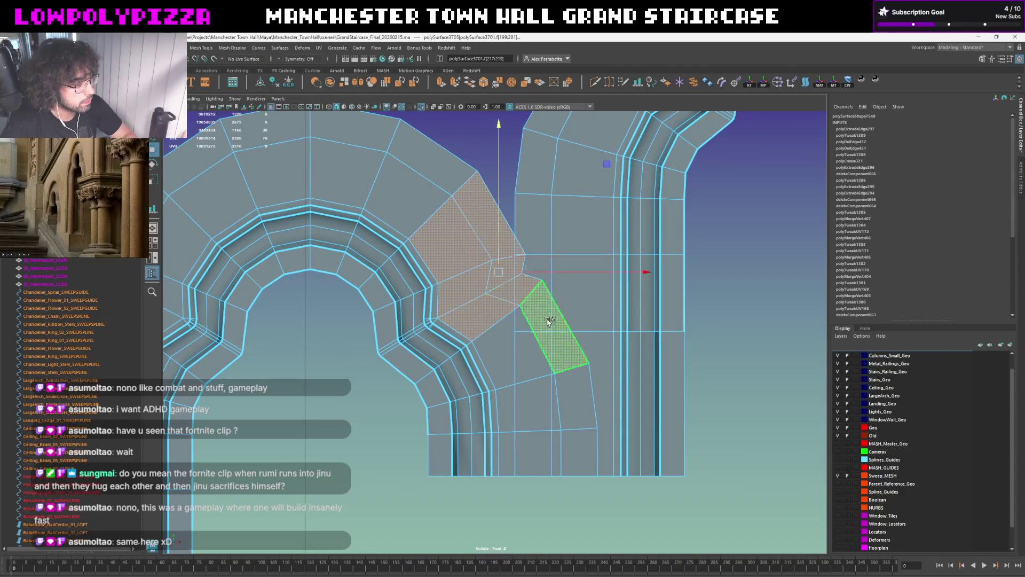
shift+click(526, 403)
shift+click(576, 400)
shift+click(584, 448)
shift+click(553, 453)
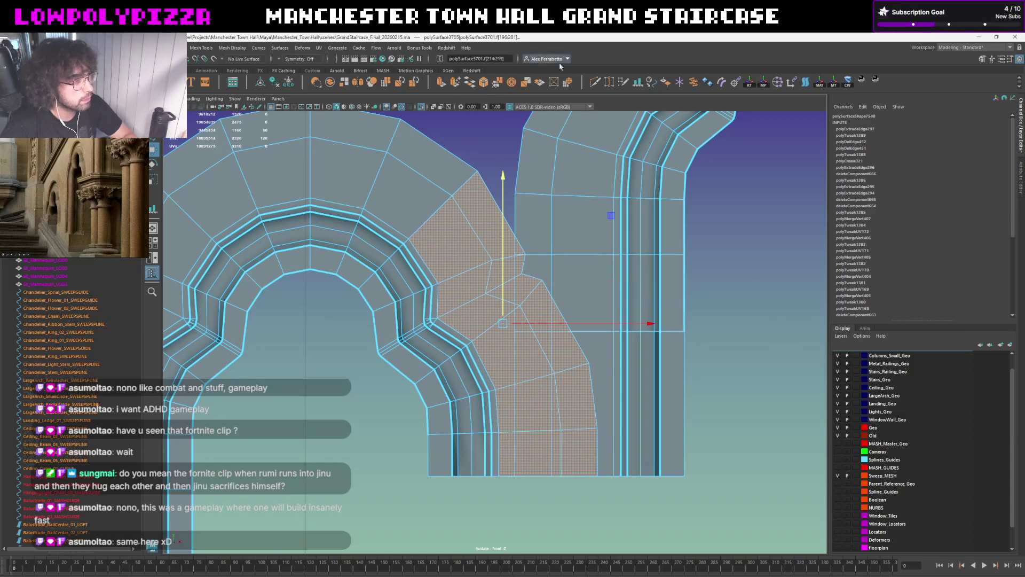
Set Multi-Cut's Snap Step to 45 percent in its settings
click(595, 84)
double_click(597, 83)
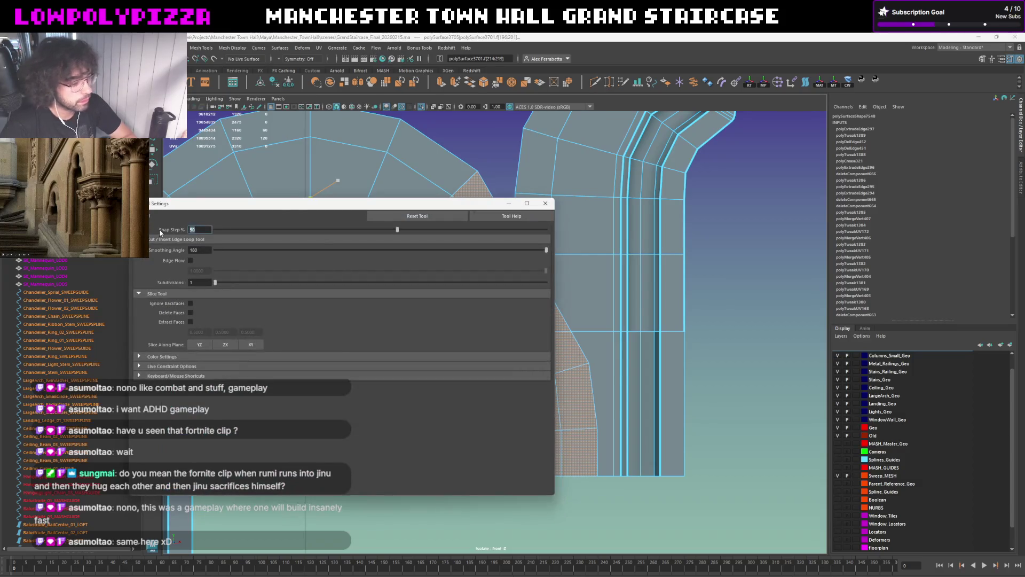
text(45)
key(Return)
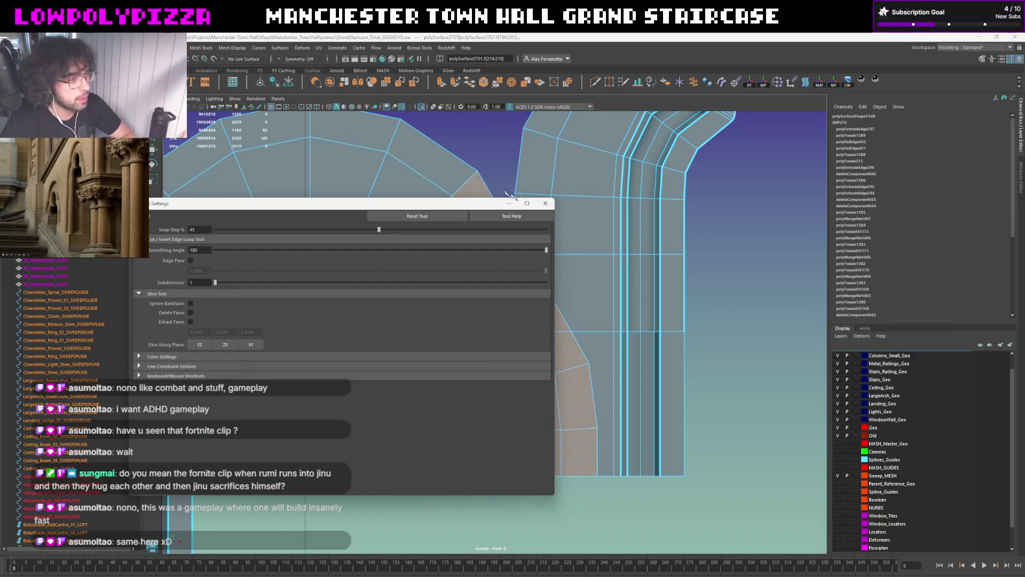
click(545, 203)
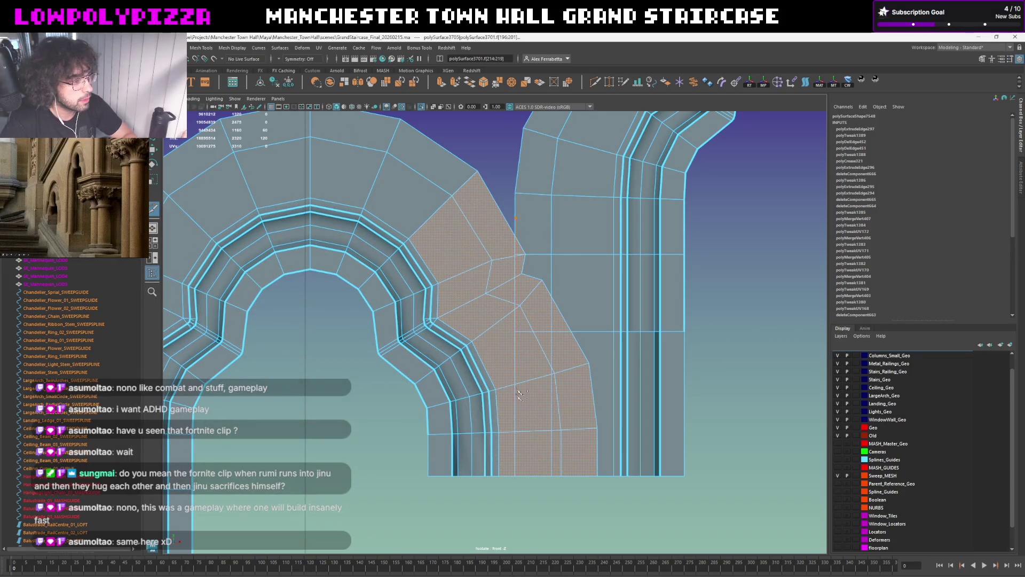
Cut a new vertical edge across the selected faces, then undo it
click(518, 449)
key(ctrl+z)
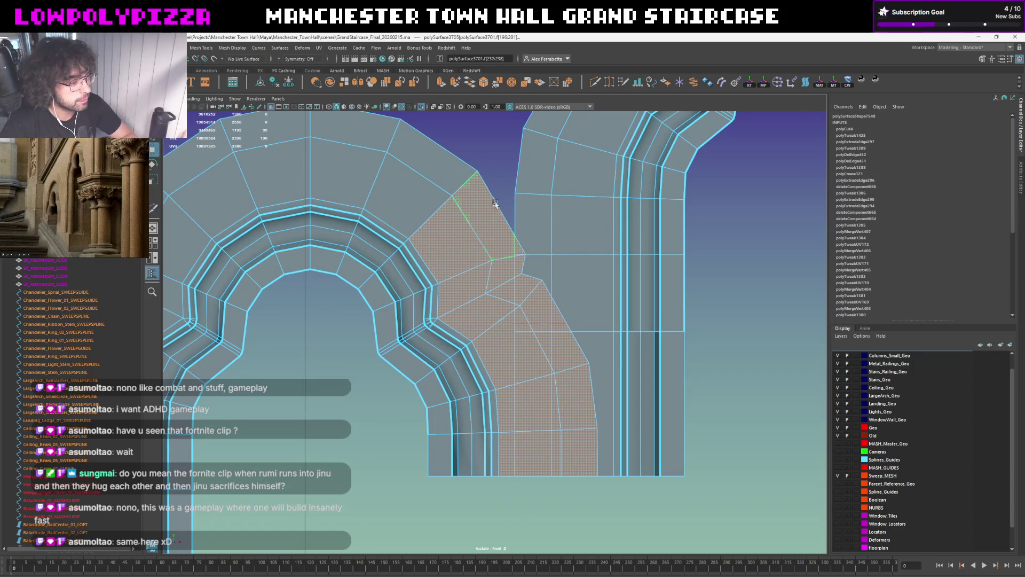
right_click(506, 146)
Select faces along the right edges of both arches, then clear the selection
click(507, 147)
scroll(576, 269, down, 5)
scroll(576, 268, up, 2)
scroll(575, 269, up, 2)
click(585, 254)
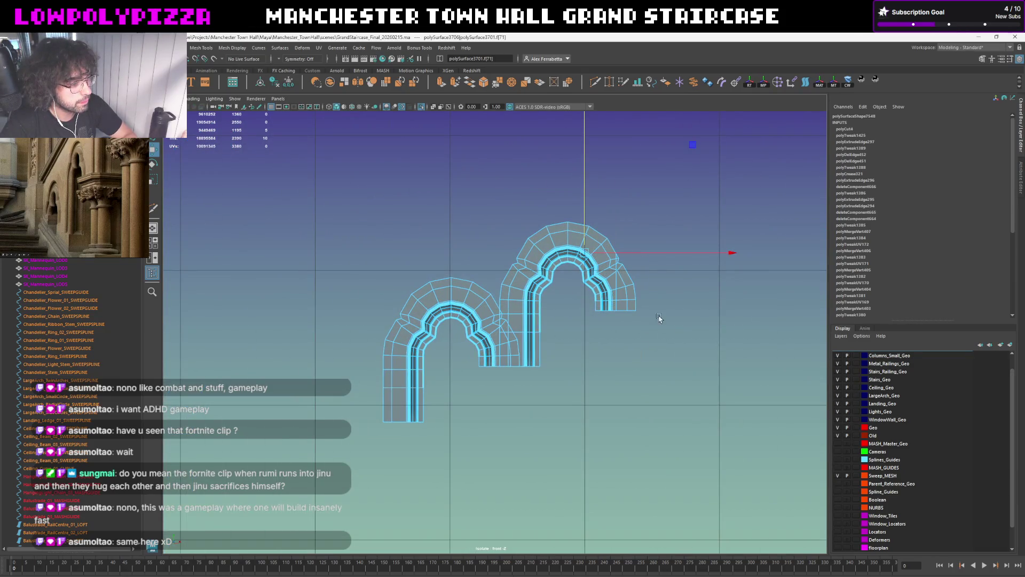
scroll(551, 332, down, 1)
scroll(589, 338, up, 3)
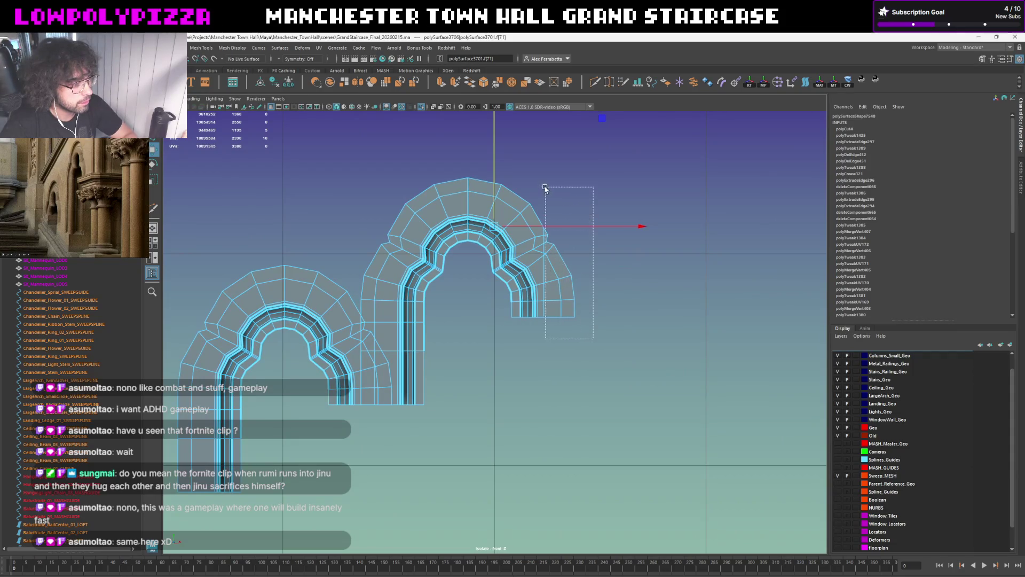
drag(567, 244, 545, 184)
click(648, 186)
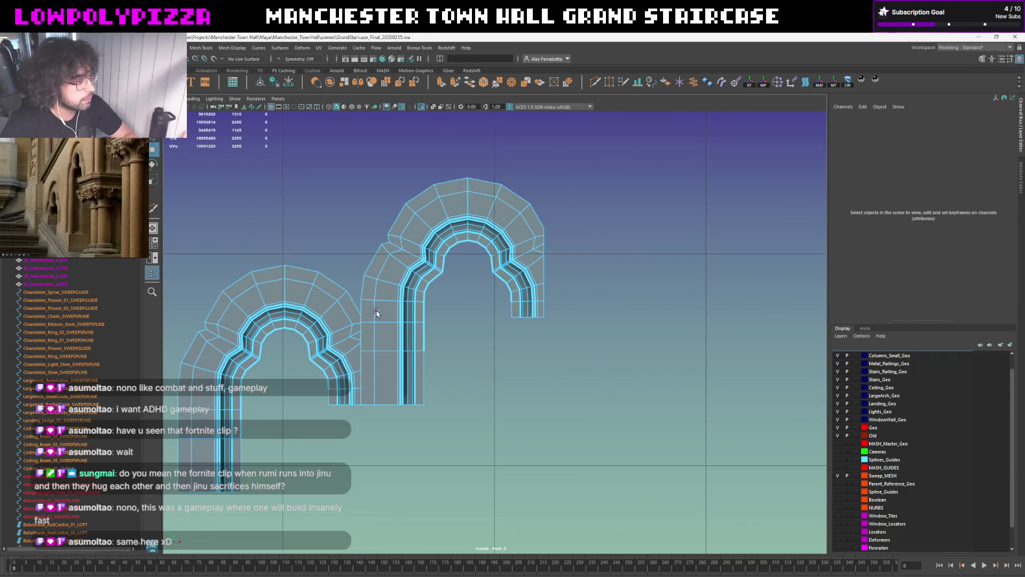
alt+middle_drag(377, 309, 492, 287)
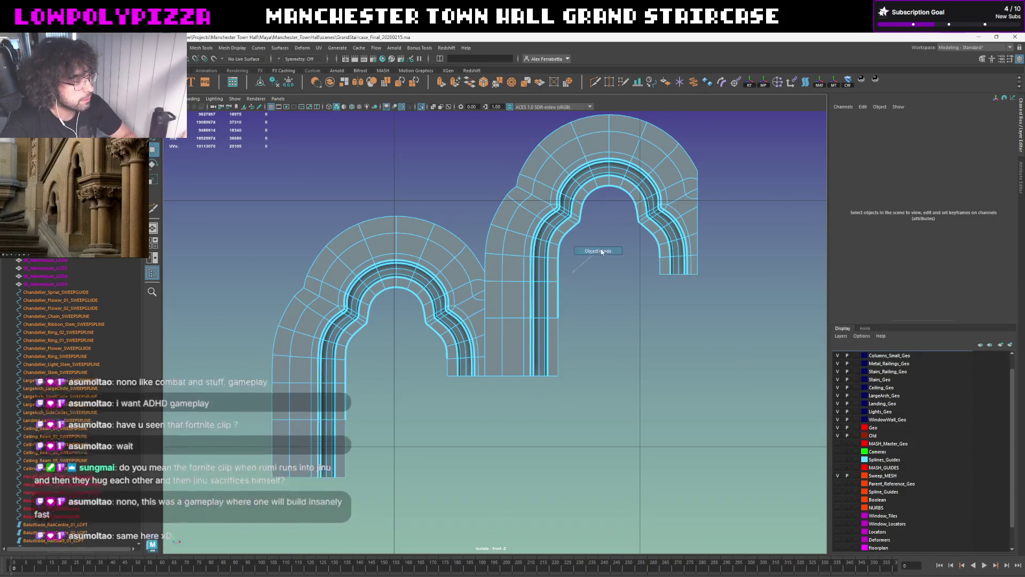
click(599, 250)
scroll(527, 334, up, 2)
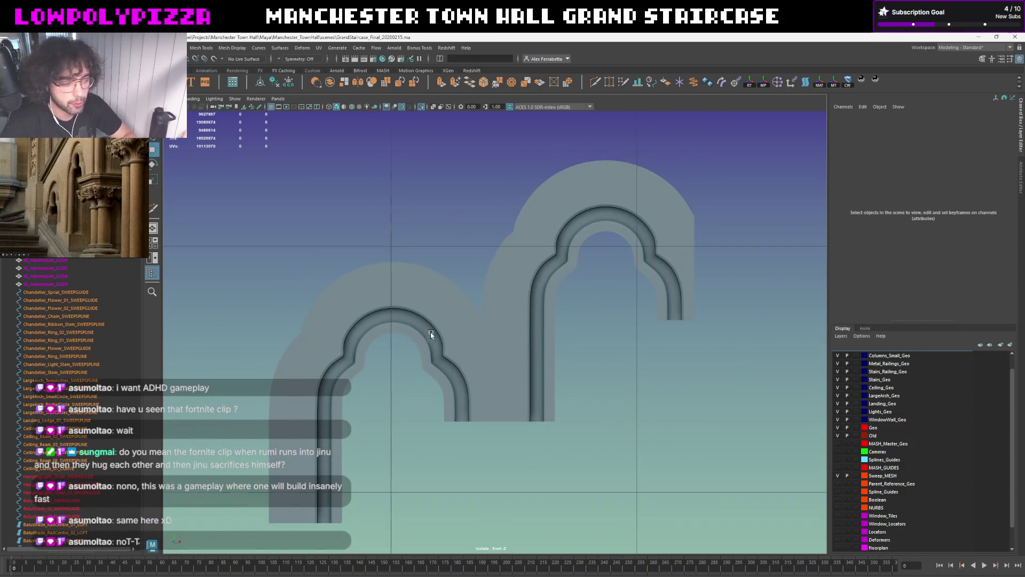
scroll(520, 325, up, 3)
In vertex mode, move a spandrel-edge vertex into alignment with the arch
click(497, 294)
scroll(481, 345, up, 1)
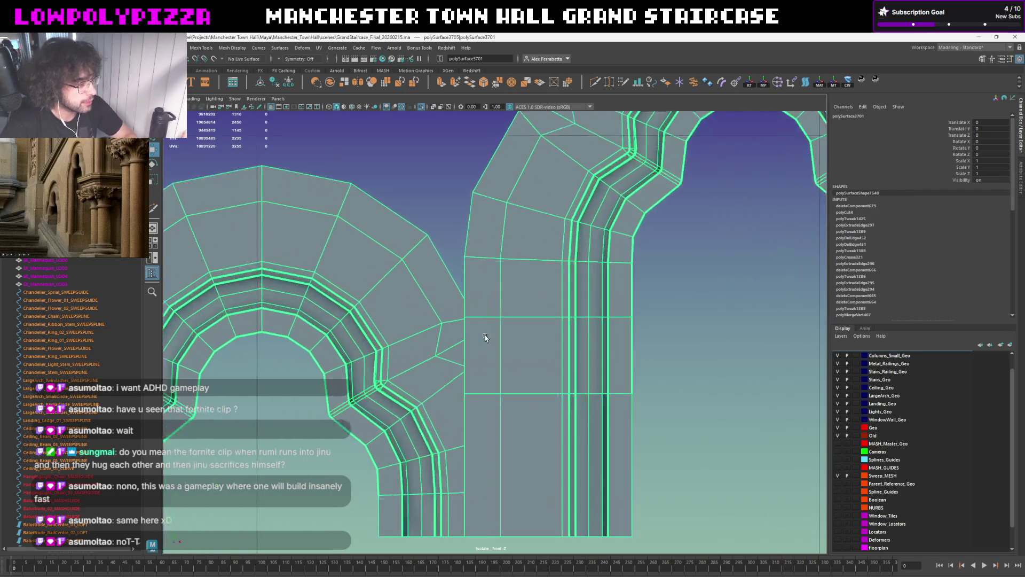
scroll(535, 293, up, 1)
scroll(538, 286, up, 1)
scroll(526, 282, up, 1)
scroll(526, 282, up, 2)
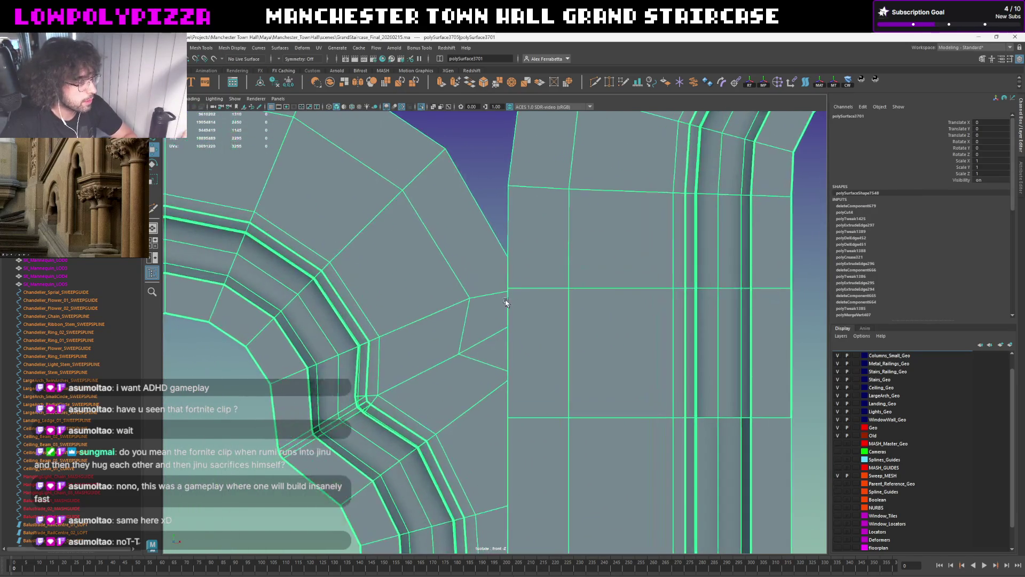
right_drag(508, 297, 504, 277)
click(506, 288)
drag(506, 284, 507, 288)
alt+middle_drag(510, 377, 517, 186)
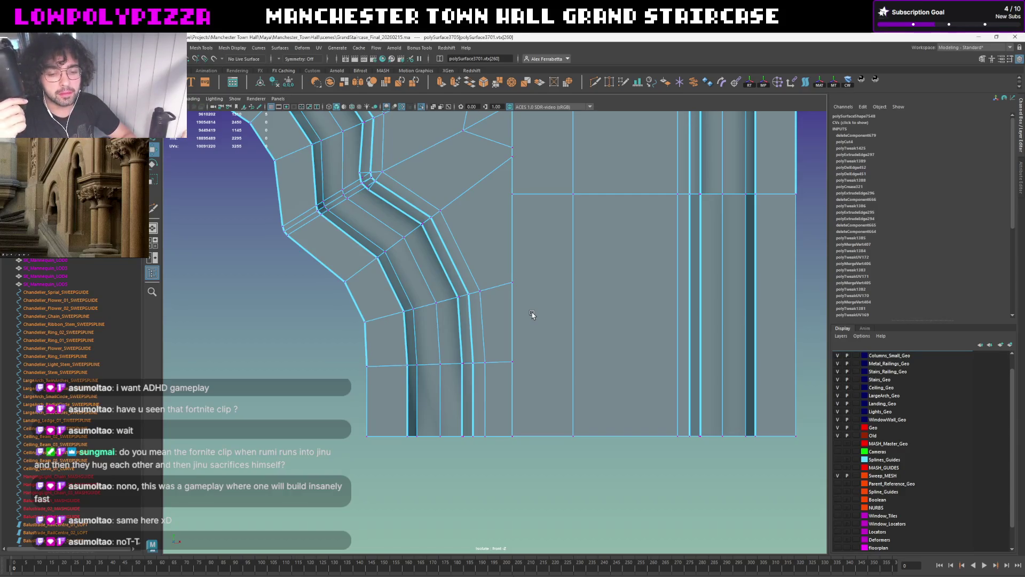
scroll(529, 265, down, 10)
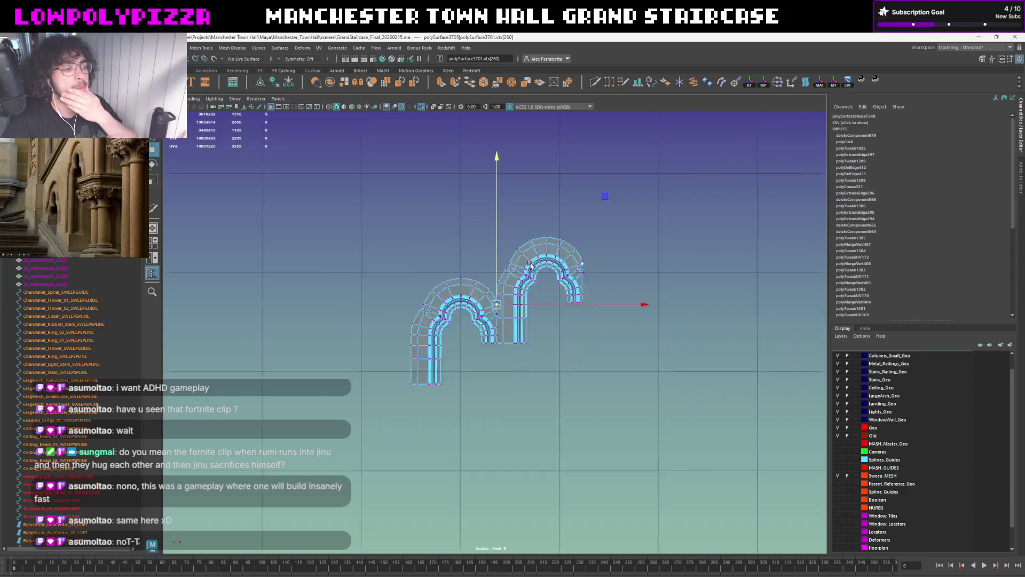
scroll(529, 316, up, 5)
scroll(530, 317, up, 3)
scroll(533, 312, up, 3)
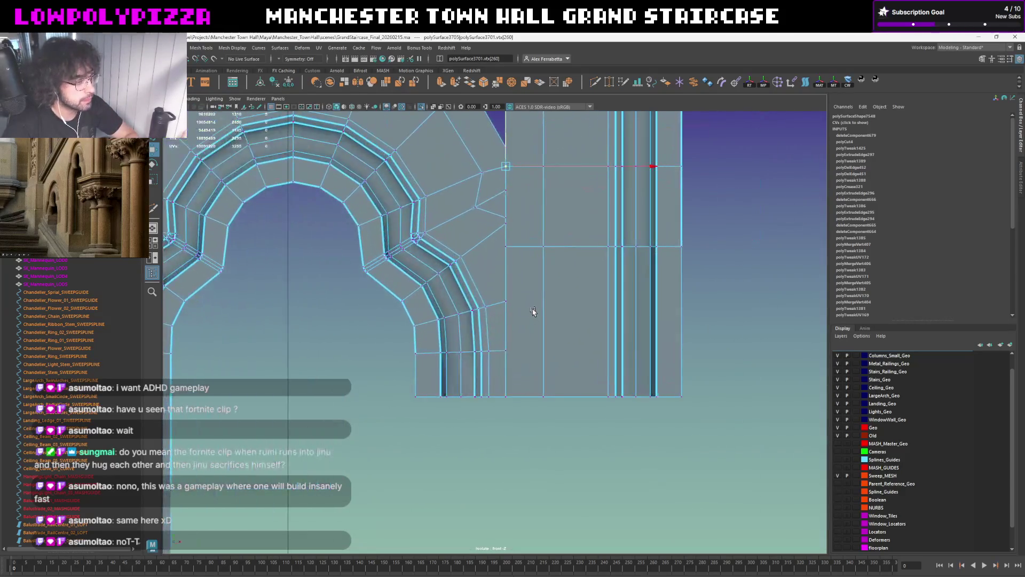
scroll(556, 267, down, 10)
scroll(521, 296, up, 5)
scroll(504, 312, down, 5)
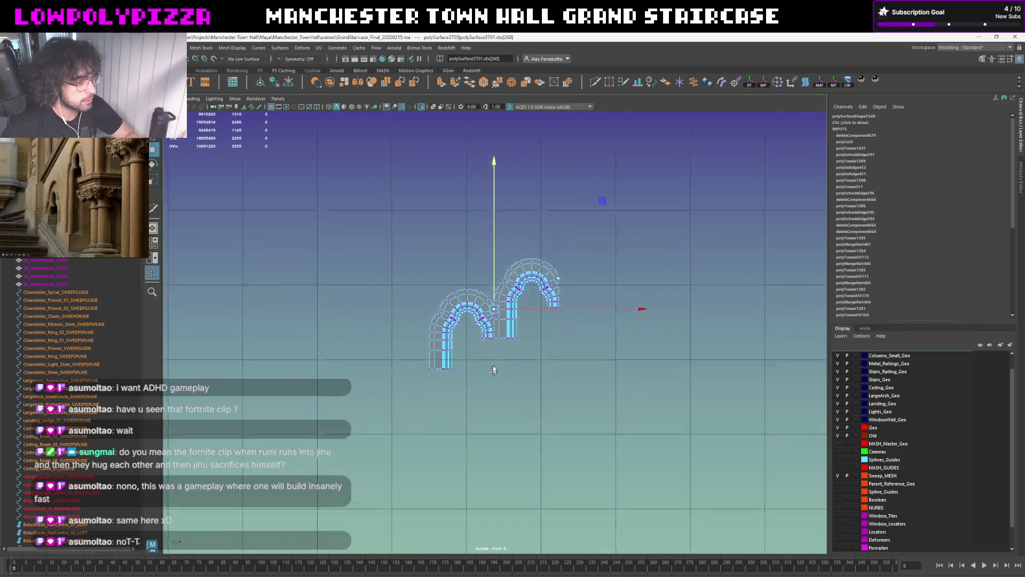
scroll(500, 319, up, 2)
scroll(500, 320, up, 5)
scroll(497, 312, down, 3)
scroll(481, 337, up, 4)
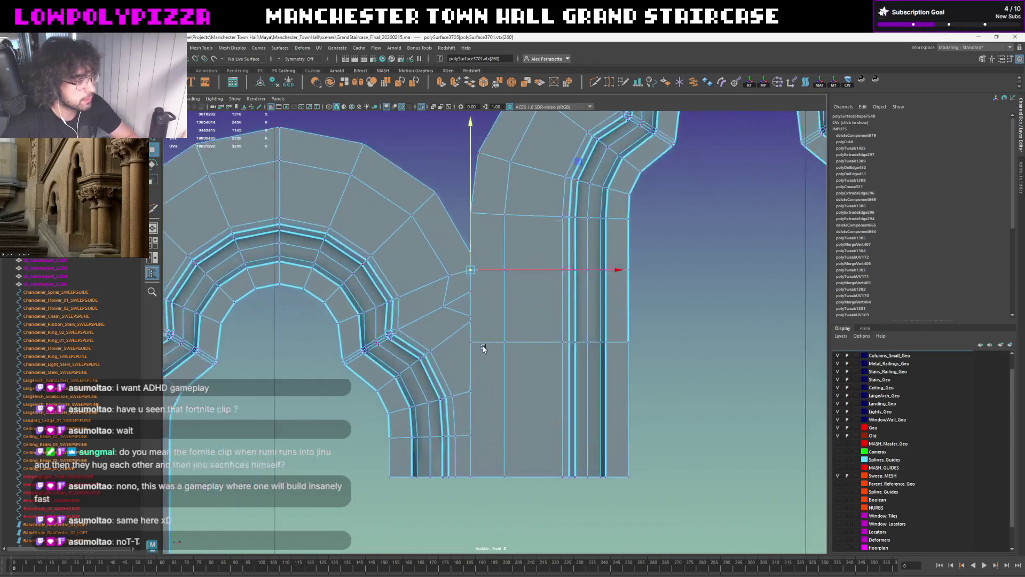
scroll(471, 329, up, 3)
scroll(460, 313, up, 2)
scroll(476, 368, down, 1)
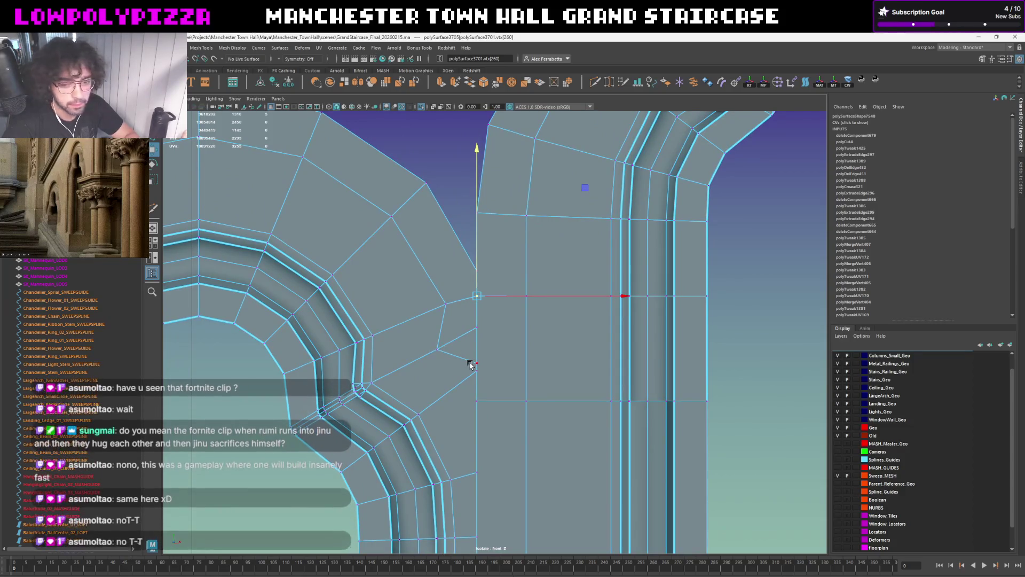
Select the spandrel vertex beside the column, then exit Isolate Select to show the full staircase
right_drag(473, 364, 471, 335)
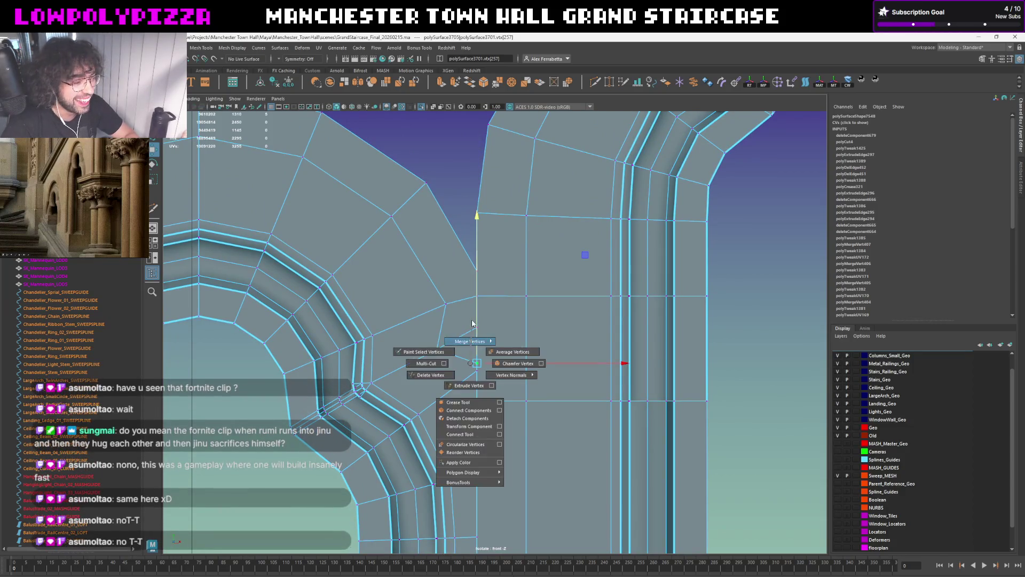
click(474, 365)
scroll(474, 364, up, 1)
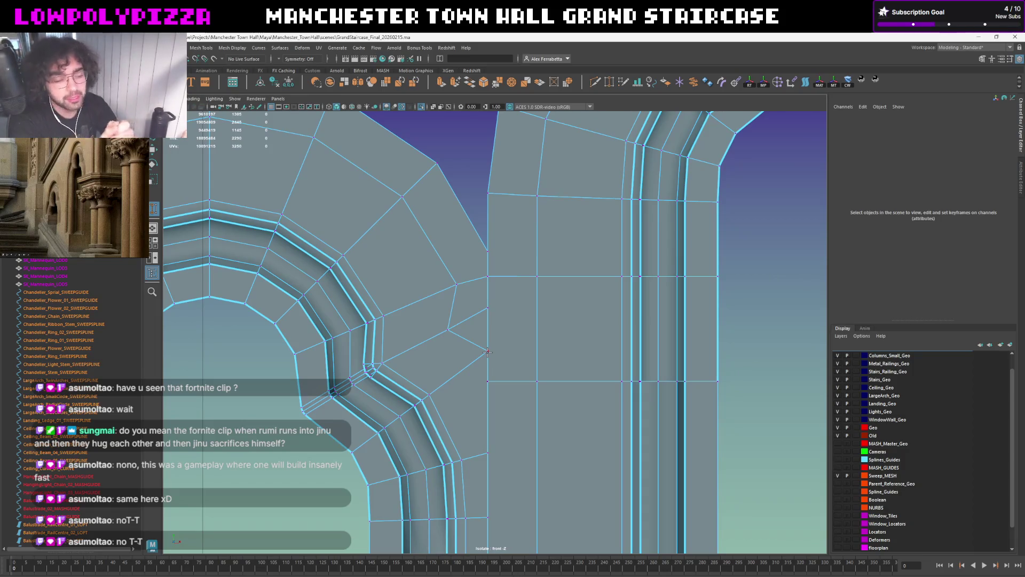
click(487, 349)
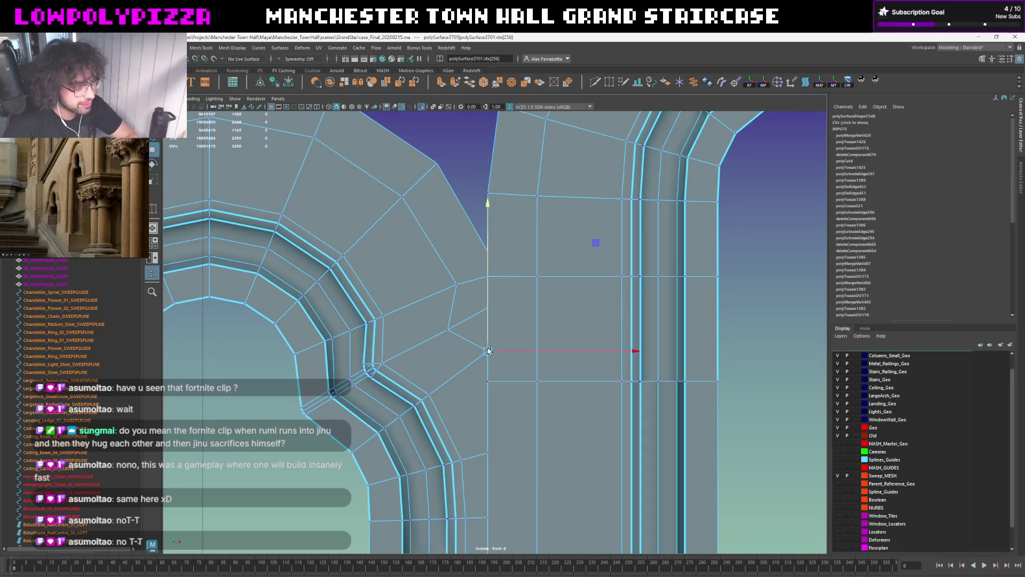
scroll(487, 350, down, 5)
scroll(492, 340, up, 3)
scroll(501, 332, up, 2)
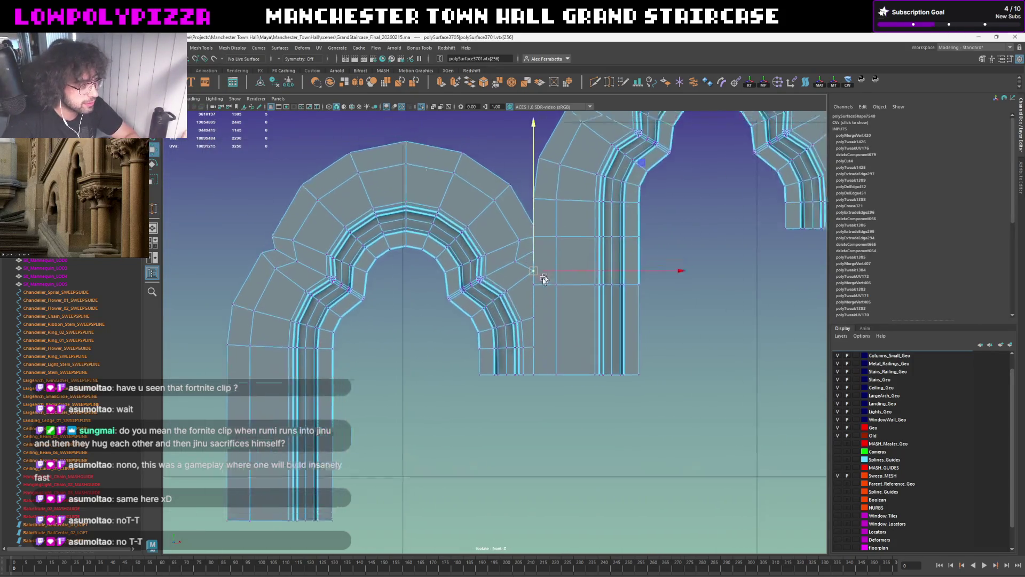
scroll(509, 322, up, 2)
alt+drag(509, 322, 504, 297)
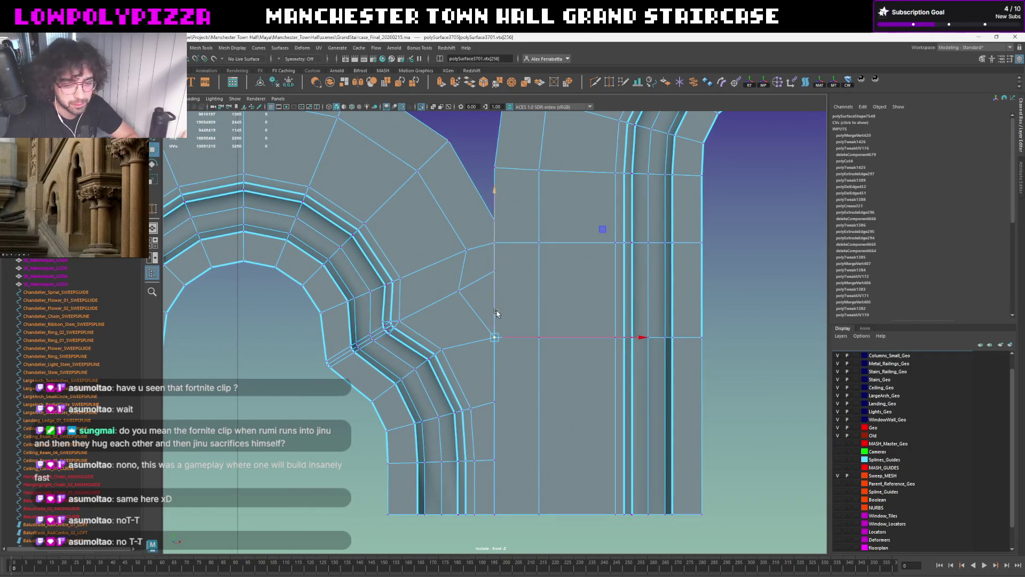
scroll(549, 291, down, 5)
scroll(553, 293, up, 2)
scroll(557, 297, up, 1)
key(ctrl+1)
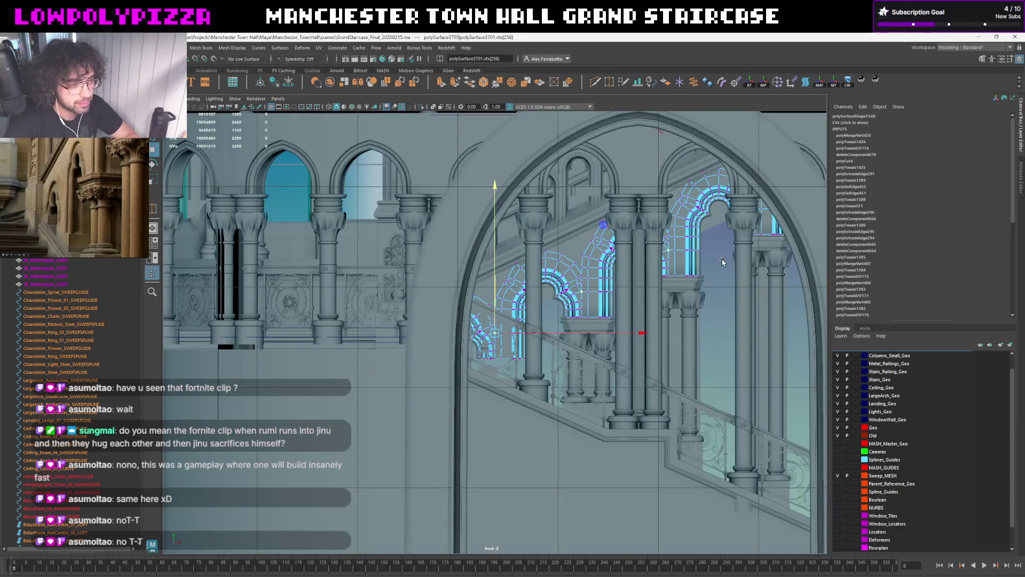
key(space)
key(f)
scroll(512, 320, down, 2)
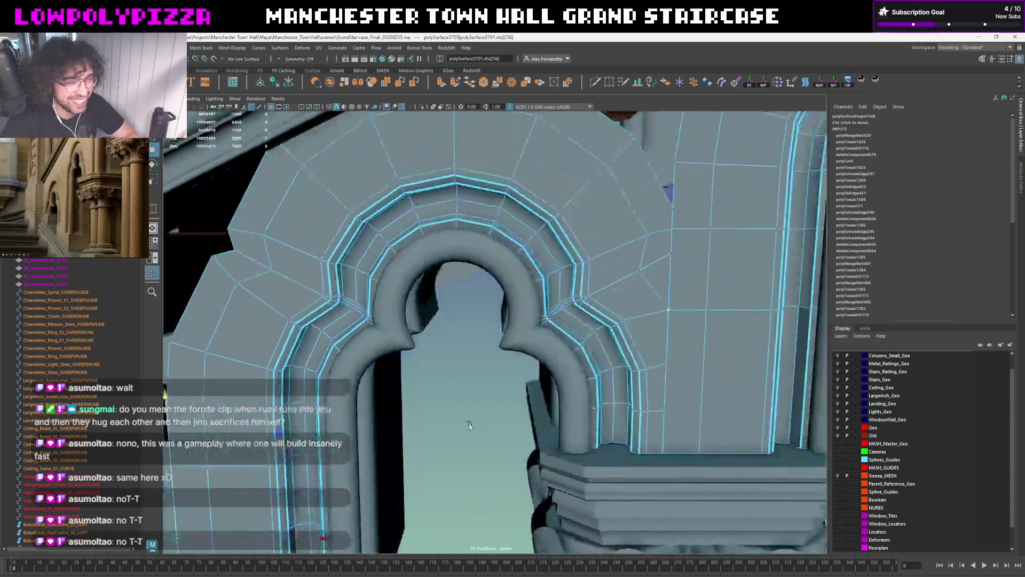
scroll(513, 320, down, 2)
mouse_move(418, 320)
alt+mouse_down()
mouse_move(350, 417)
mouse_move(402, 391)
alt+mouse_up()
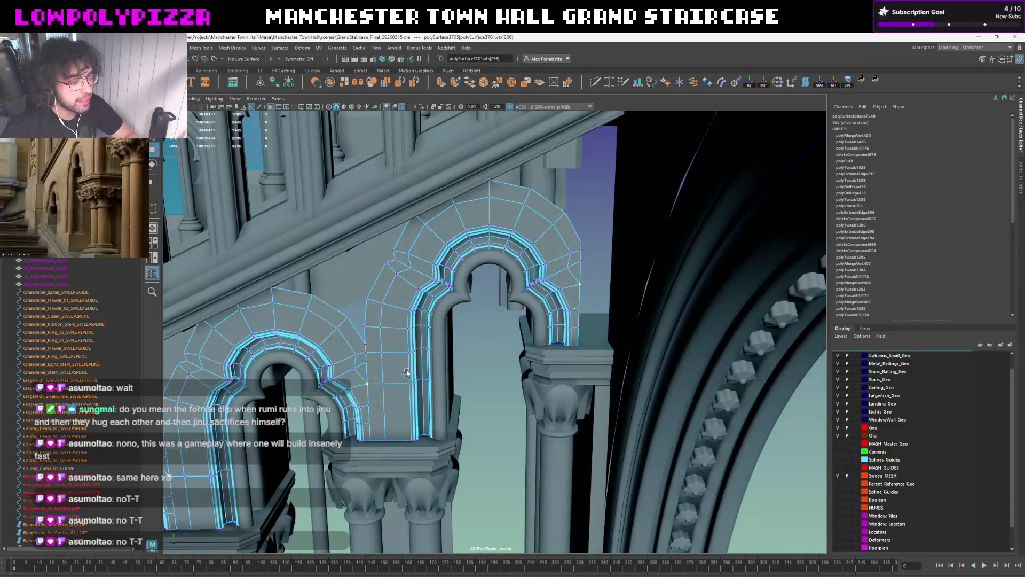
alt+drag(493, 293, 550, 250)
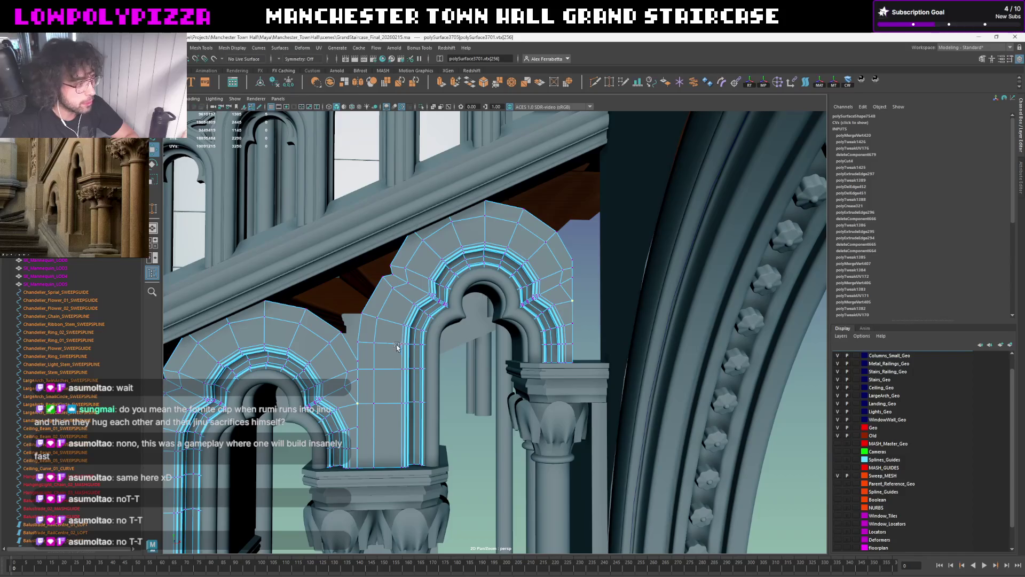
alt+drag(503, 293, 560, 259)
mouse_move(478, 306)
alt+mouse_down()
mouse_move(602, 269)
mouse_move(577, 287)
alt+mouse_up()
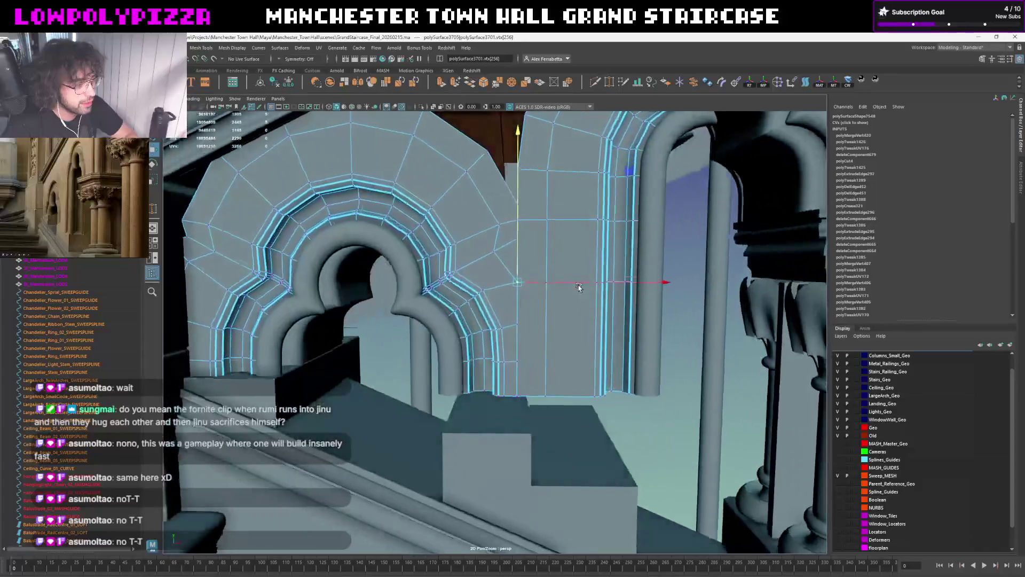
key(F8)
key(ctrl+d)
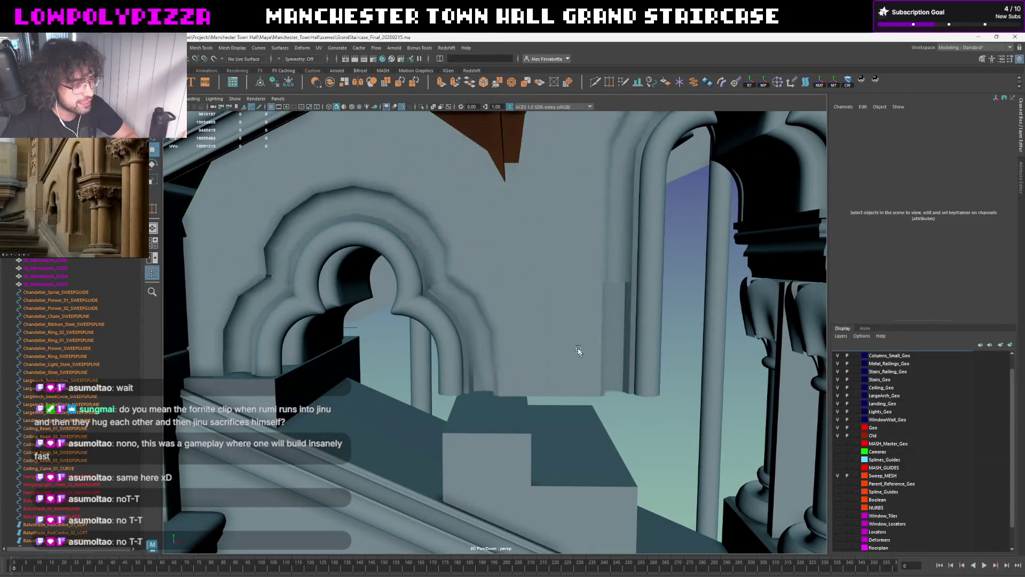
key(ctrl+1)
Isolate the arches in front view and start Insert Edge Loop
click(550, 419)
click(556, 323)
key(space)
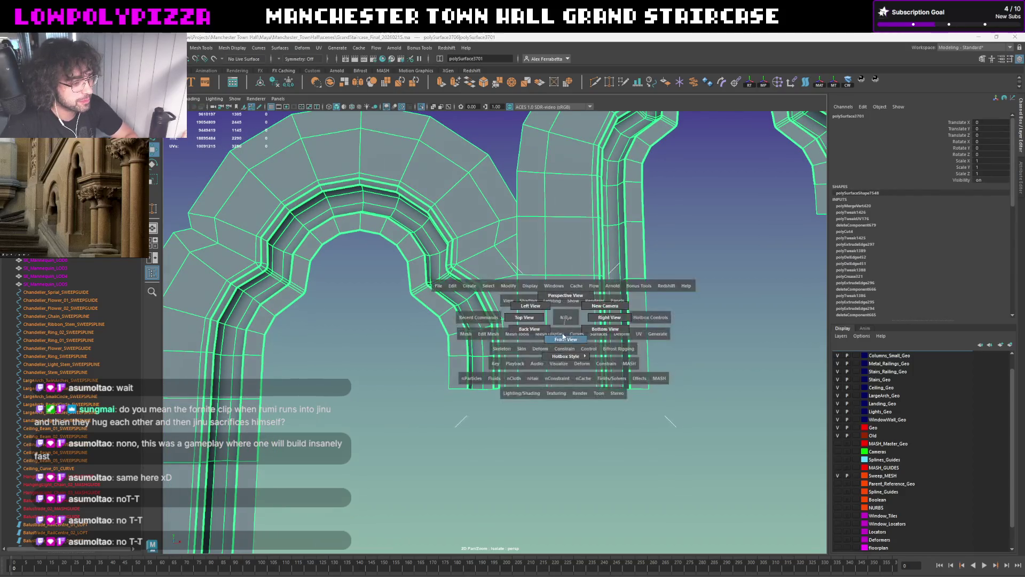
key(f)
scroll(512, 361, up, 2)
scroll(508, 348, up, 2)
click(590, 84)
scroll(513, 320, up, 2)
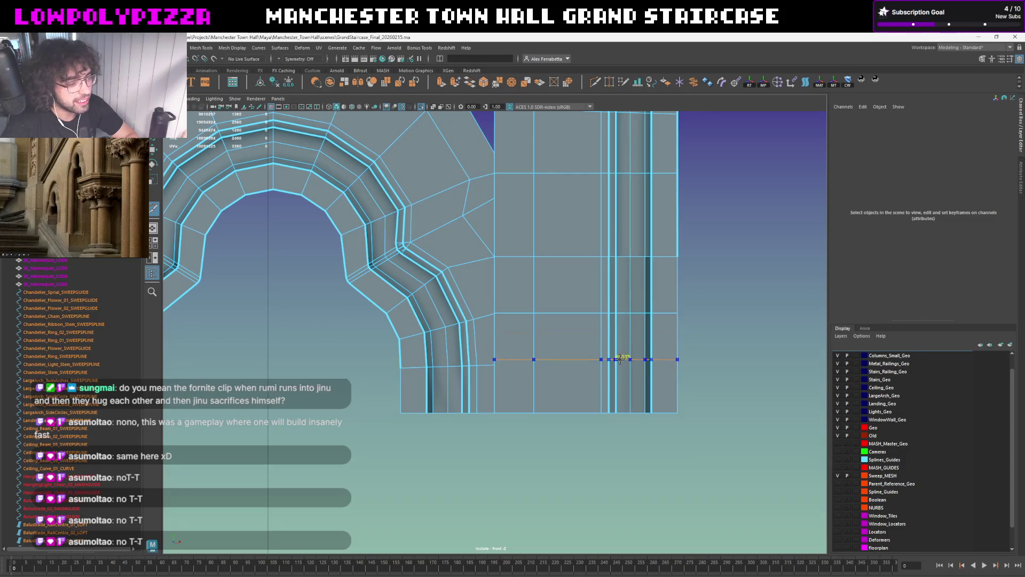
Insert a horizontal edge loop across the column piece and slide it lower
click(586, 313)
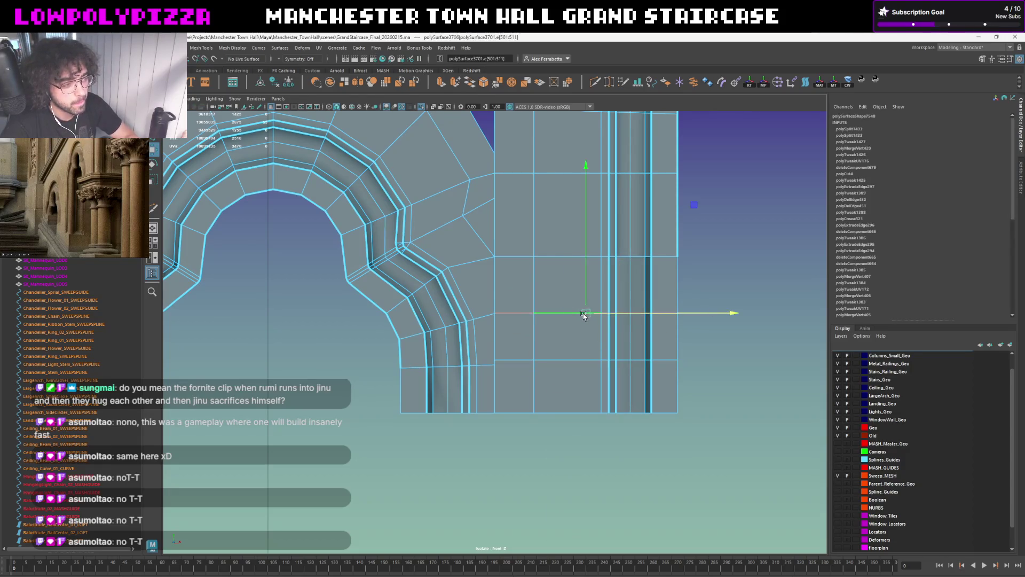
drag(588, 279, 548, 373)
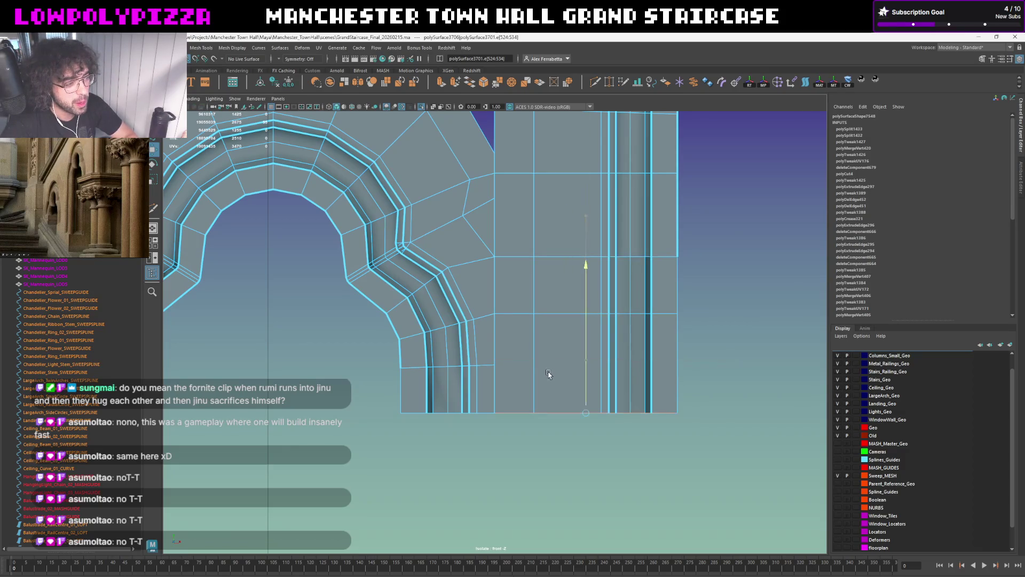
alt+middle_drag(565, 290, 582, 382)
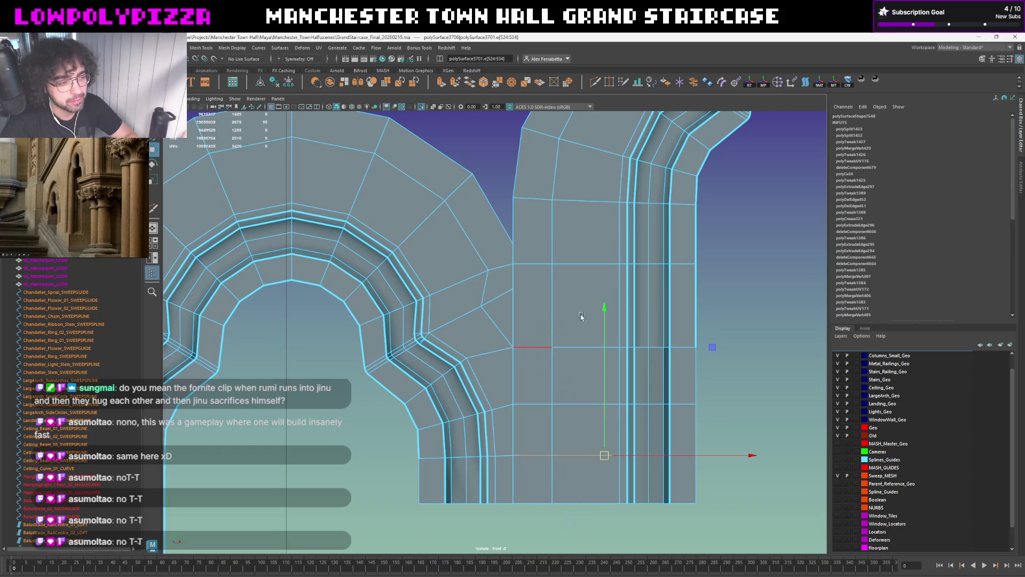
Return to object mode and the perspective view showing both arches
key(F8)
alt+middle_drag(715, 341, 632, 303)
key(space)
mouse_move(617, 304)
alt+right_down()
mouse_move(588, 305)
mouse_move(631, 302)
alt+right_up()
mouse_move(634, 300)
alt+mouse_down()
mouse_move(650, 305)
mouse_move(583, 296)
alt+mouse_up()
alt+right_drag(584, 296, 539, 298)
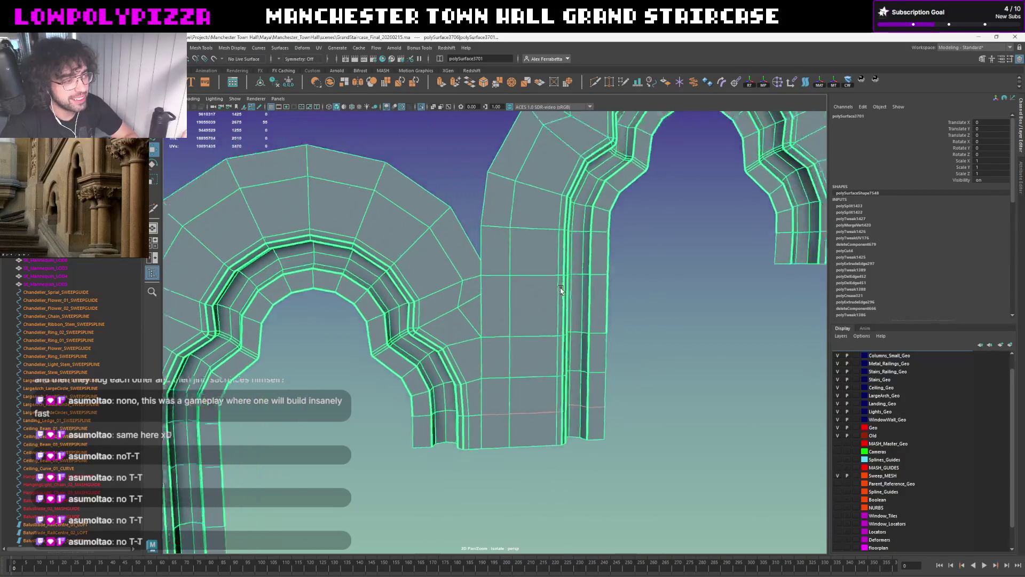
Frame both arches in perspective and switch the spandrel mesh to vertex editing
alt+drag(538, 298, 532, 302)
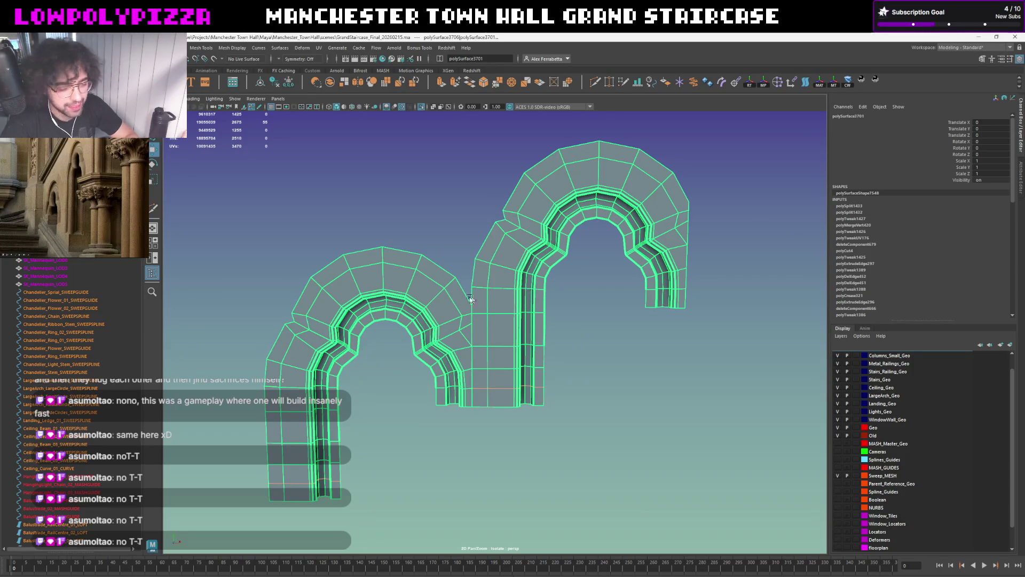
alt+right_drag(550, 339, 596, 317)
scroll(542, 321, up, 2)
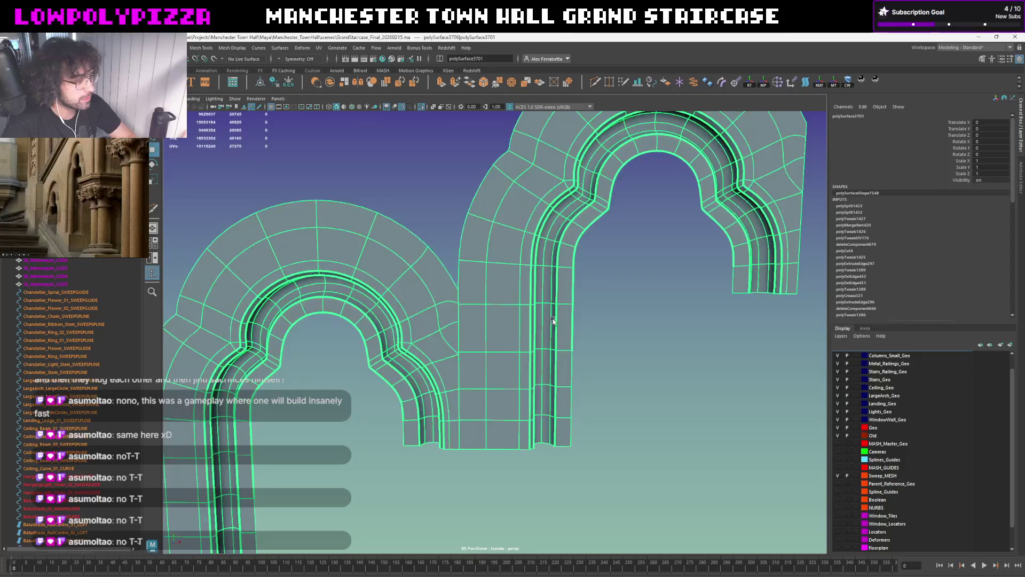
scroll(515, 323, up, 3)
scroll(451, 312, up, 3)
scroll(515, 323, up, 3)
scroll(515, 322, down, 3)
scroll(554, 321, down, 1)
scroll(521, 320, up, 2)
scroll(560, 313, down, 4)
scroll(560, 313, up, 2)
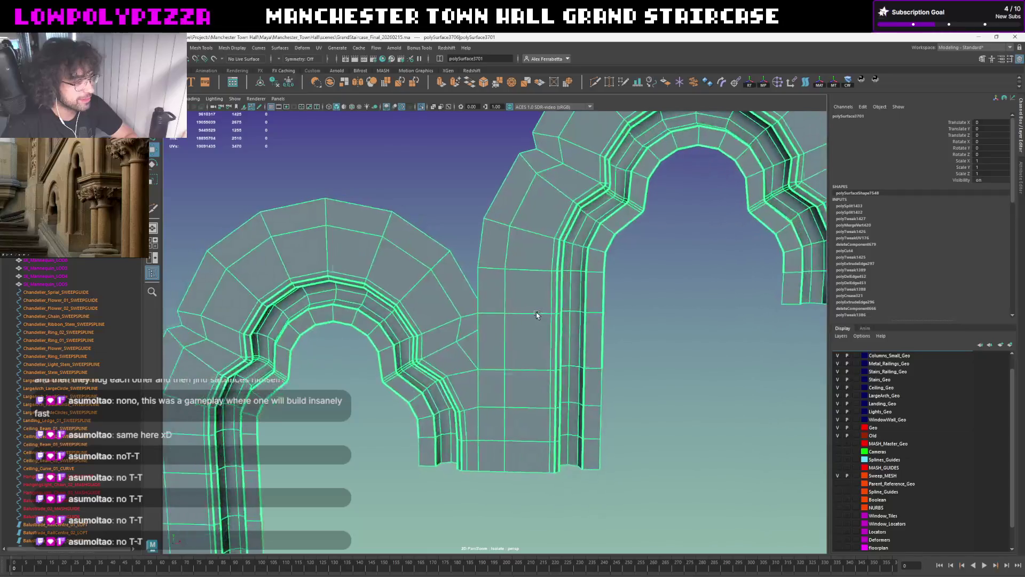
scroll(540, 313, up, 2)
scroll(538, 221, down, 2)
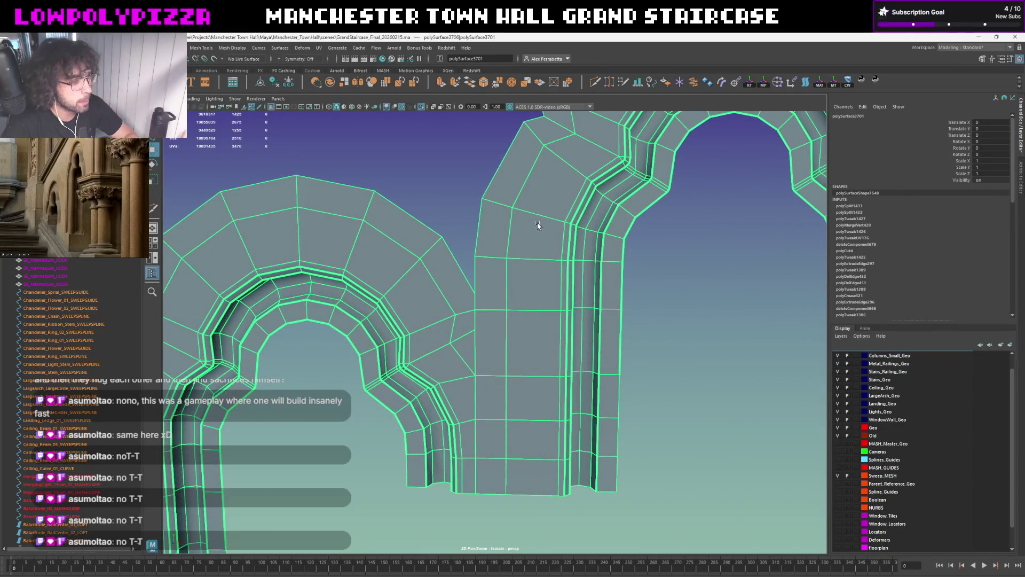
scroll(545, 256, up, 2)
scroll(524, 298, up, 1)
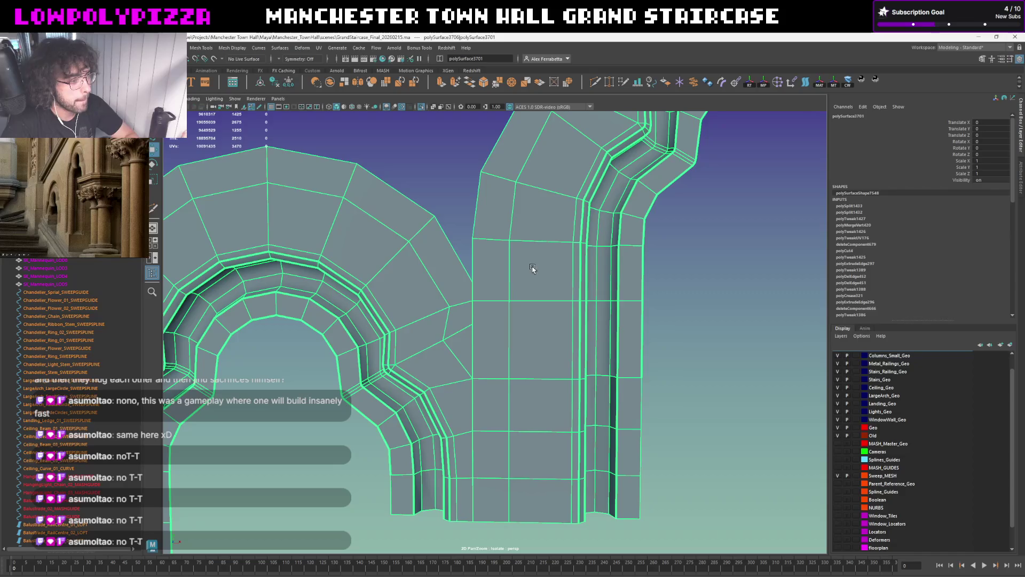
right_drag(535, 304, 534, 284)
click(558, 301)
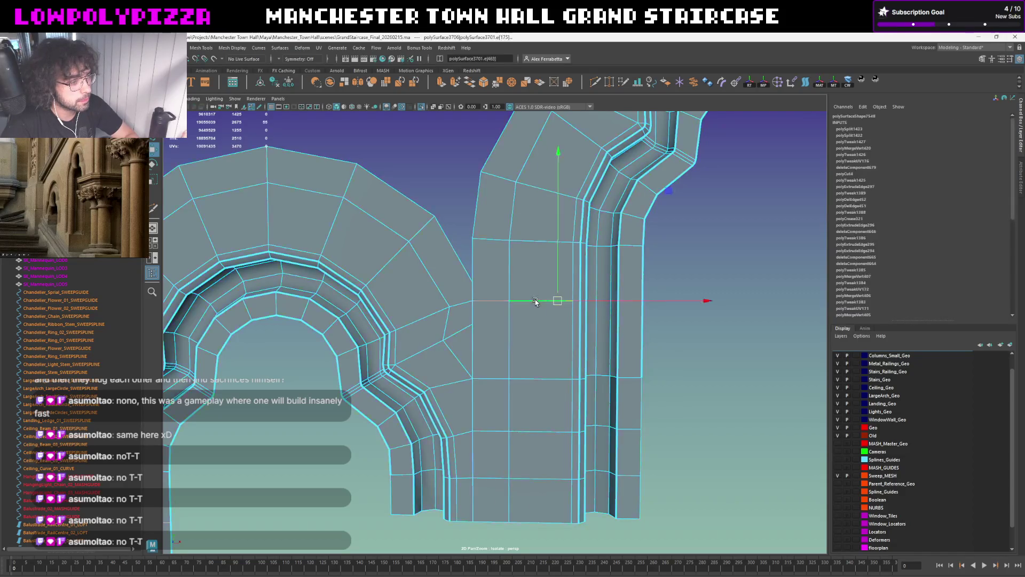
Nudge a vertex down, insert a horizontal edge loop across the wall piece and move it vertically
drag(556, 258, 553, 281)
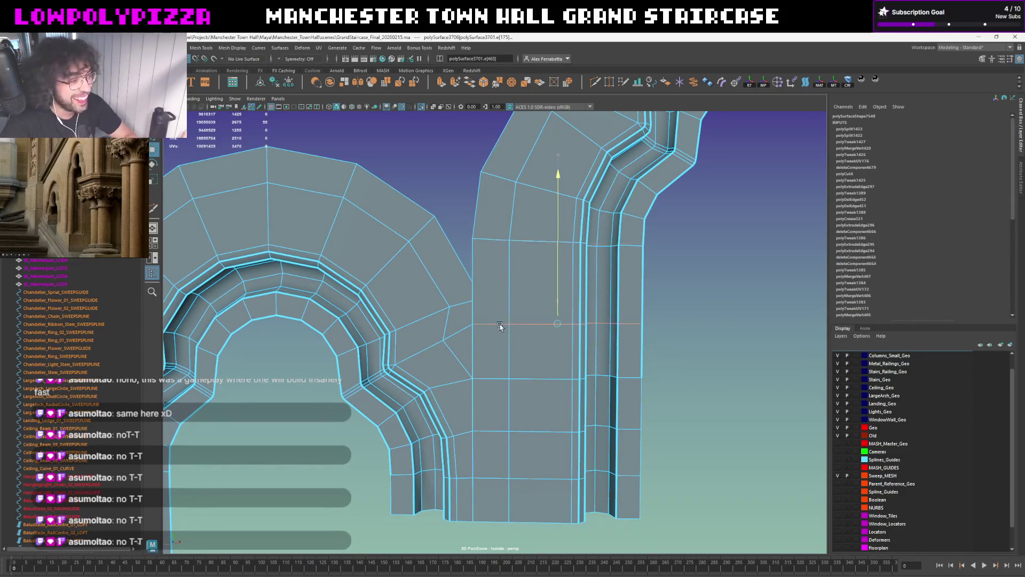
click(596, 82)
click(510, 300)
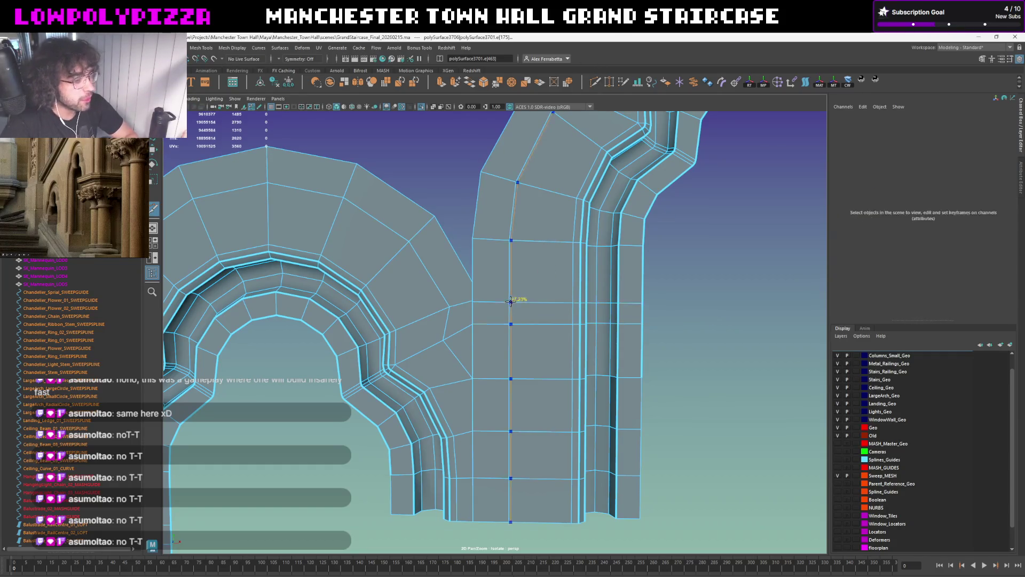
key(e)
key(w)
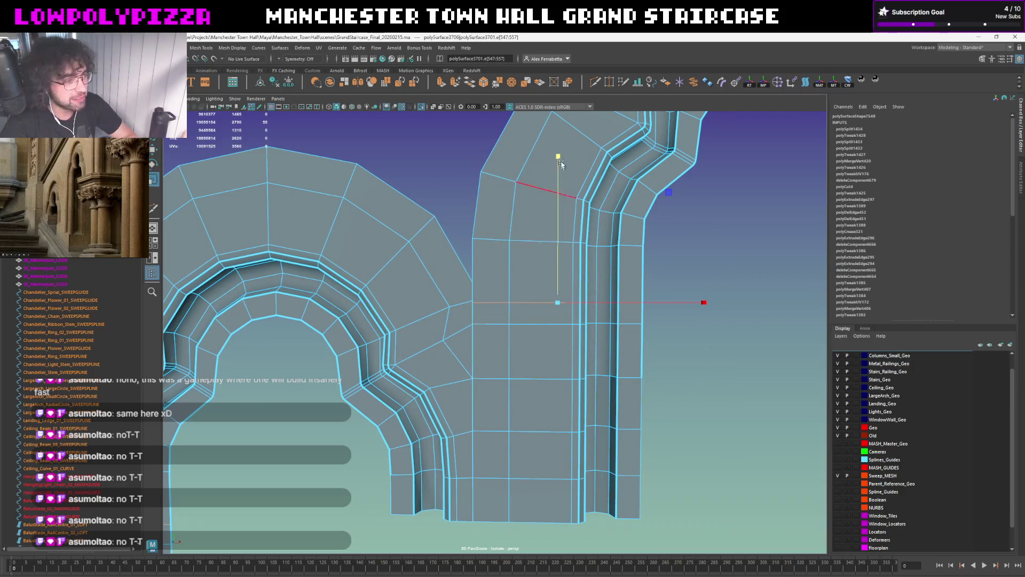
click(552, 265)
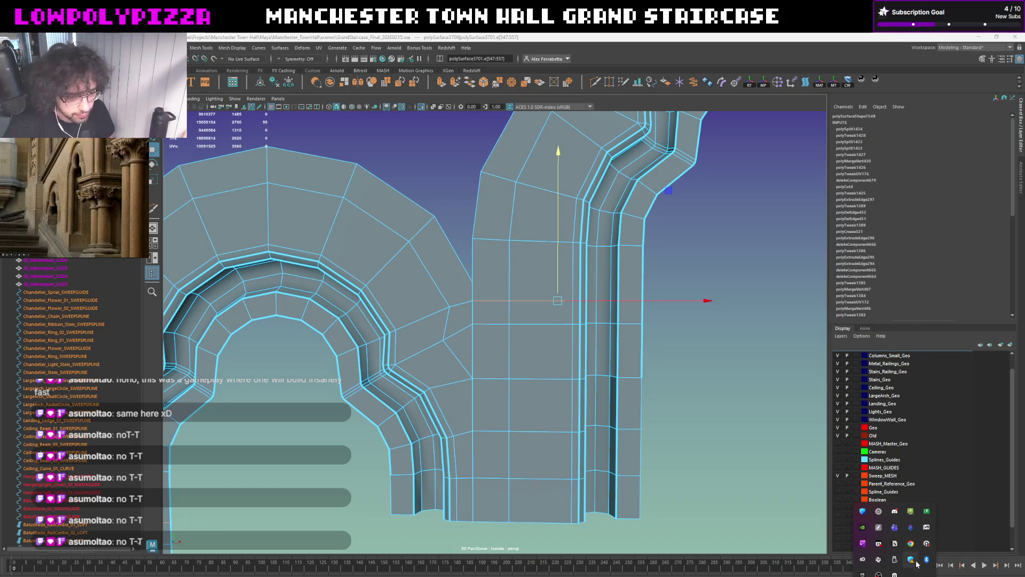
key(super)
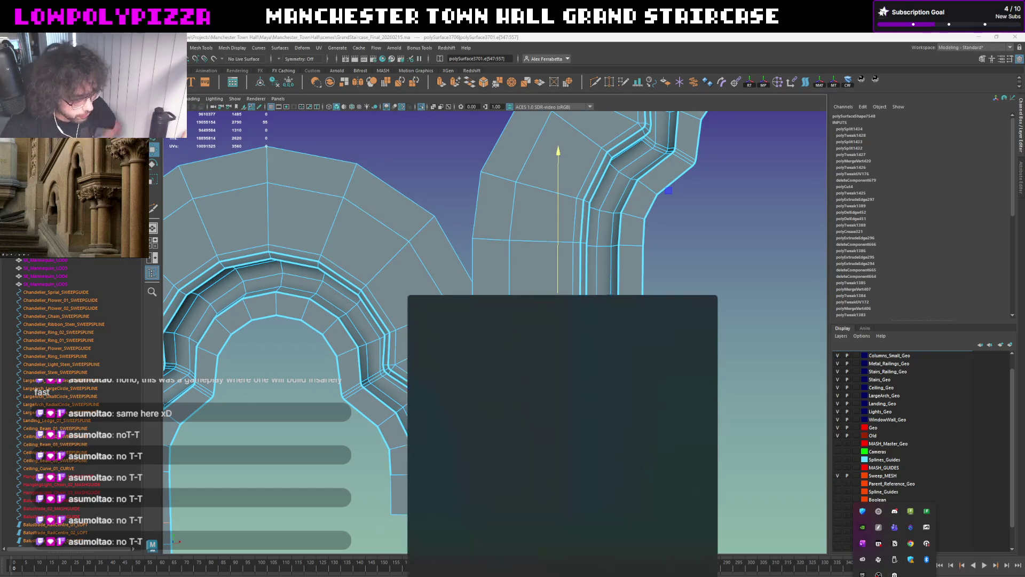
text(steam)
Launch Steam, dismiss the sale popup and go to the Library
key(Return)
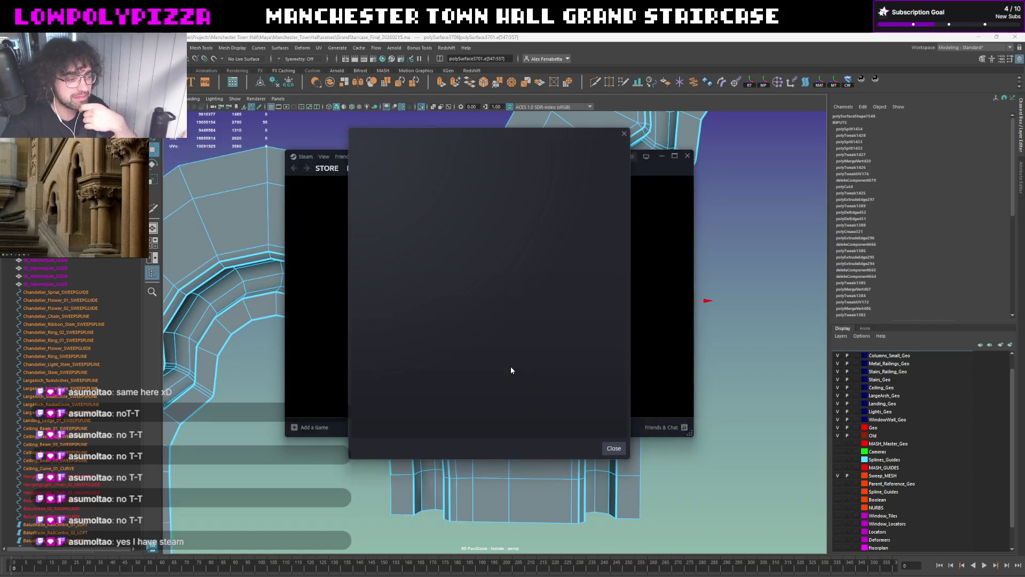
click(624, 136)
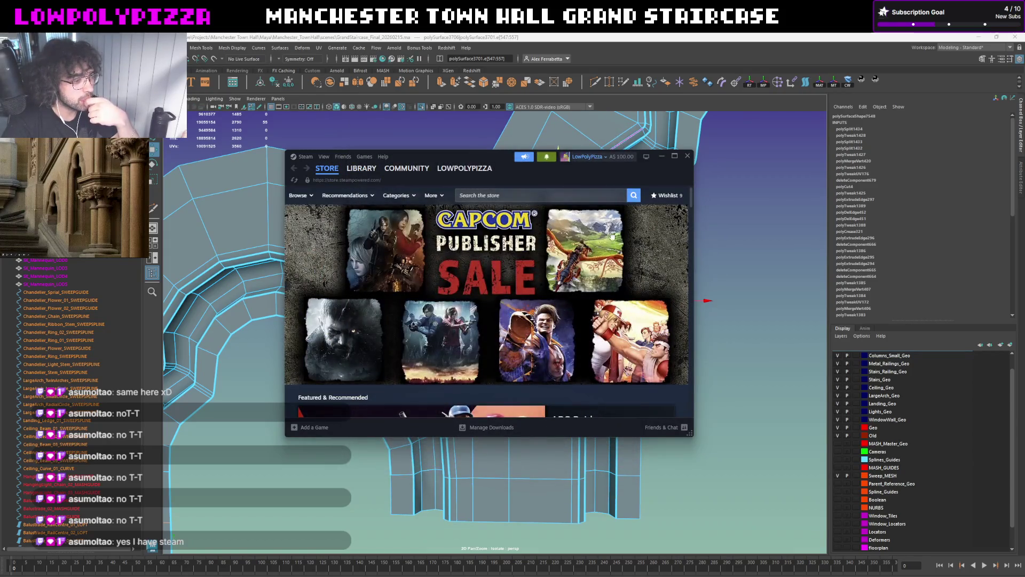
scroll(474, 331, down, 3)
scroll(465, 325, down, 2)
scroll(440, 316, up, 5)
scroll(413, 304, down, 1)
scroll(414, 304, down, 1)
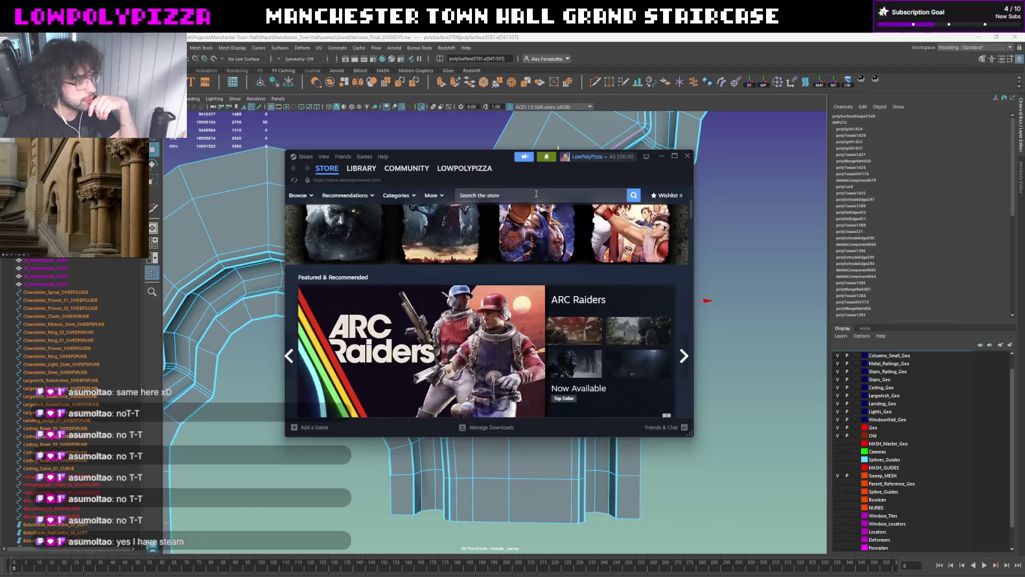
click(361, 170)
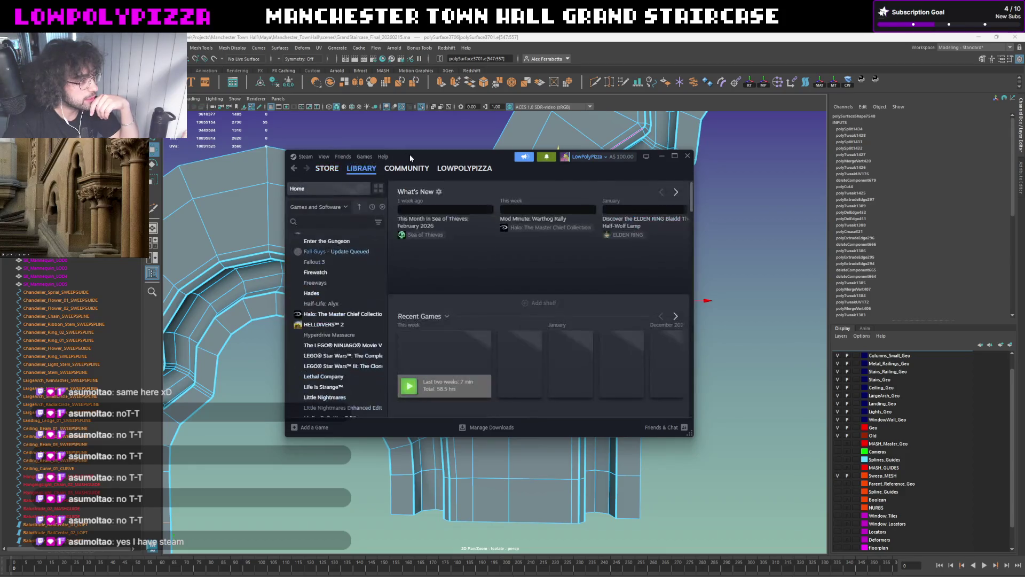
drag(409, 155, 514, 136)
scroll(444, 243, up, 5)
scroll(443, 242, up, 1)
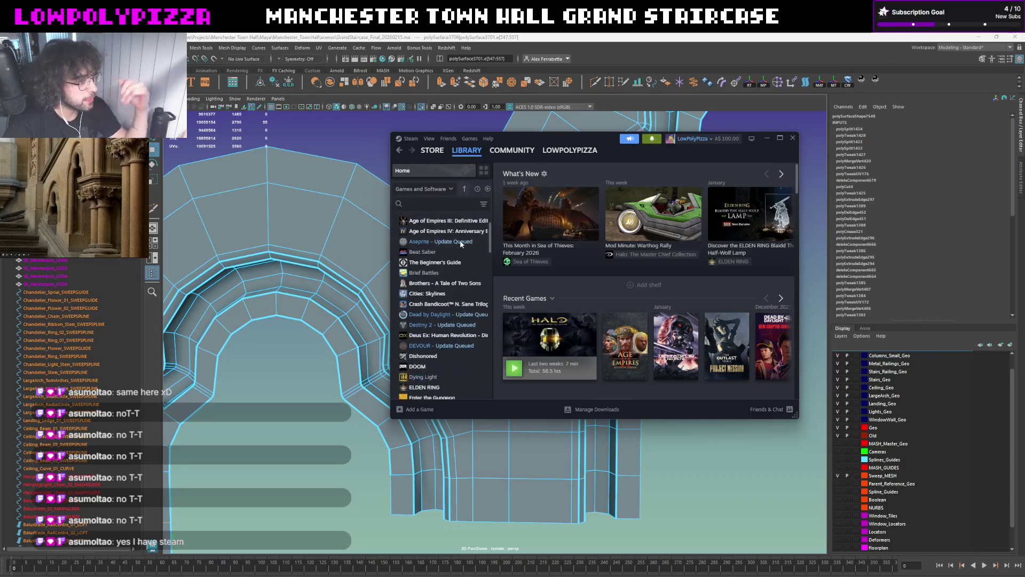
scroll(459, 247, down, 2)
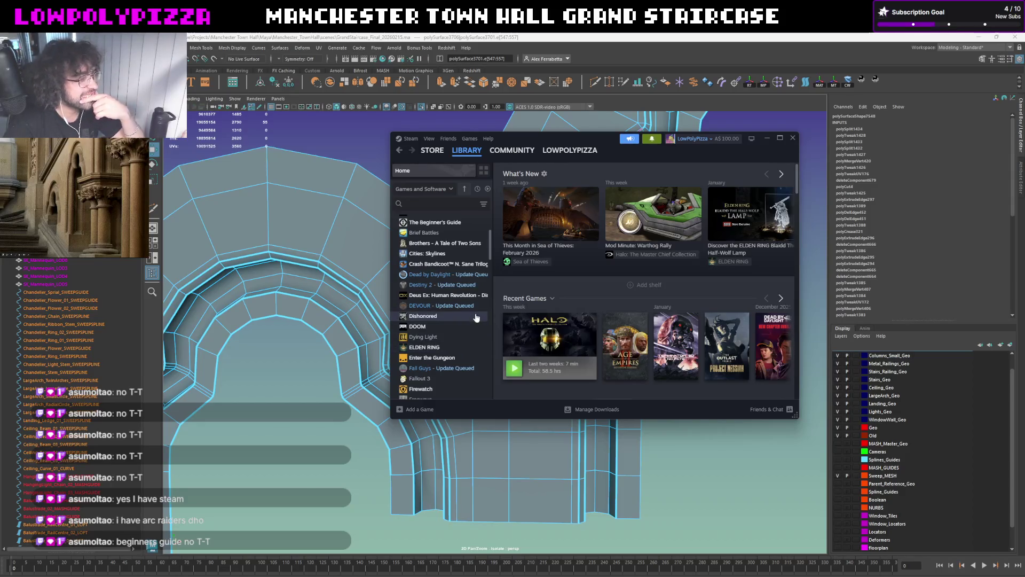
Browse the Dying Light, Enter the Gungeon and Fall Guys pages, then minimize Steam
click(447, 337)
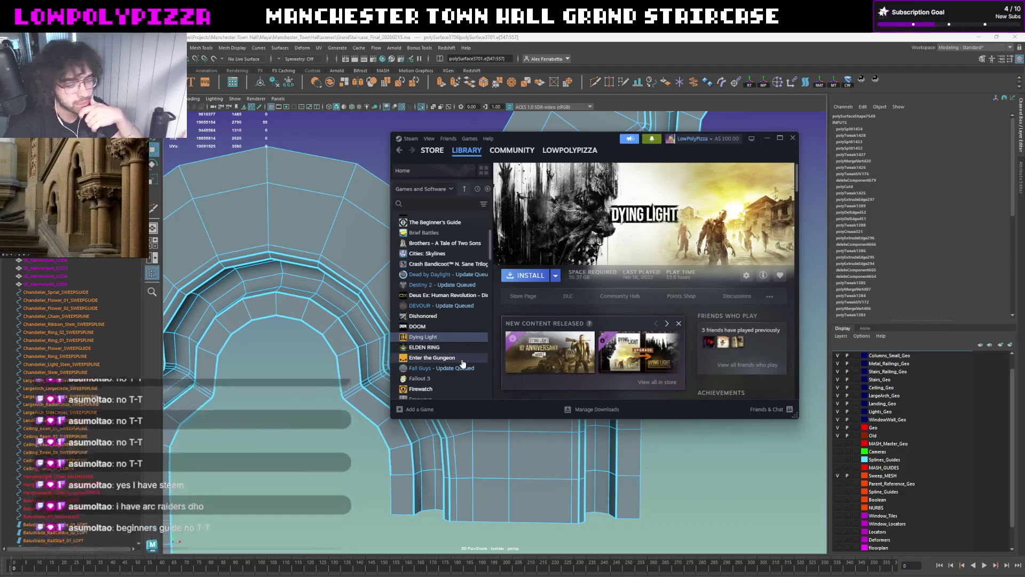
click(448, 357)
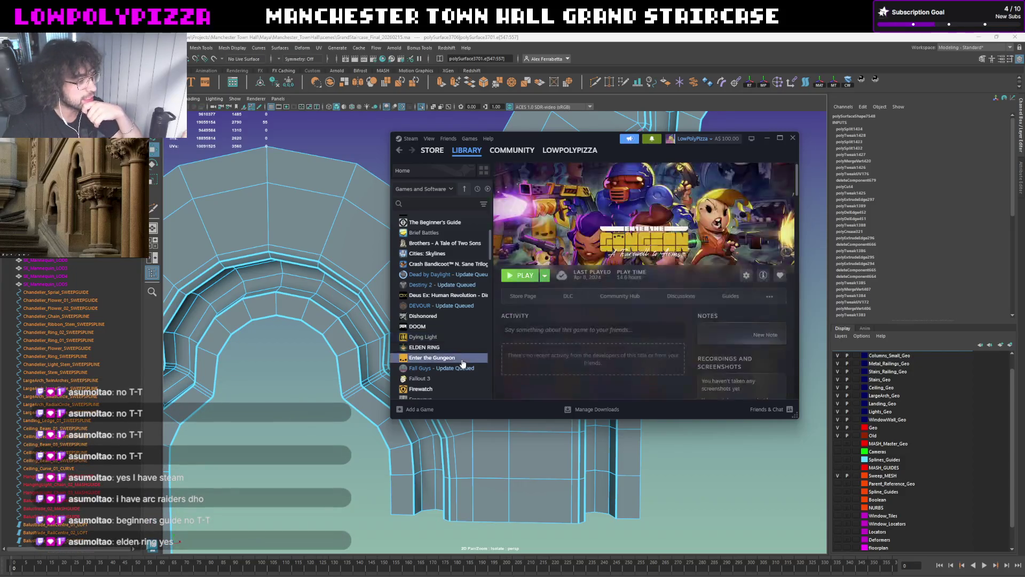
scroll(443, 322, down, 1)
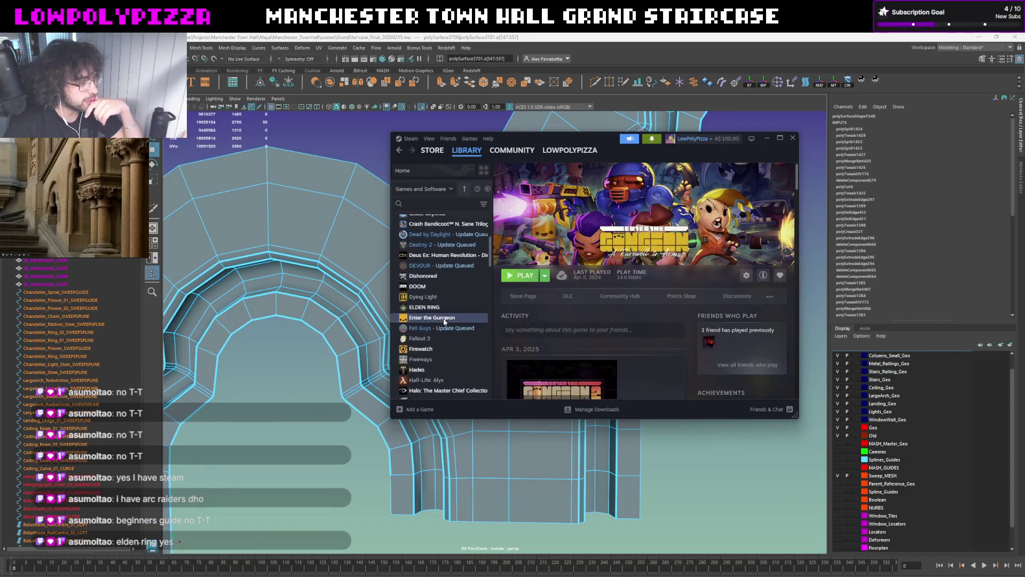
click(447, 329)
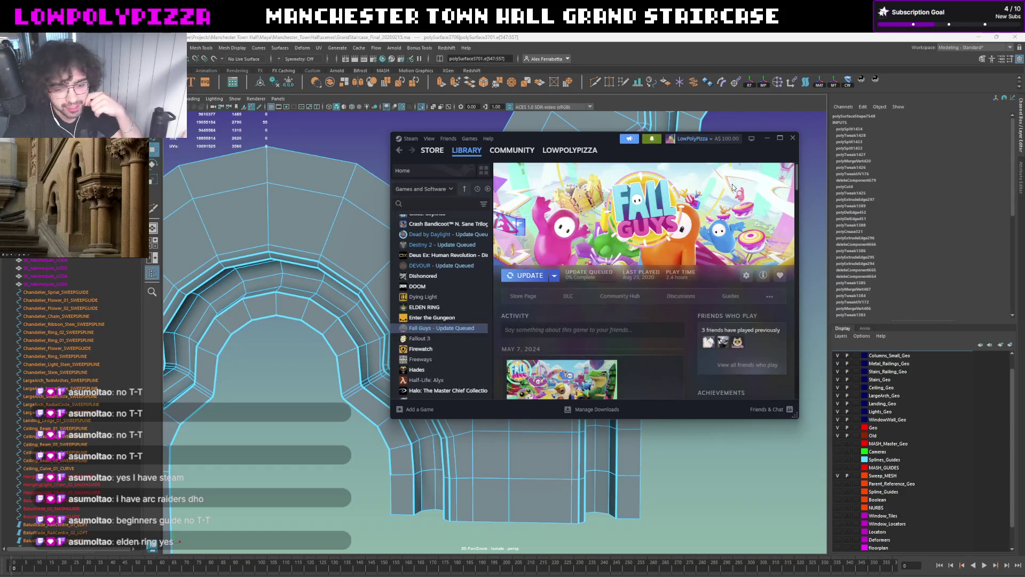
click(766, 141)
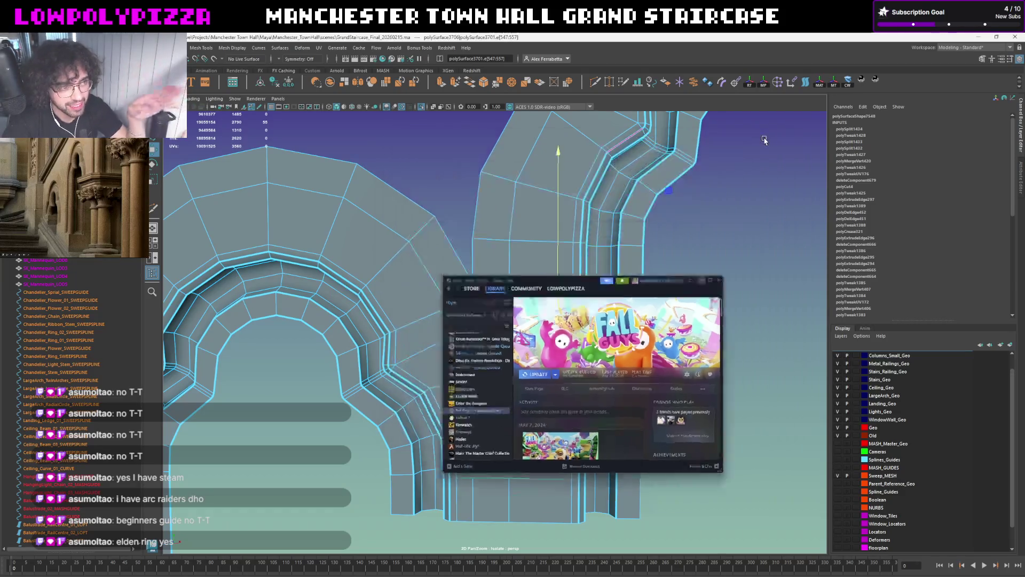
scroll(557, 289, up, 2)
Move a vertex beside the arch up to line up with the neighbouring arch face
alt+middle_drag(555, 288, 505, 267)
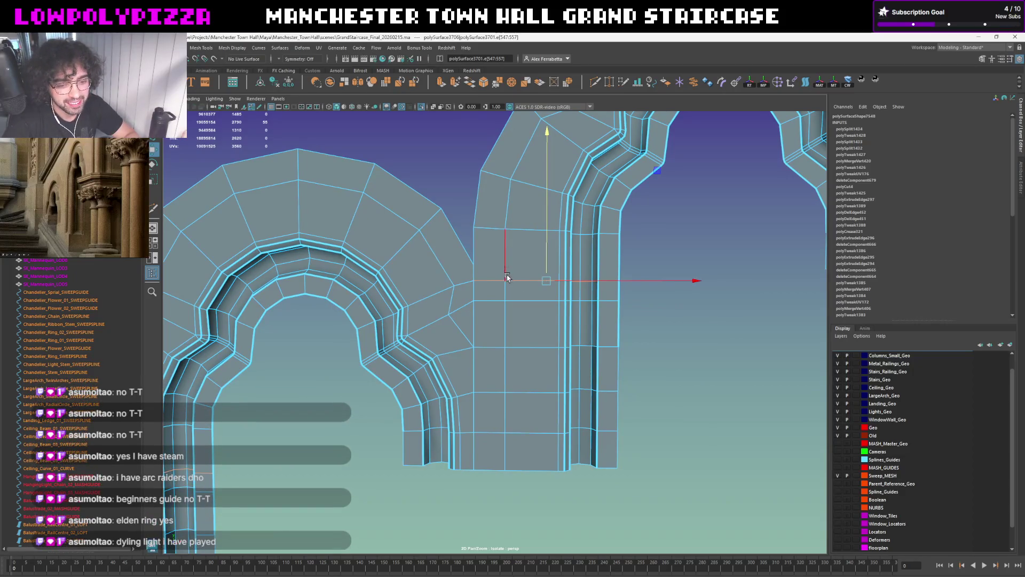
click(542, 309)
mouse_move(542, 309)
alt+mouse_down()
mouse_move(540, 241)
mouse_move(542, 249)
alt+mouse_up()
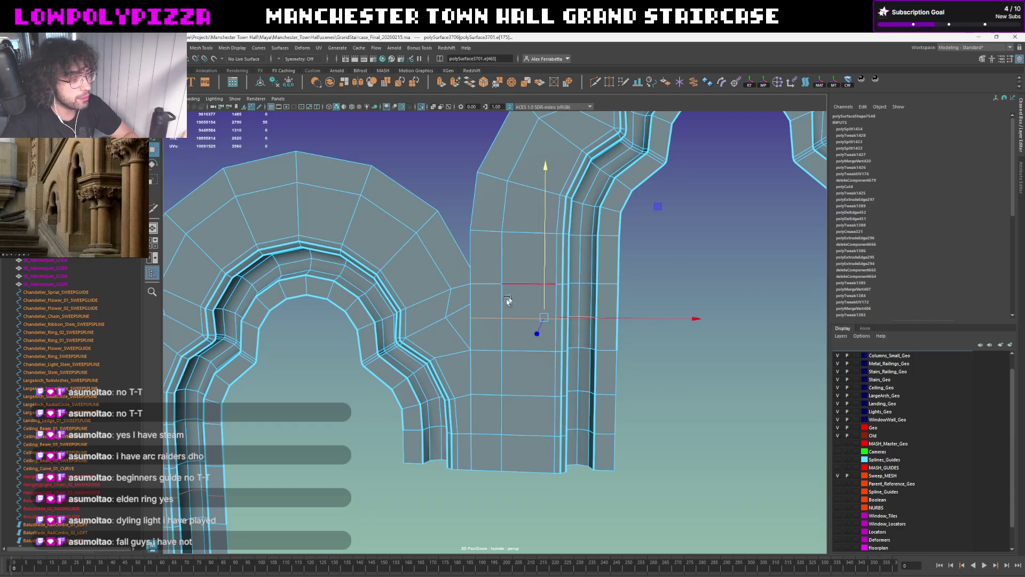
click(473, 305)
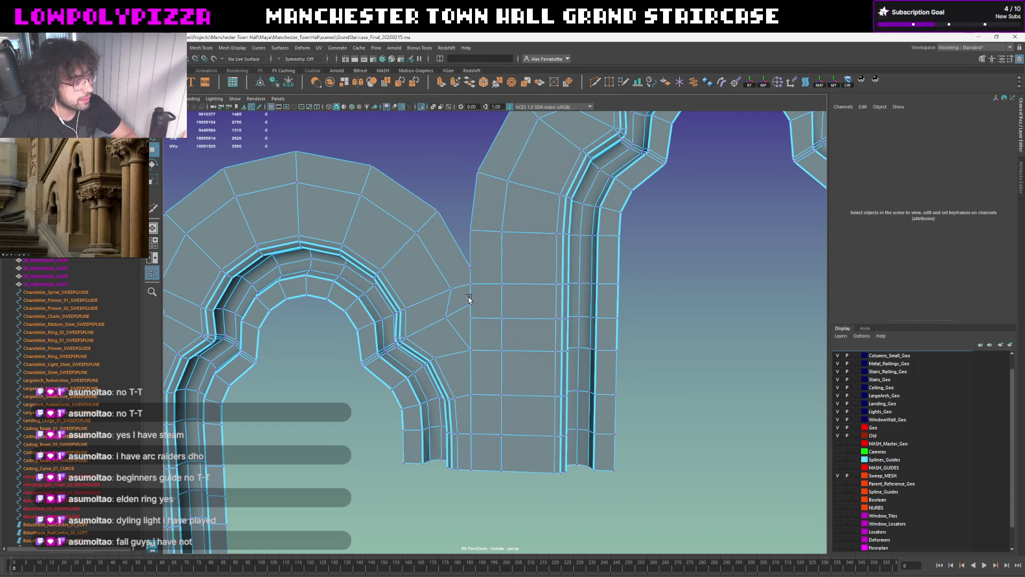
click(470, 305)
scroll(471, 318, down, 3)
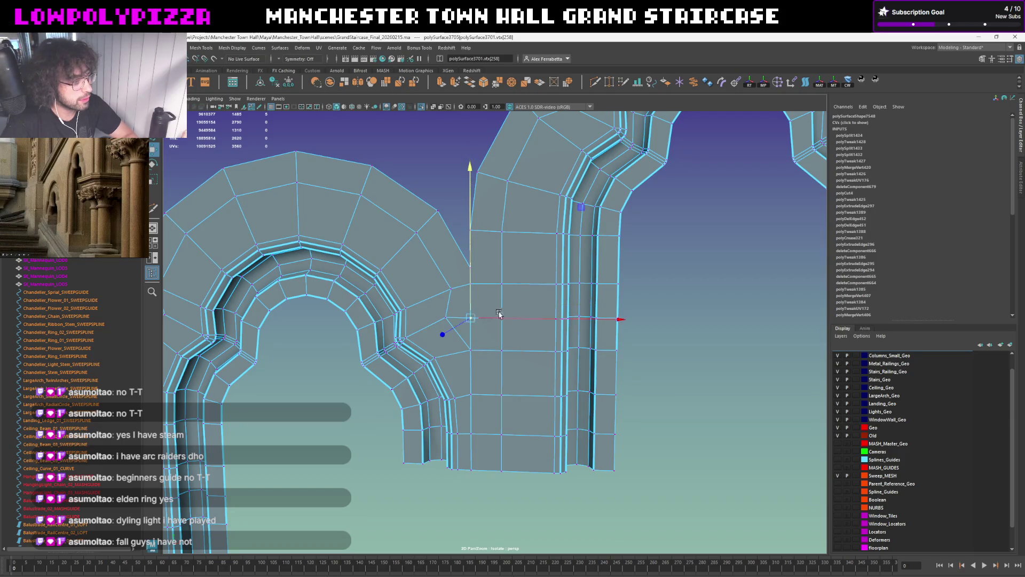
click(613, 305)
Select the arch mesh in object mode and insert a horizontal edge loop with Multi-Cut
key(F8)
mouse_move(664, 272)
alt+mouse_down()
mouse_move(522, 316)
mouse_move(549, 318)
mouse_move(517, 312)
alt+mouse_up()
click(522, 316)
scroll(515, 282, up, 3)
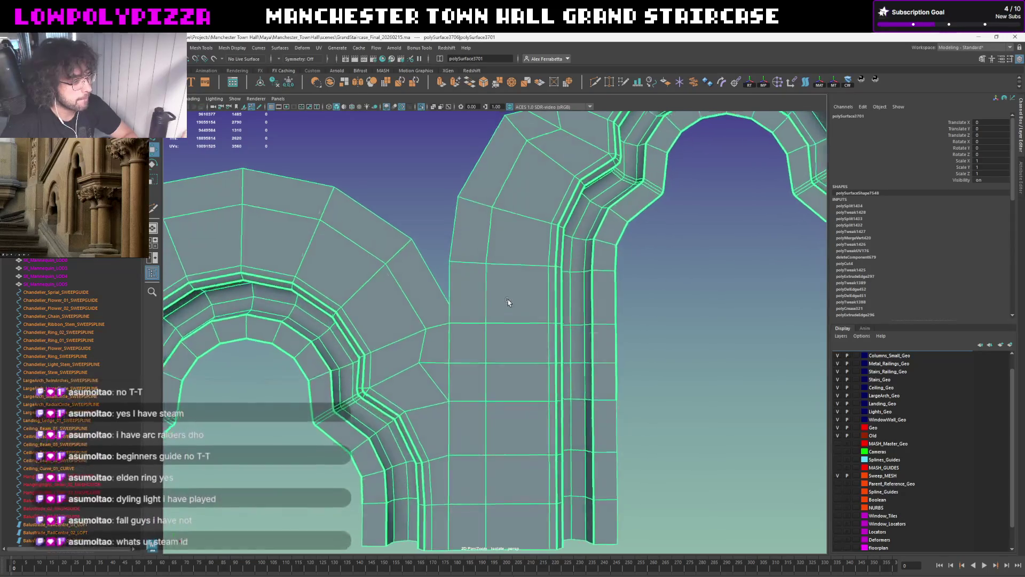
alt+drag(507, 303, 506, 304)
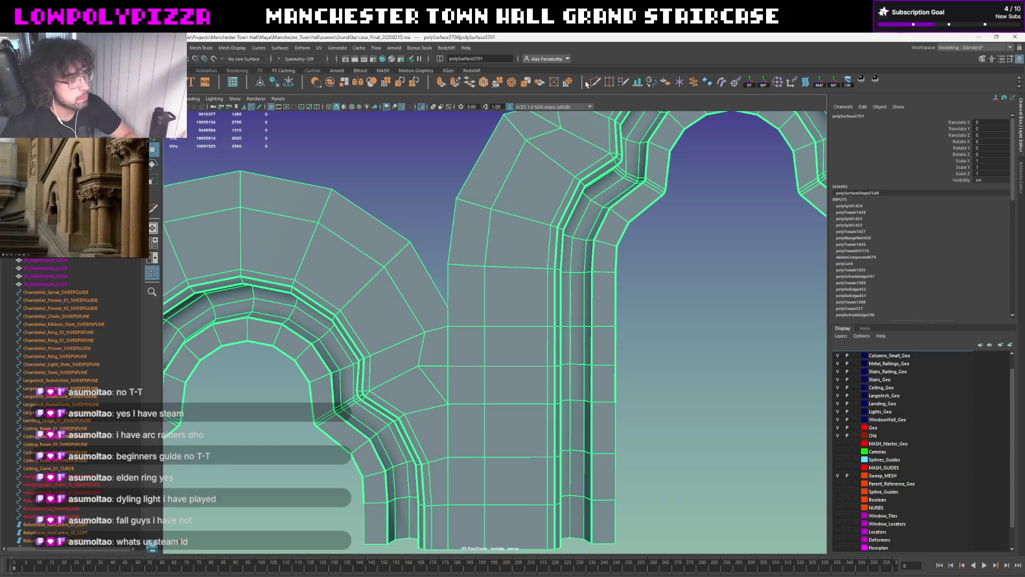
shift+right_drag(521, 281, 484, 303)
click(487, 307)
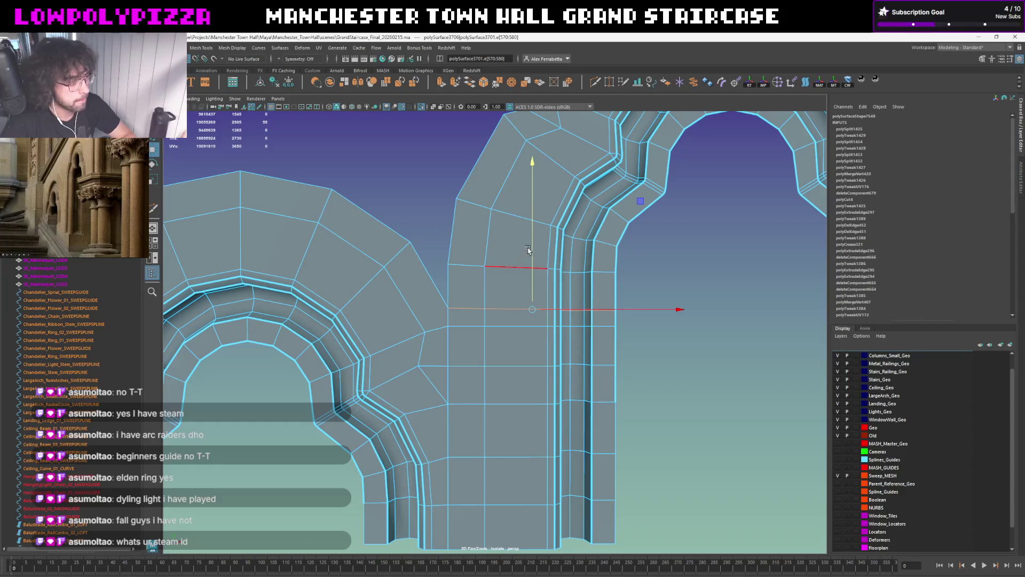
Select the new horizontal edge and toggle pivot editing with D
drag(498, 314, 507, 299)
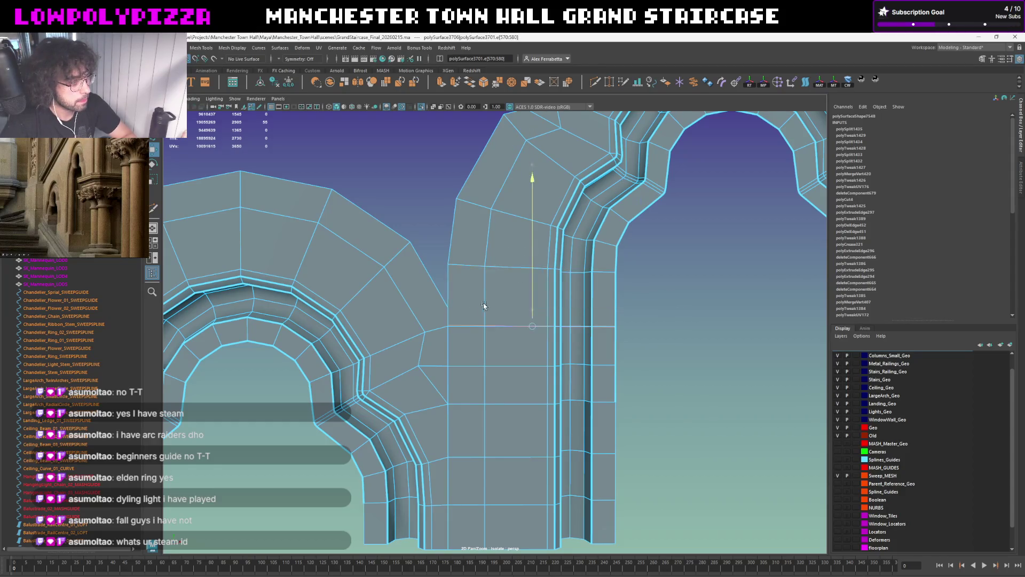
key(d)
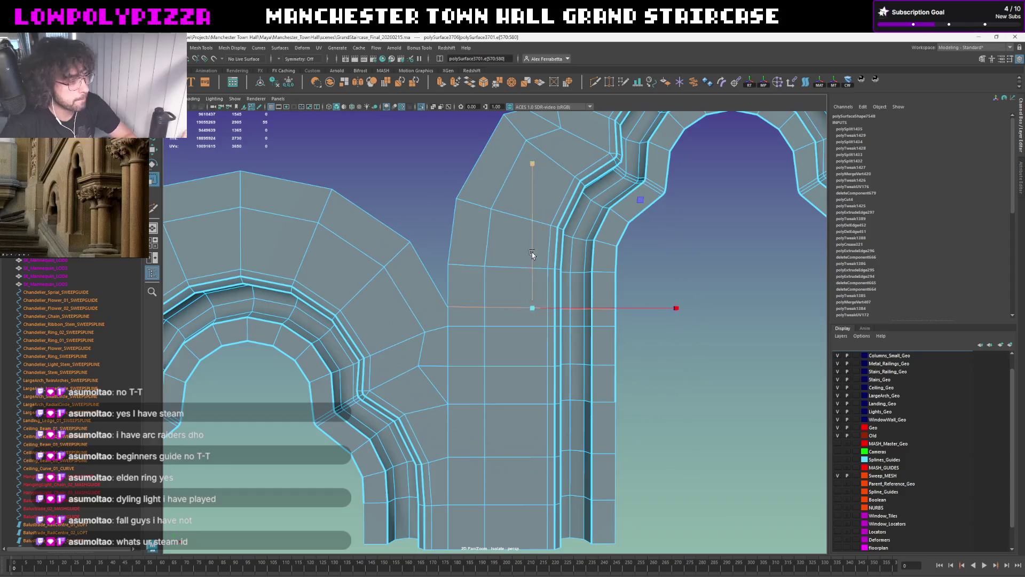
key(d)
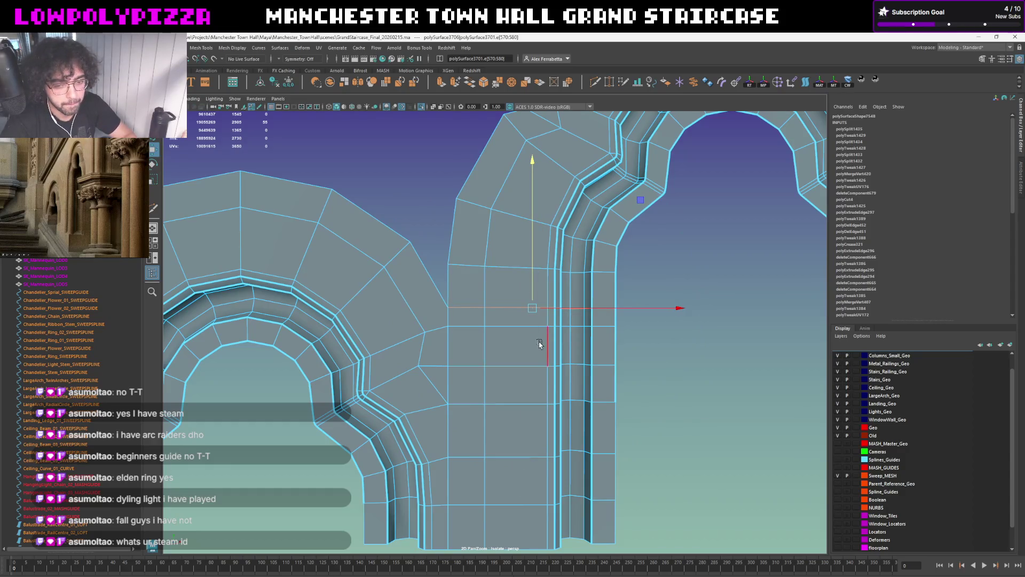
key(alt+Tab)
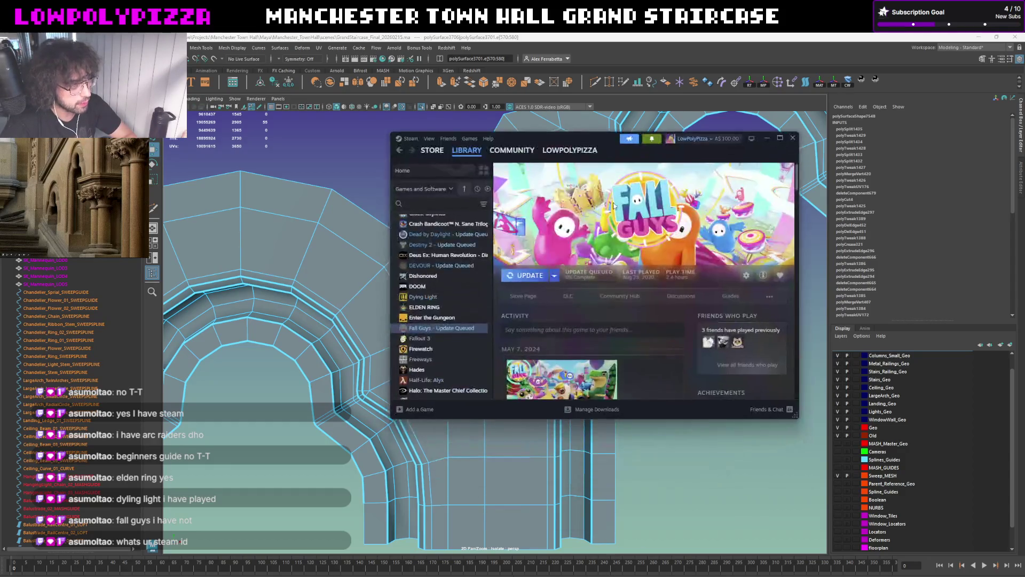
key(alt+Tab)
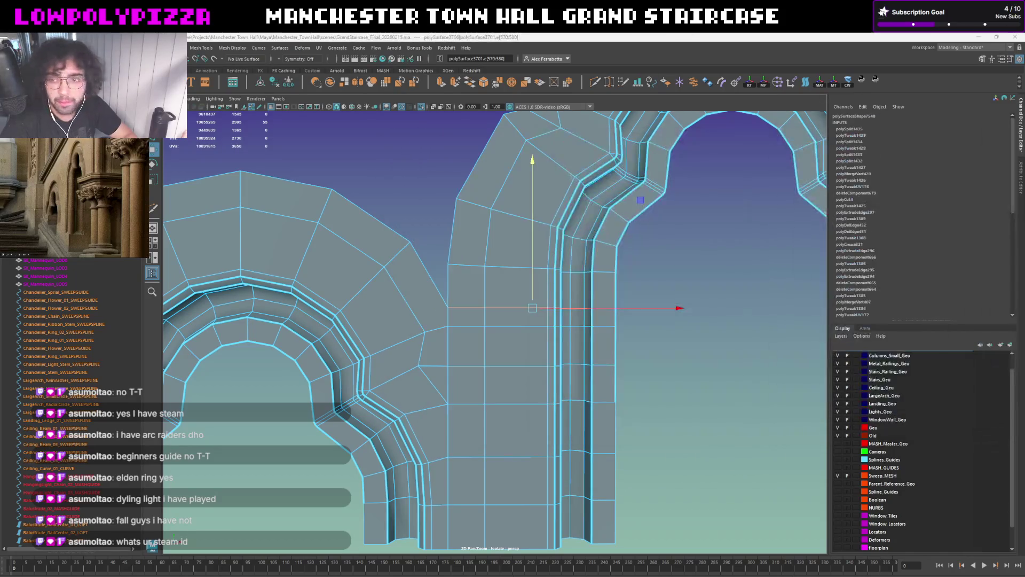
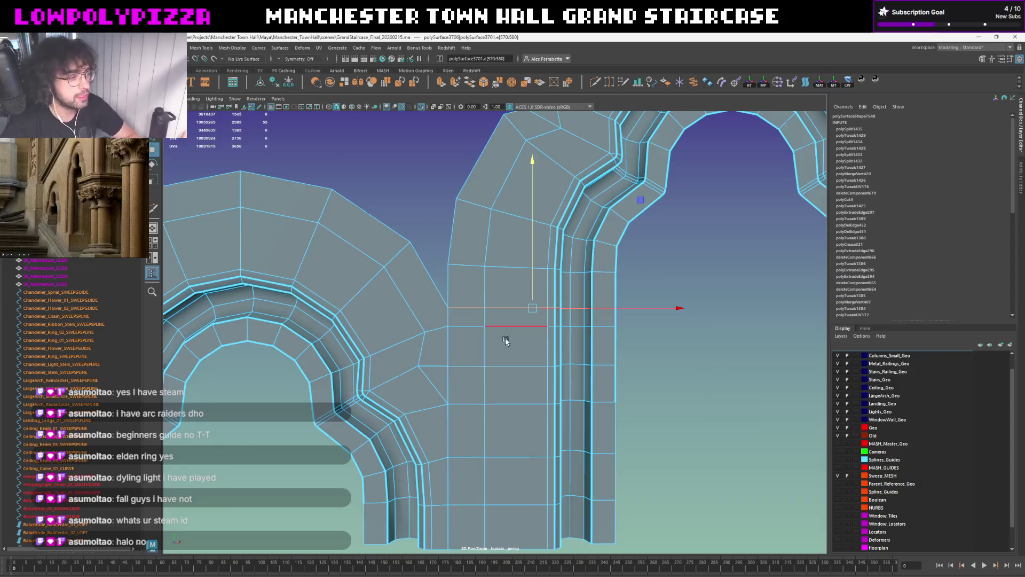
scroll(650, 350, down, 2)
Bring the full staircase scene back out of isolation and select the arch mesh
click(649, 350)
mouse_move(632, 350)
alt+mouse_down()
mouse_move(568, 380)
mouse_move(555, 356)
mouse_move(417, 418)
mouse_move(532, 366)
alt+mouse_up()
key(ctrl+1)
click(416, 417)
click(416, 416)
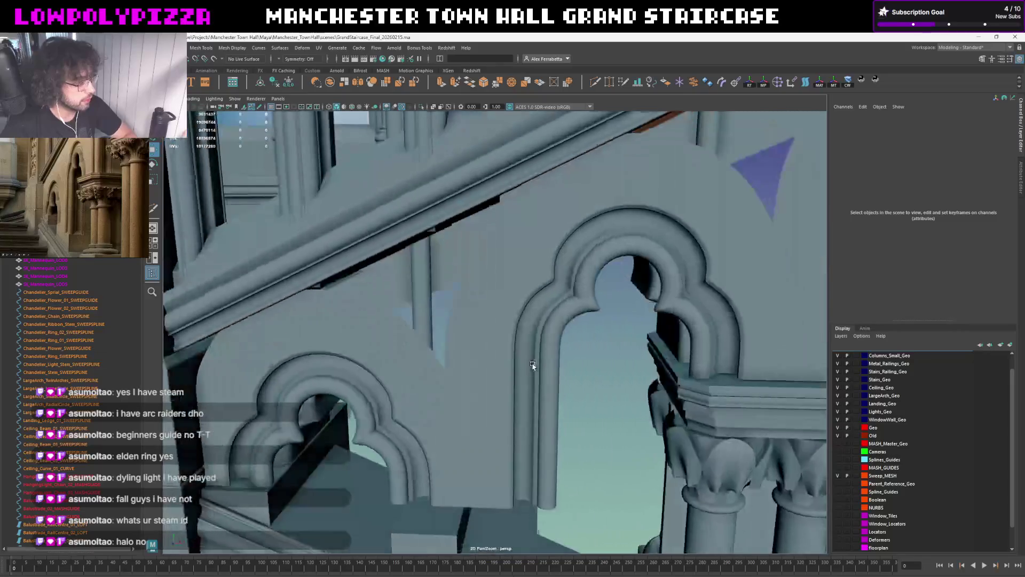
click(532, 366)
Check the arch in smooth preview and back to its cage, then bring up Steam's tray menu
mouse_move(474, 383)
alt+mouse_down()
mouse_move(473, 427)
mouse_move(504, 374)
alt+mouse_up()
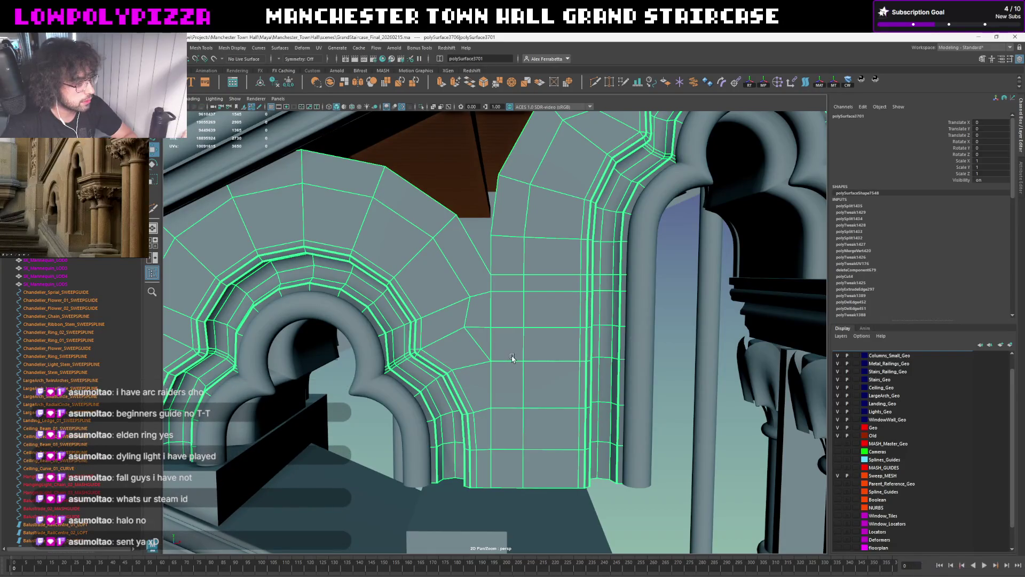
key(3)
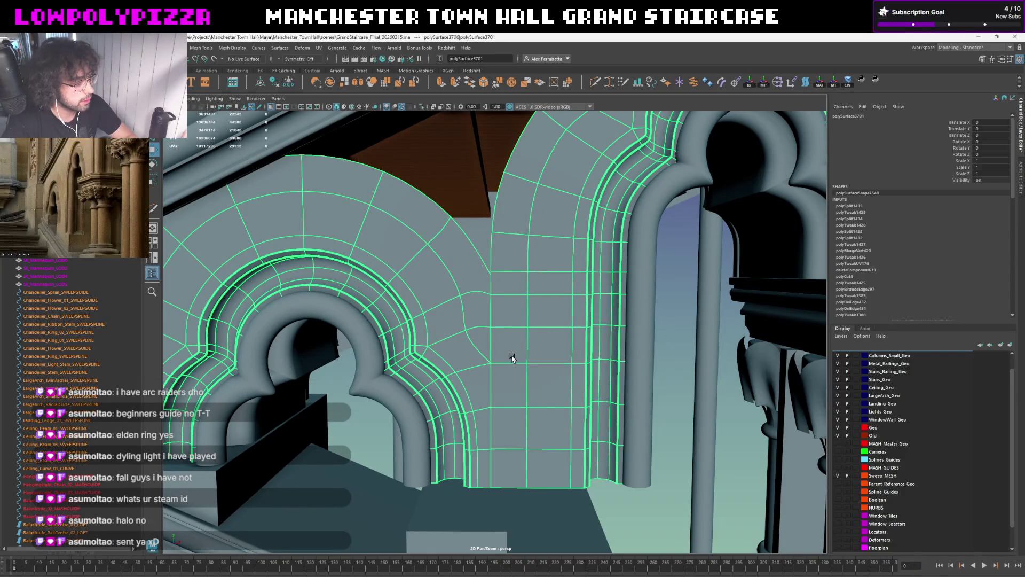
key(1)
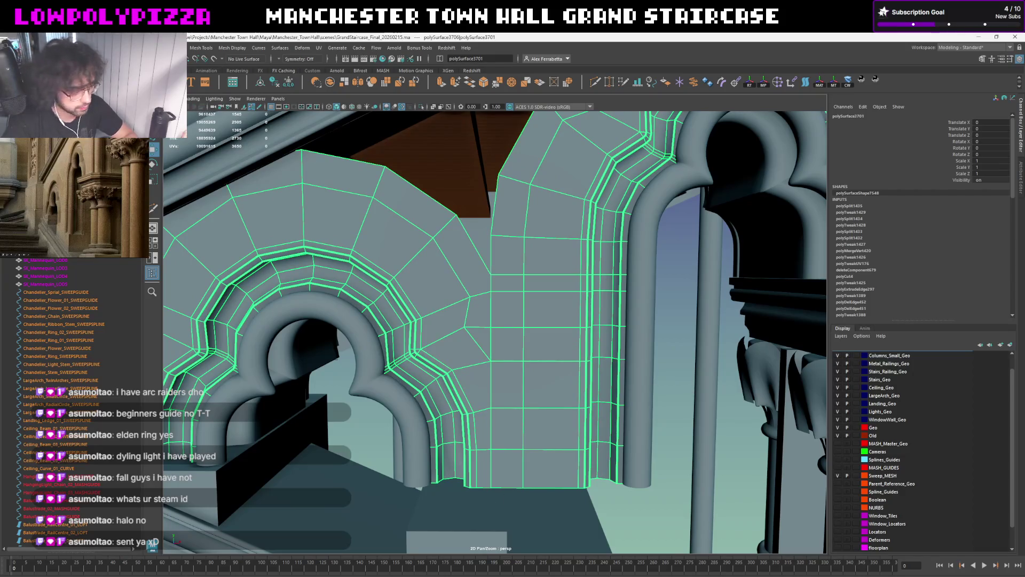
click(895, 576)
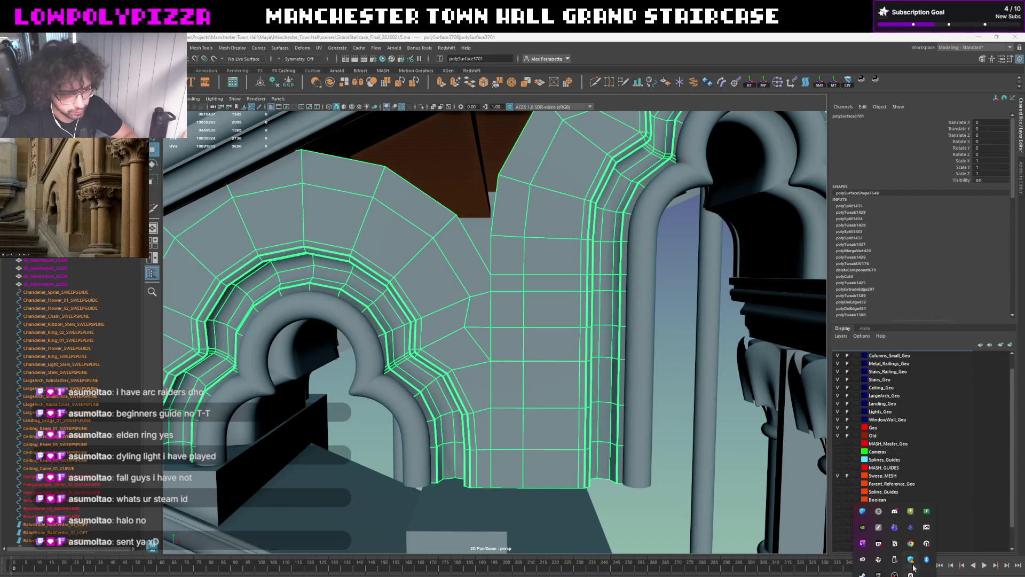
right_click(862, 572)
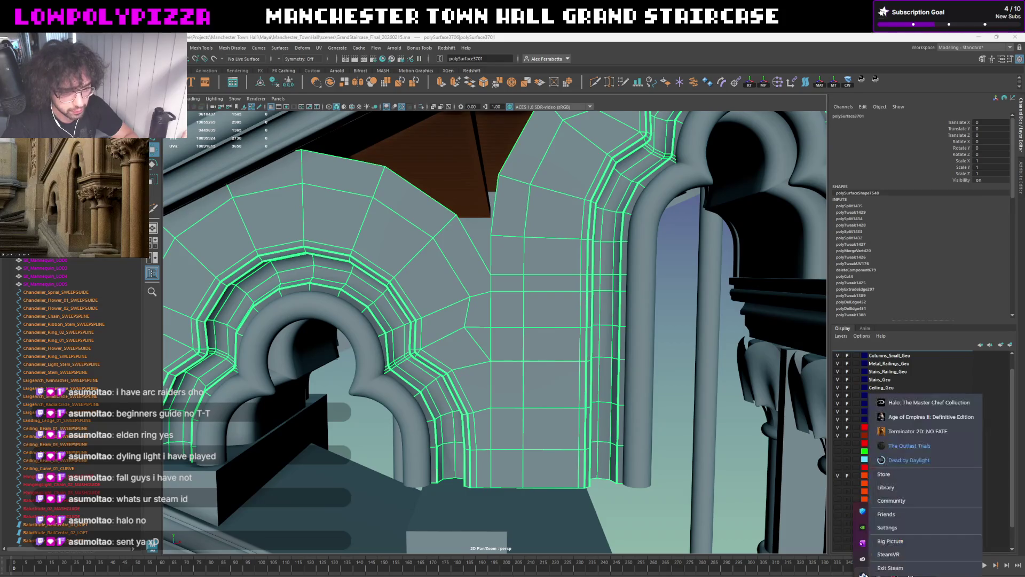
Dismiss Steam's tray menu and orbit to a frontal view of the arches
click(901, 495)
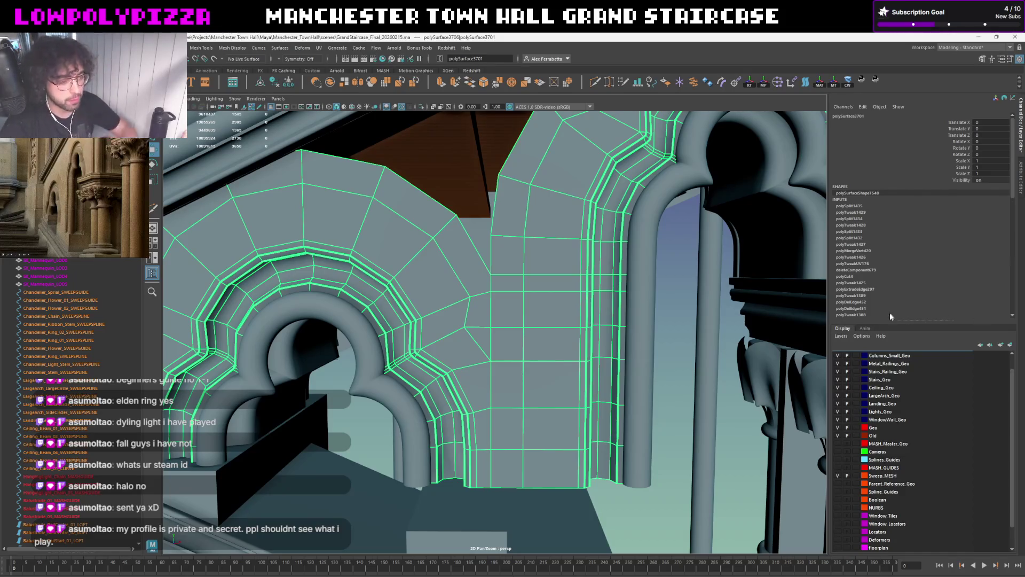
alt+drag(768, 359, 675, 316)
click(621, 367)
click(474, 316)
mouse_move(475, 315)
alt+mouse_down()
mouse_move(567, 294)
mouse_move(524, 339)
mouse_move(545, 461)
alt+mouse_up()
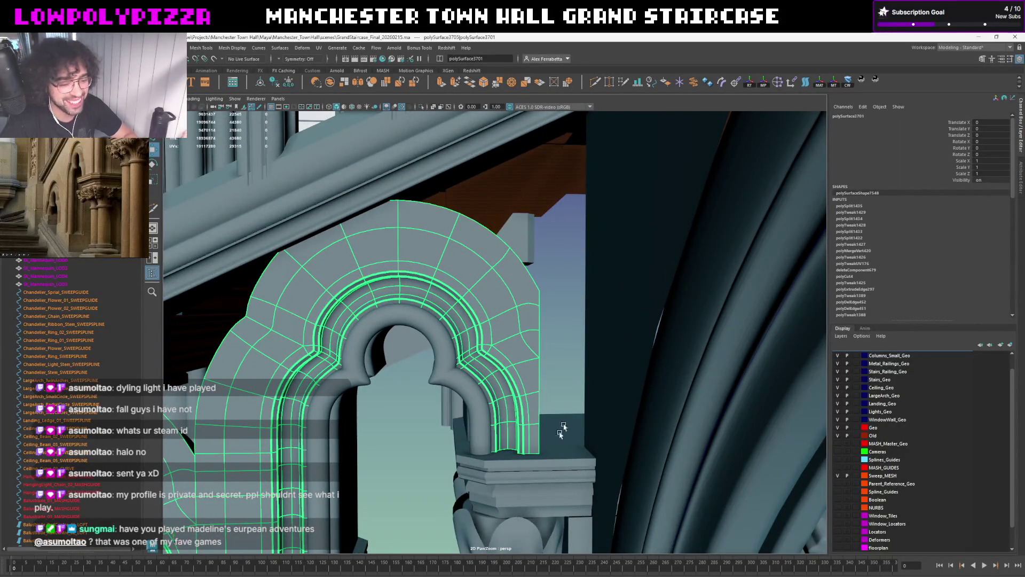
alt+drag(556, 364, 481, 360)
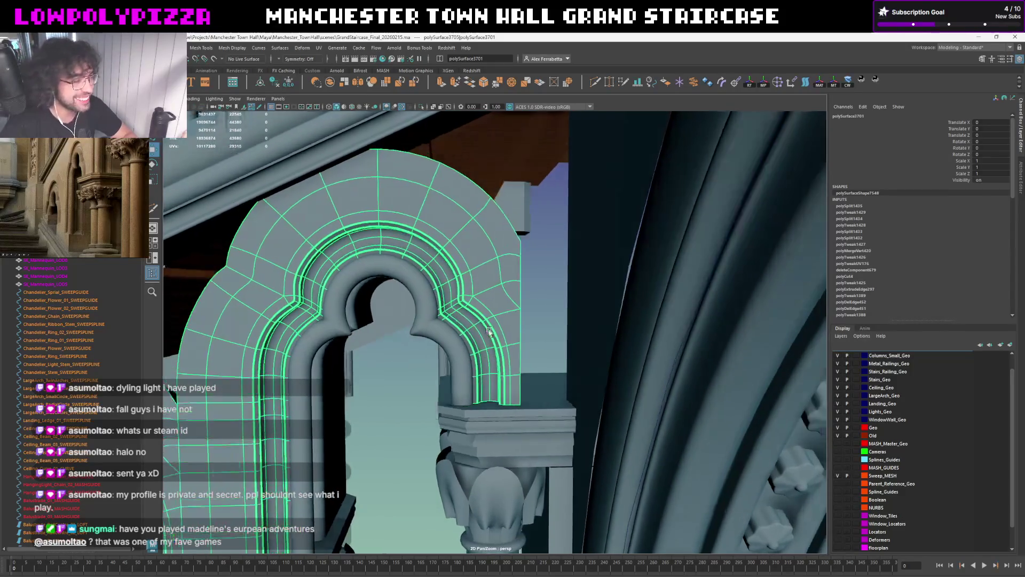
scroll(426, 358, up, 5)
scroll(425, 358, down, 5)
scroll(425, 357, down, 2)
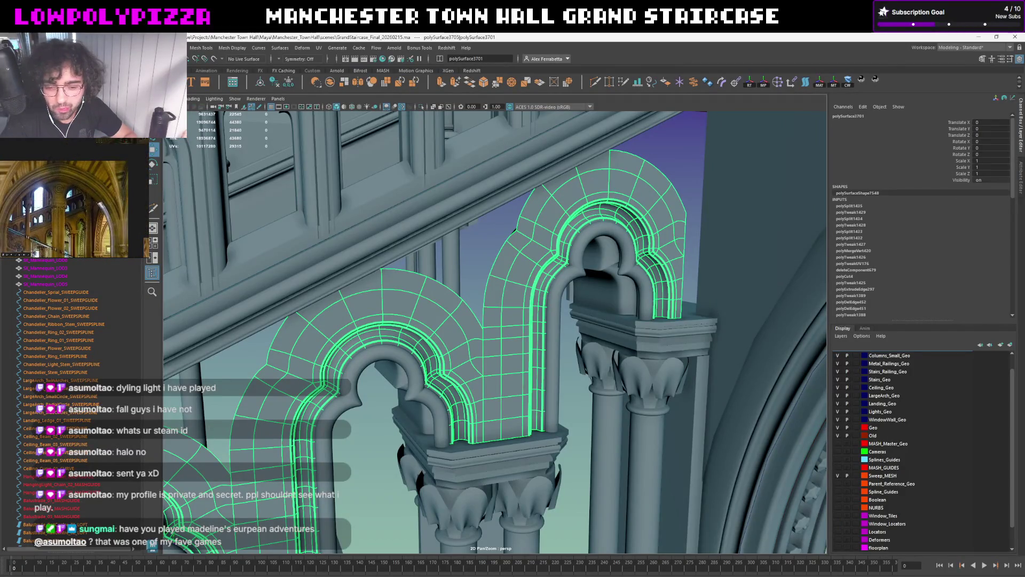
alt+drag(774, 378, 558, 373)
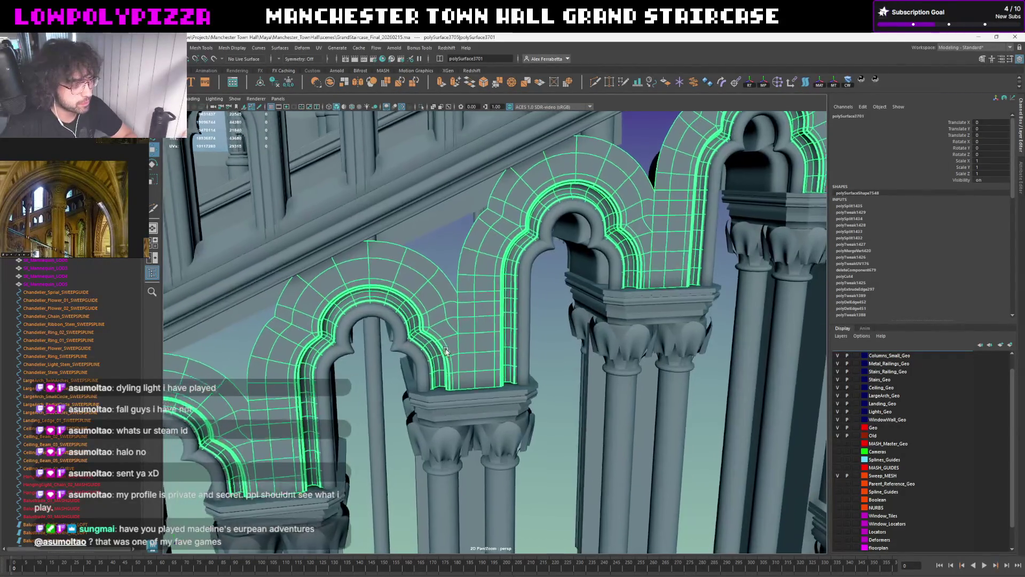
mouse_move(540, 327)
alt+mouse_down()
mouse_move(508, 328)
mouse_move(562, 297)
alt+mouse_up()
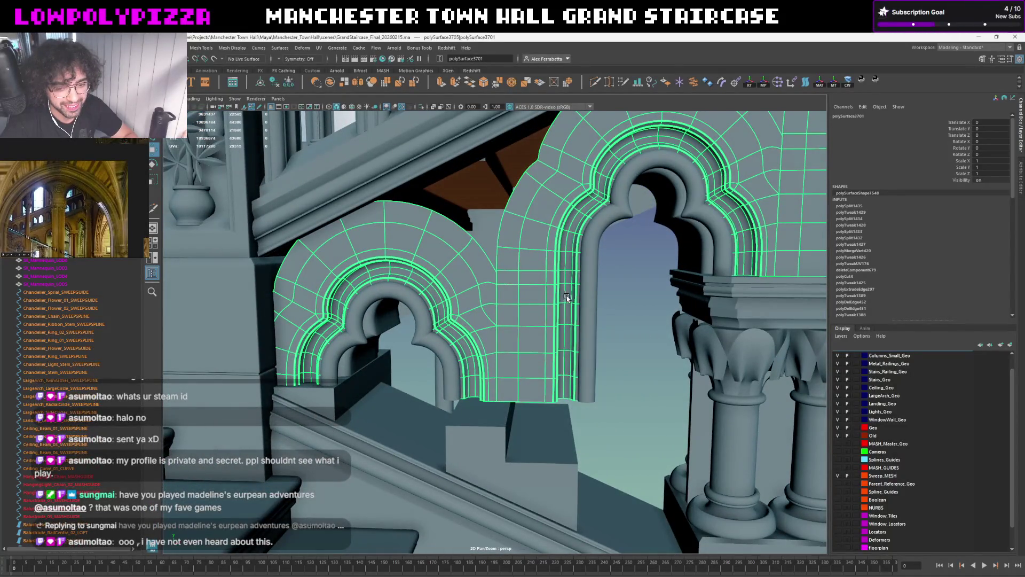
alt+right_drag(566, 297, 574, 300)
mouse_move(565, 303)
alt+mouse_down()
mouse_move(584, 305)
mouse_move(628, 278)
mouse_move(583, 326)
alt+mouse_up()
click(573, 335)
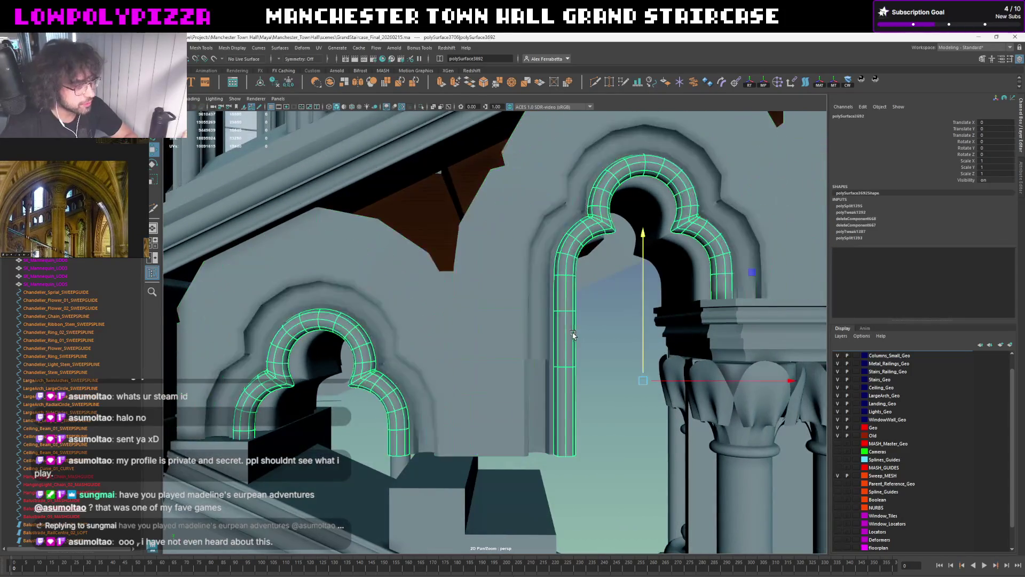
shift+click(526, 334)
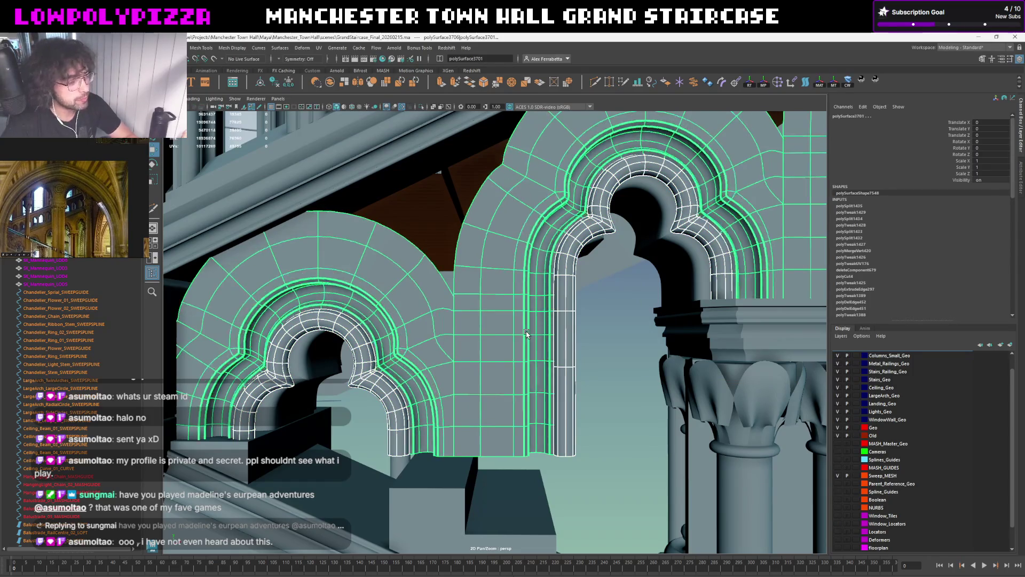
click(591, 368)
alt+drag(585, 350, 549, 350)
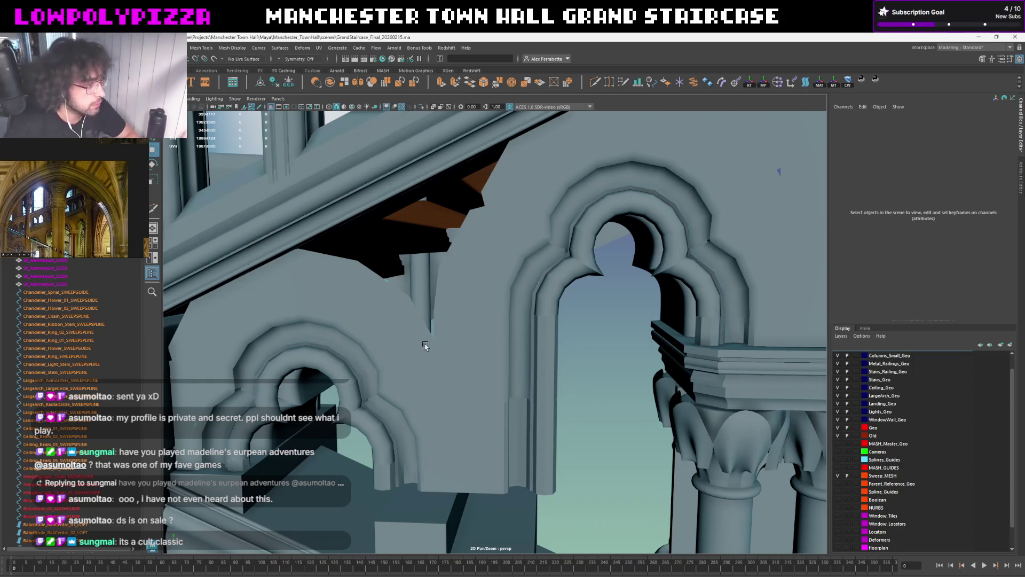
Frame the selected arch, look at Modify > Convert without converting, and add the other arcade arches to the selection
key(ctrl+z)
key(f)
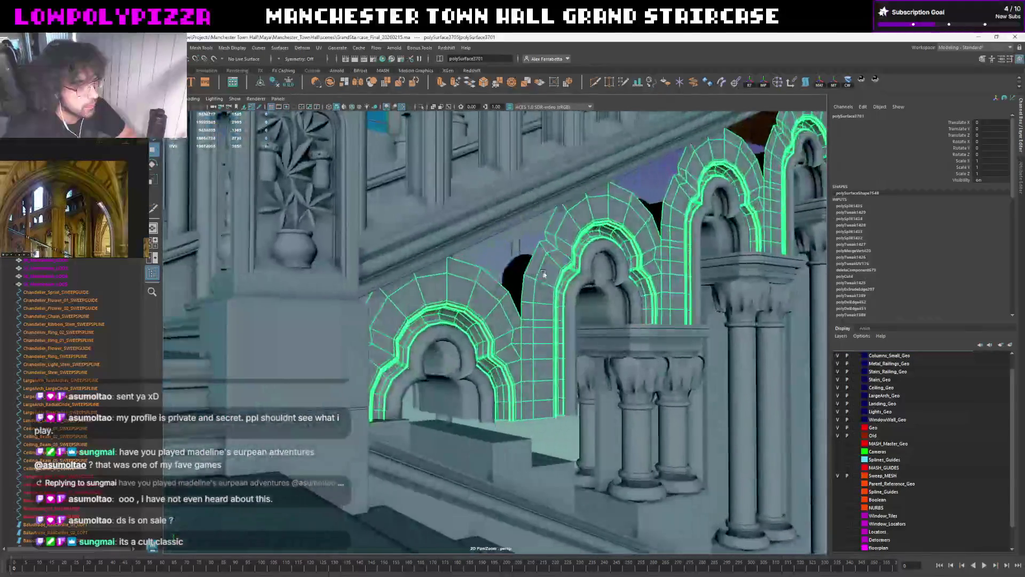
scroll(377, 334, up, 3)
scroll(516, 328, up, 3)
scroll(516, 329, down, 1)
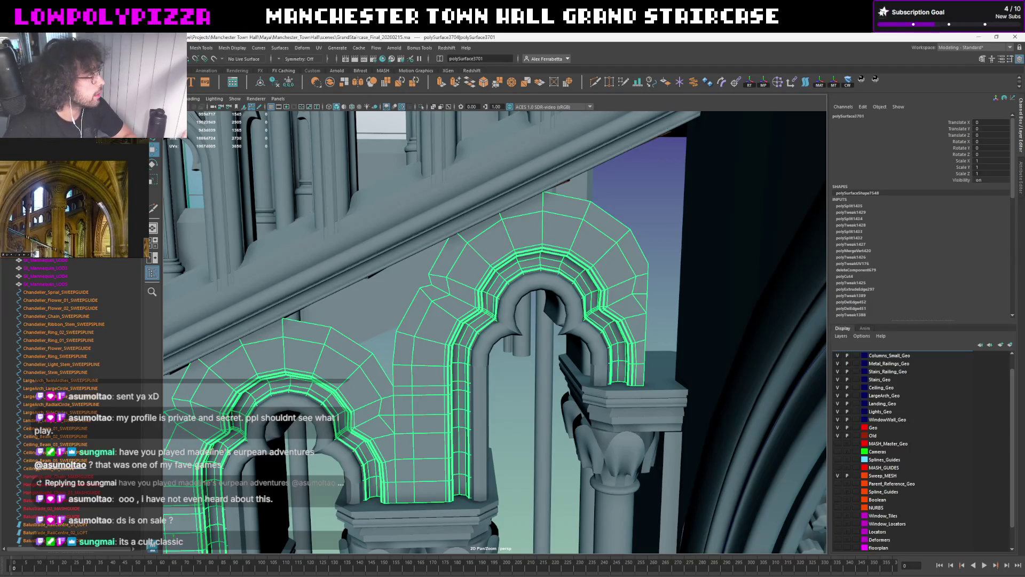
click(93, 47)
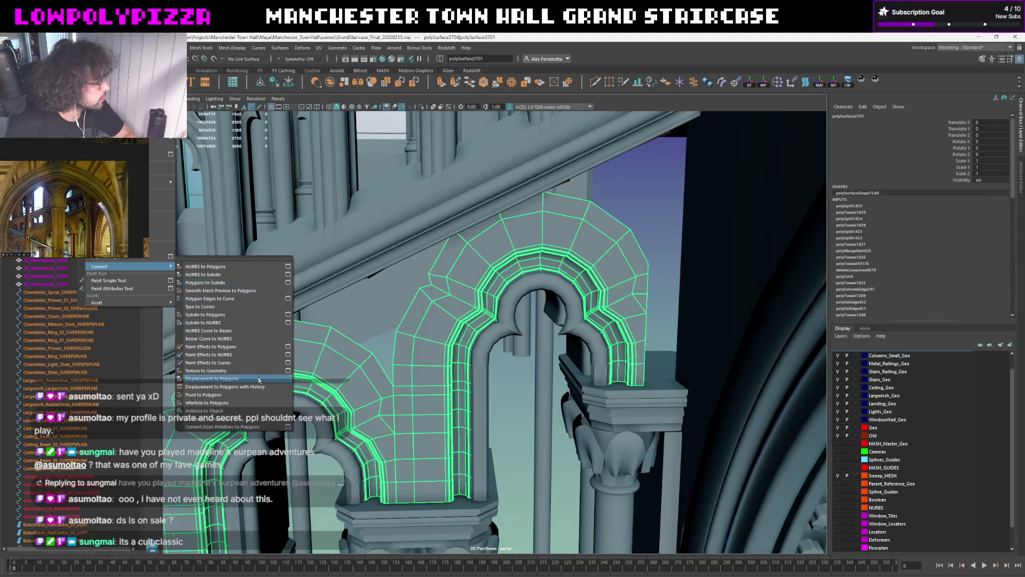
click(502, 286)
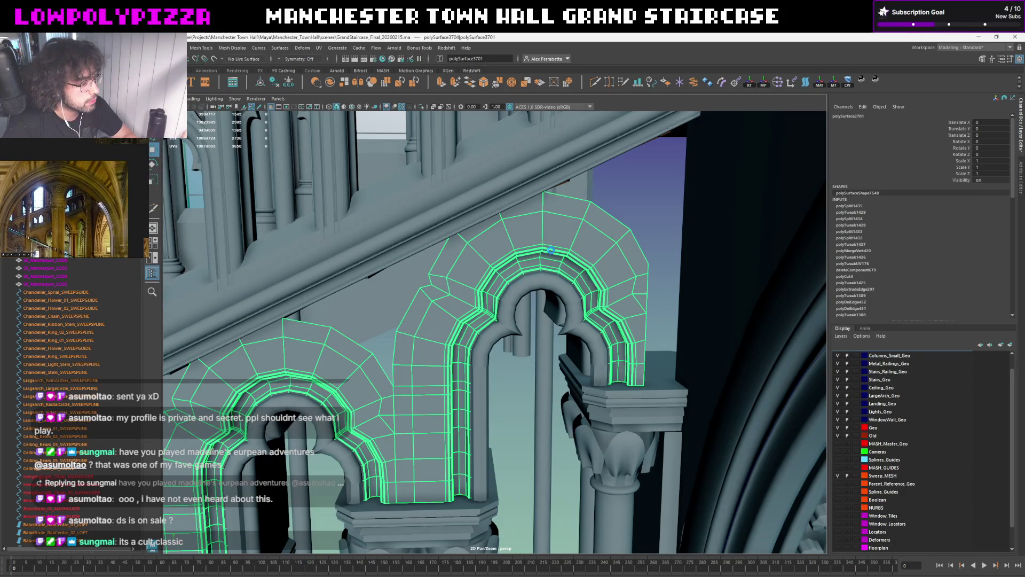
scroll(486, 329, up, 2)
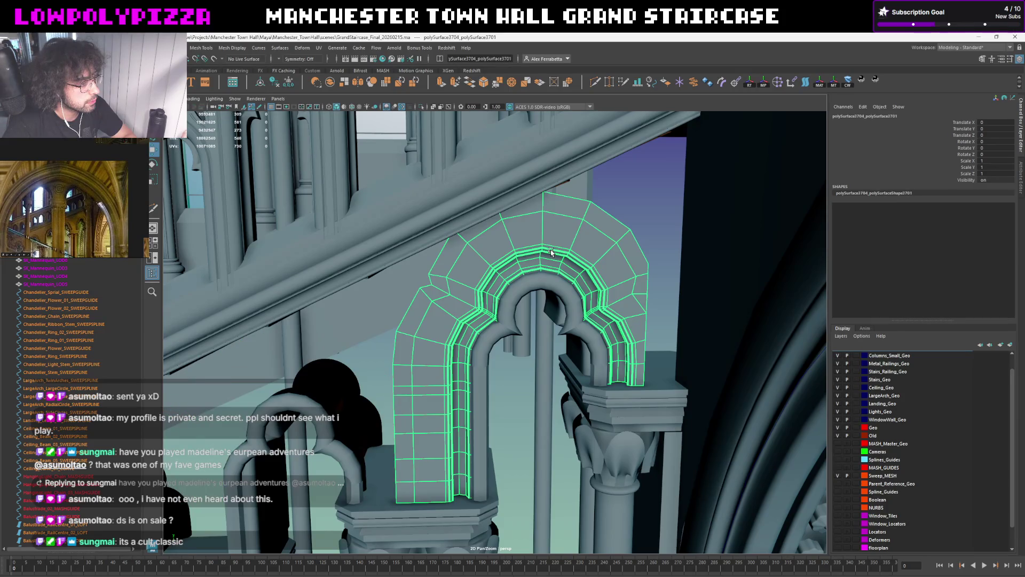
scroll(486, 328, up, 2)
scroll(486, 329, up, 5)
scroll(486, 331, down, 8)
scroll(560, 264, up, 2)
scroll(519, 282, up, 2)
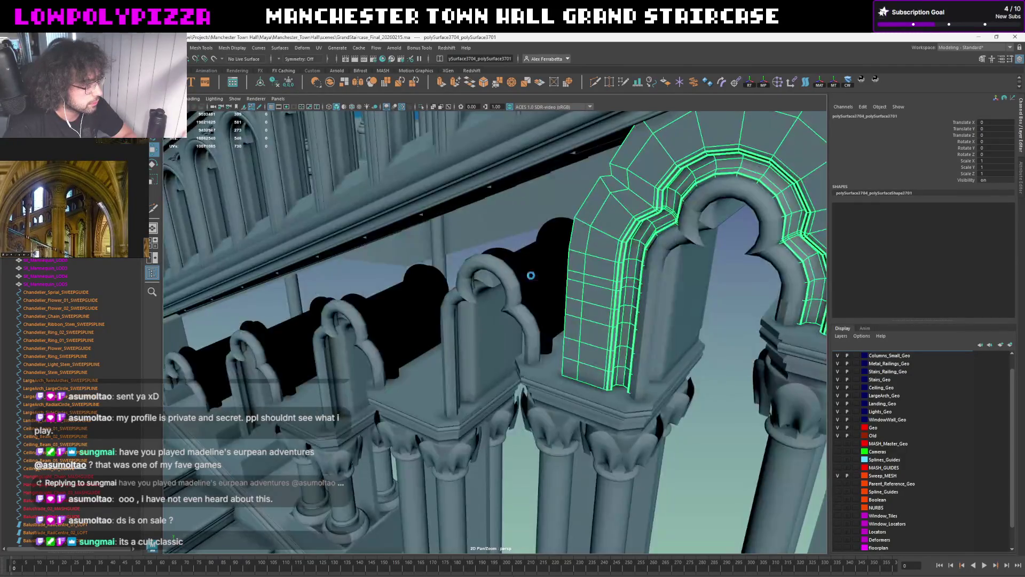
shift+click(531, 276)
scroll(530, 275, up, 2)
scroll(543, 310, up, 2)
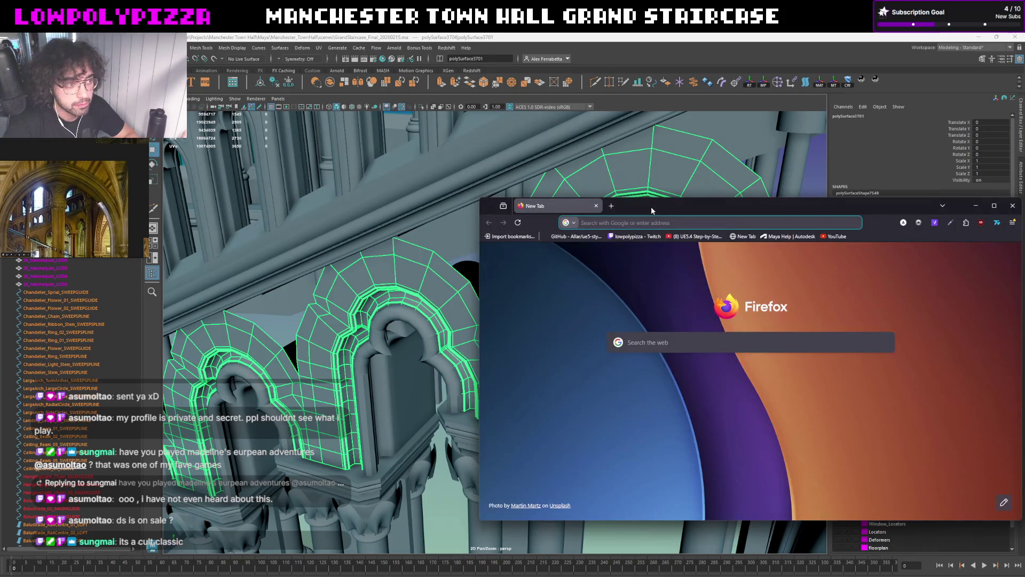
Search Google Images for Madeline European Adventures, preview the Pinterest and MobyGames screenshots, then return to Maya
double_click(653, 211)
text(g)
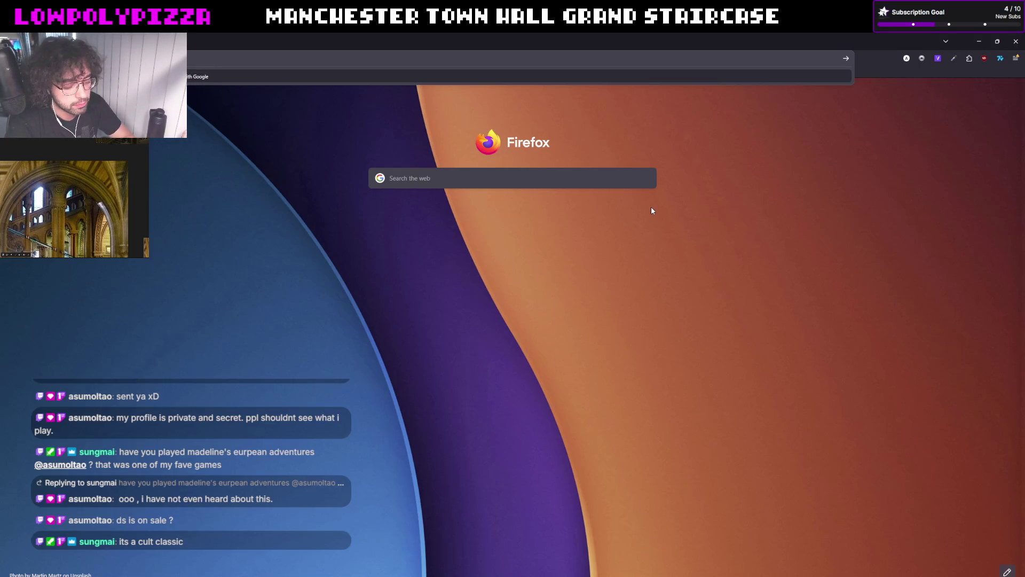
key(Return)
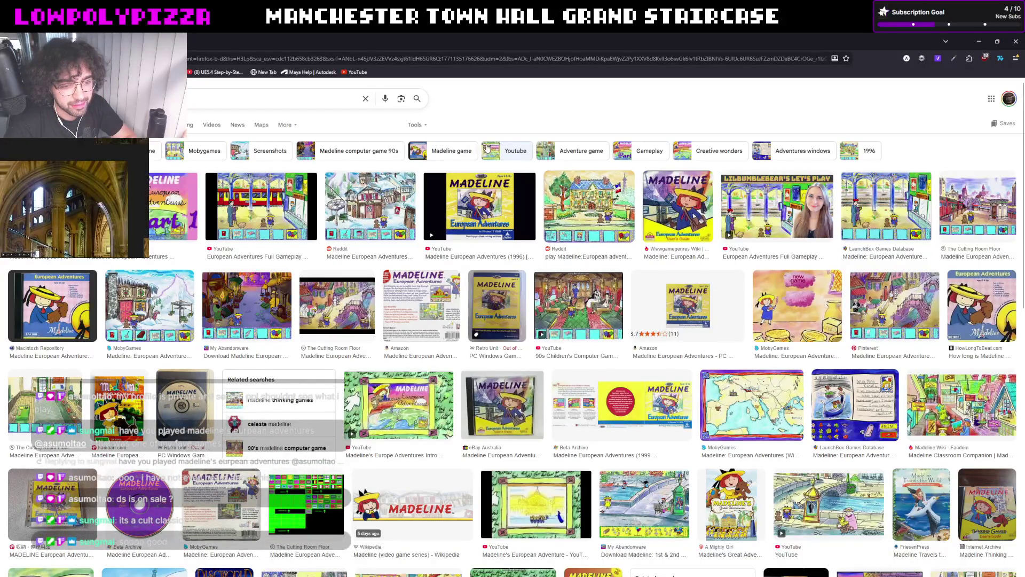
click(919, 329)
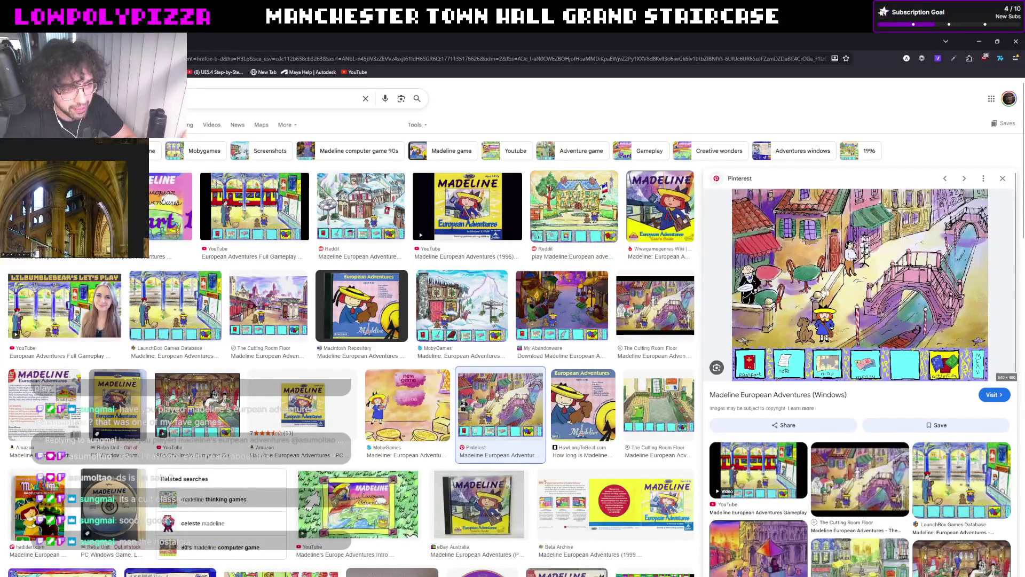
click(437, 304)
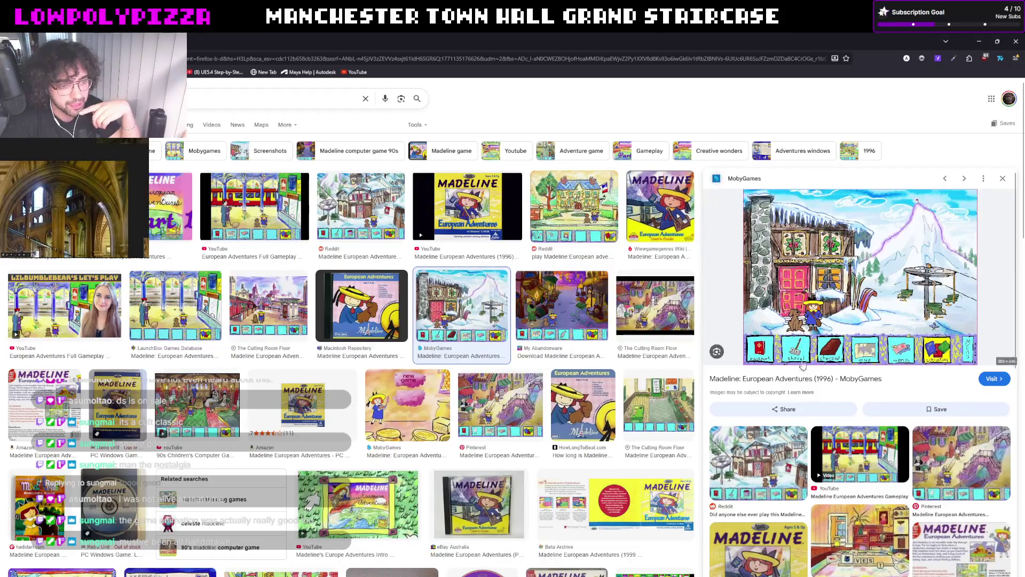
click(1014, 38)
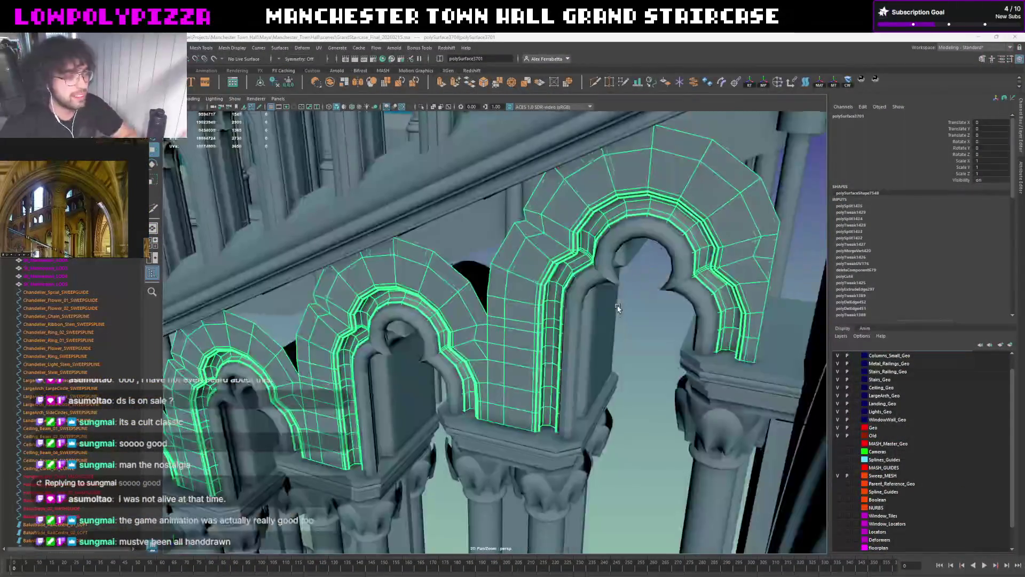
scroll(639, 302, up, 3)
scroll(639, 302, up, 1)
Isolate the right-hand arch on its own and frame it in the front orthographic view
click(688, 183)
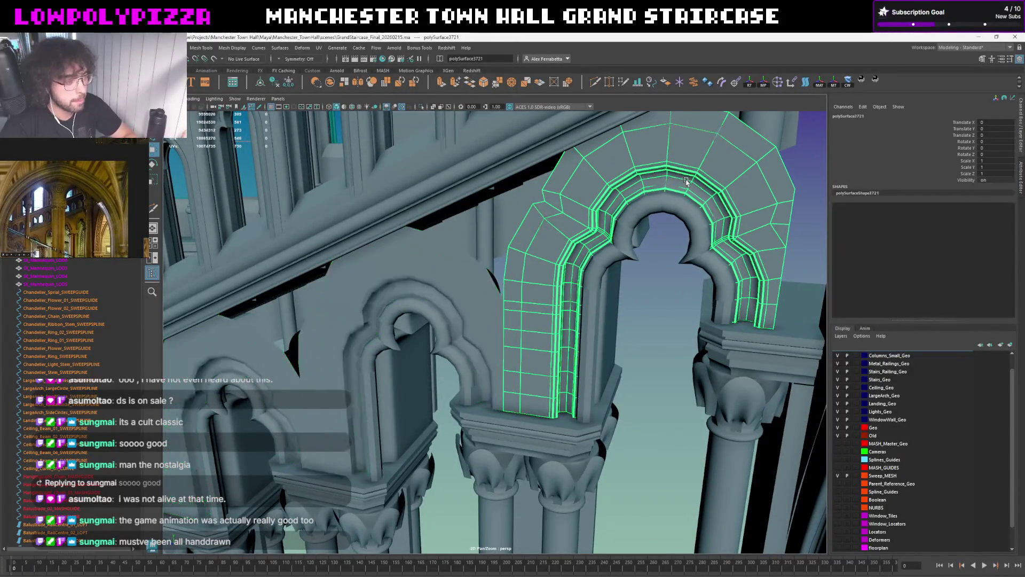
scroll(590, 276, down, 1)
scroll(589, 276, down, 1)
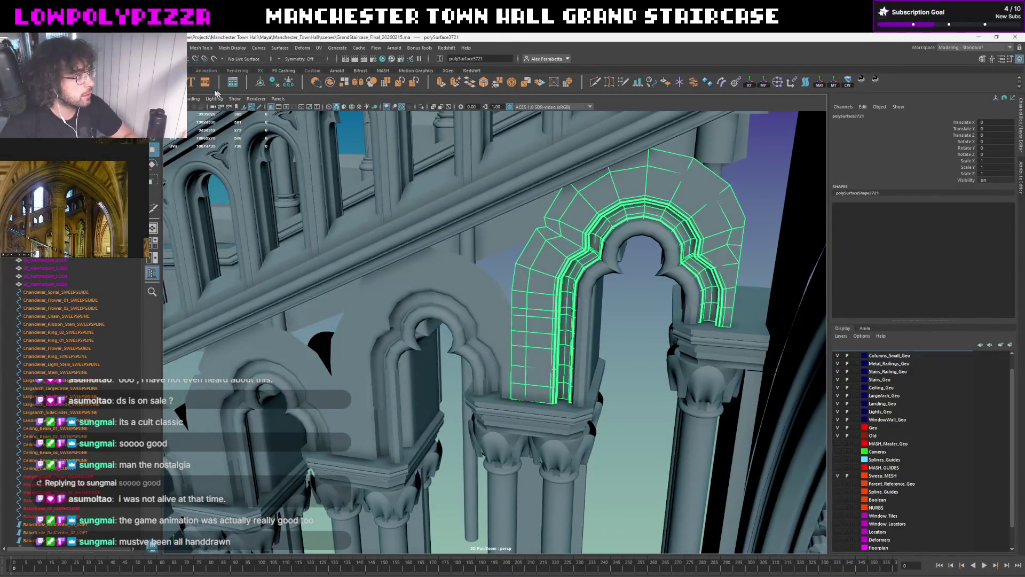
key(w)
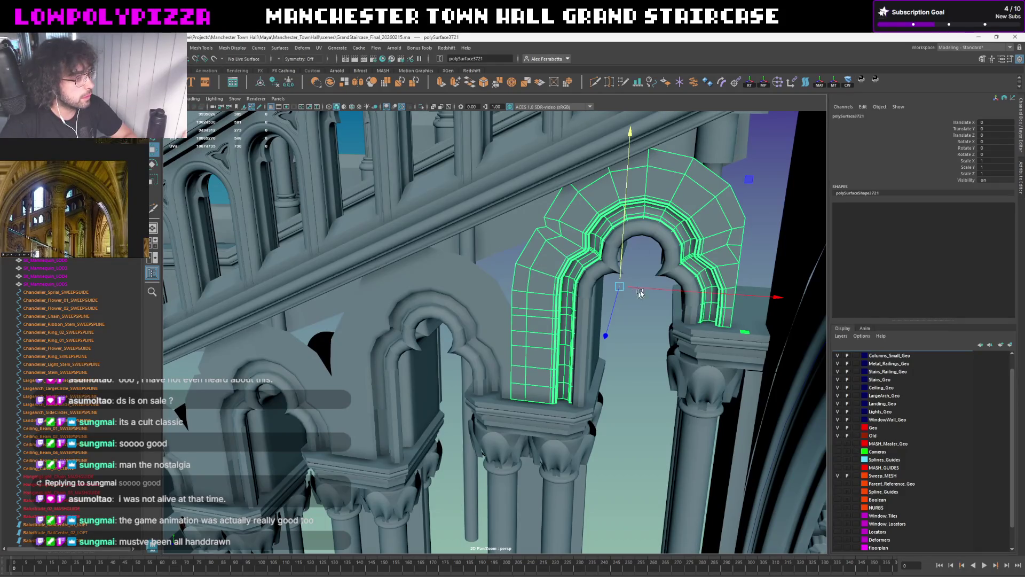
drag(642, 295, 653, 316)
right_click(636, 332)
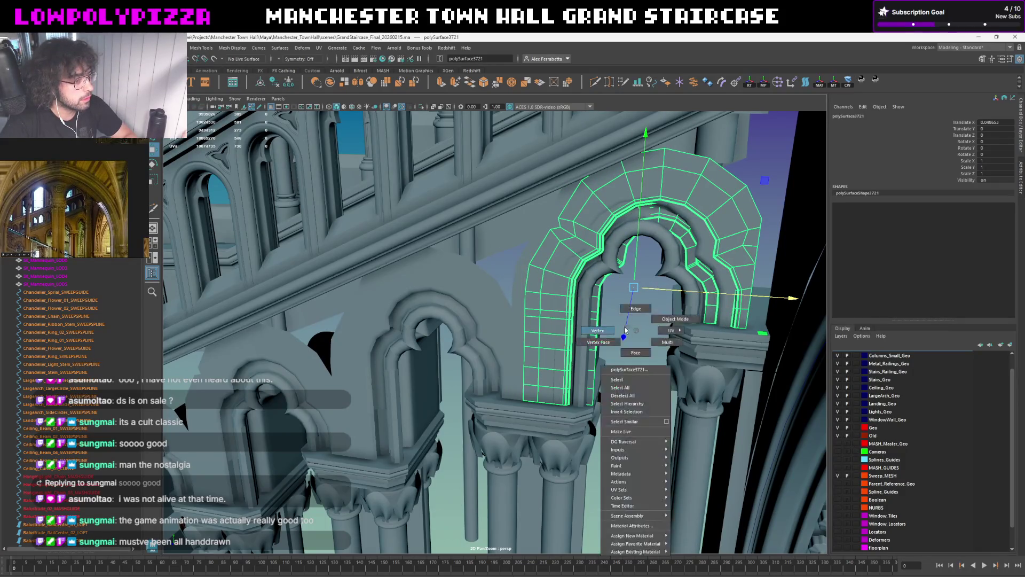
key(ctrl+z)
key(ctrl+z)
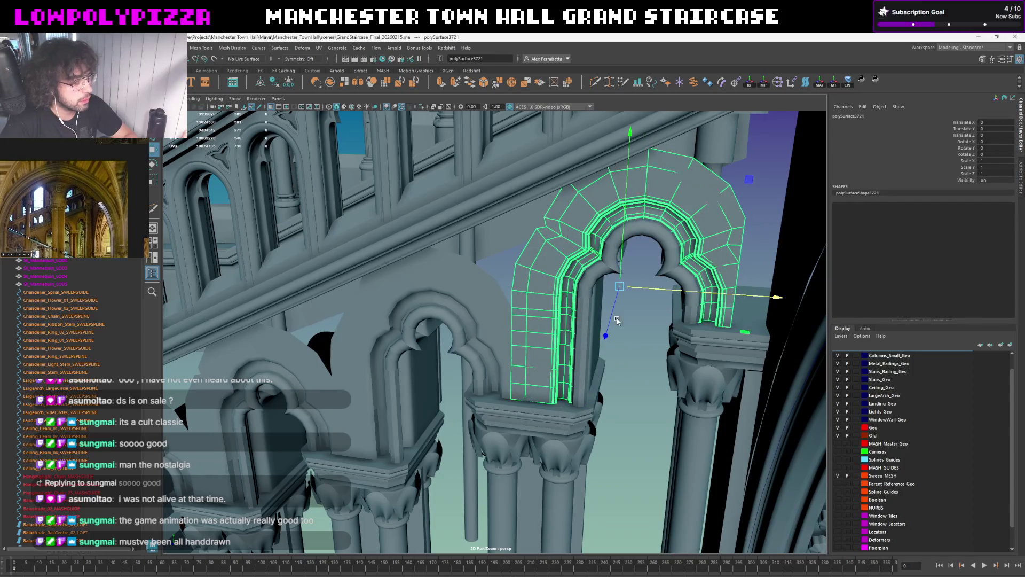
key(ctrl+1)
alt+drag(594, 282, 627, 321)
key(space)
click(626, 322)
key(f)
scroll(591, 283, down, 5)
scroll(526, 280, up, 2)
Marquee-select the arch's right-half faces and delete them, leaving only the left side
right_drag(526, 280, 518, 240)
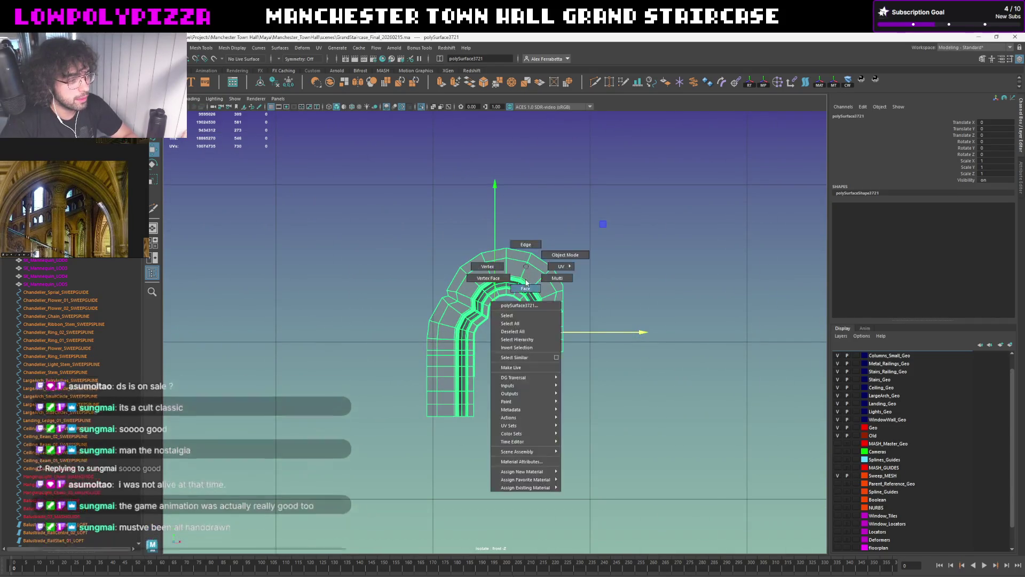
drag(518, 241, 564, 397)
drag(638, 204, 508, 453)
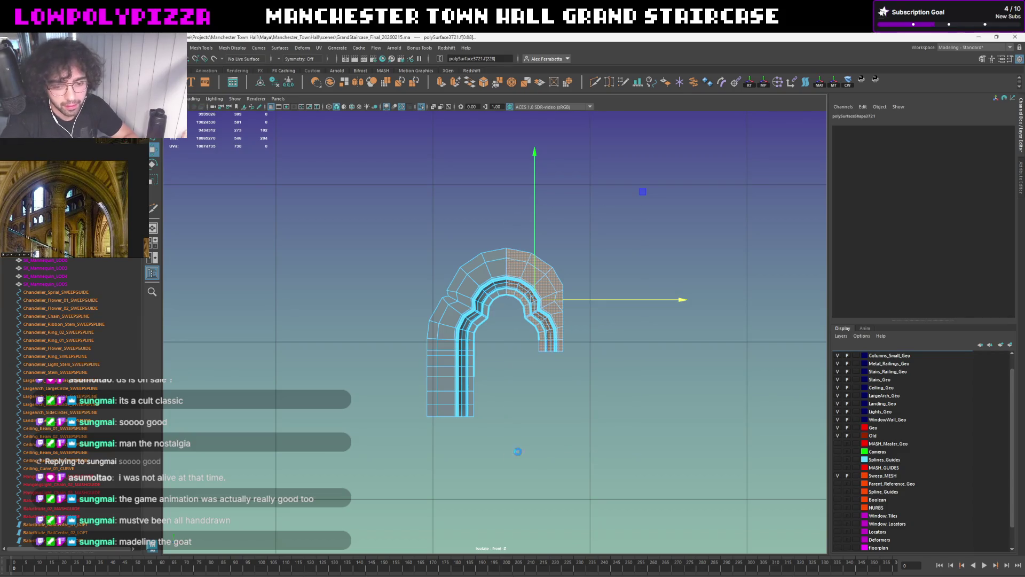
key(Delete)
scroll(481, 257, up, 3)
scroll(473, 240, up, 2)
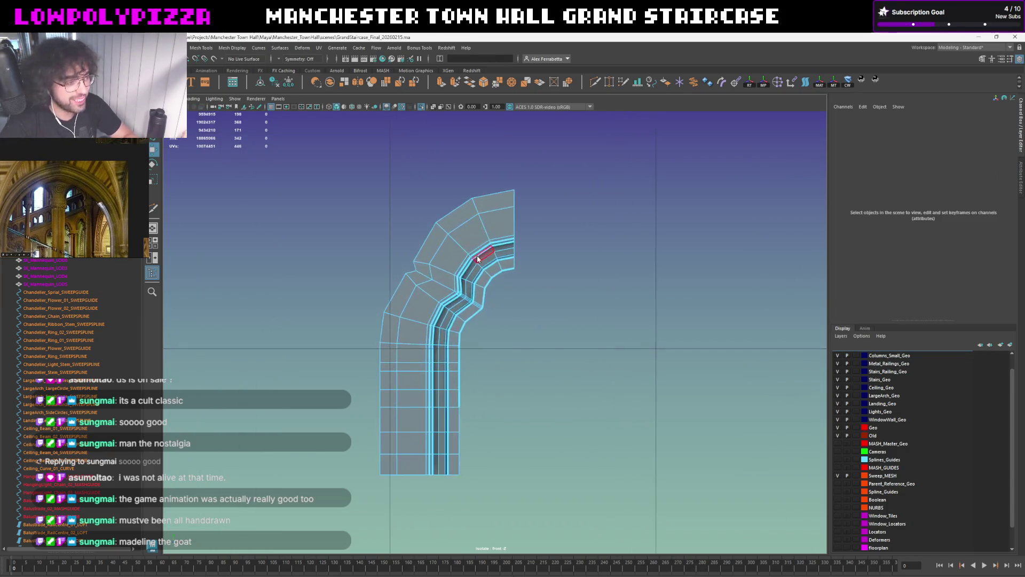
key(F8)
Snap the pivot to the centre edge, flip a duplicate with Scale X -1 and combine both halves into one mesh
drag(494, 331, 514, 331)
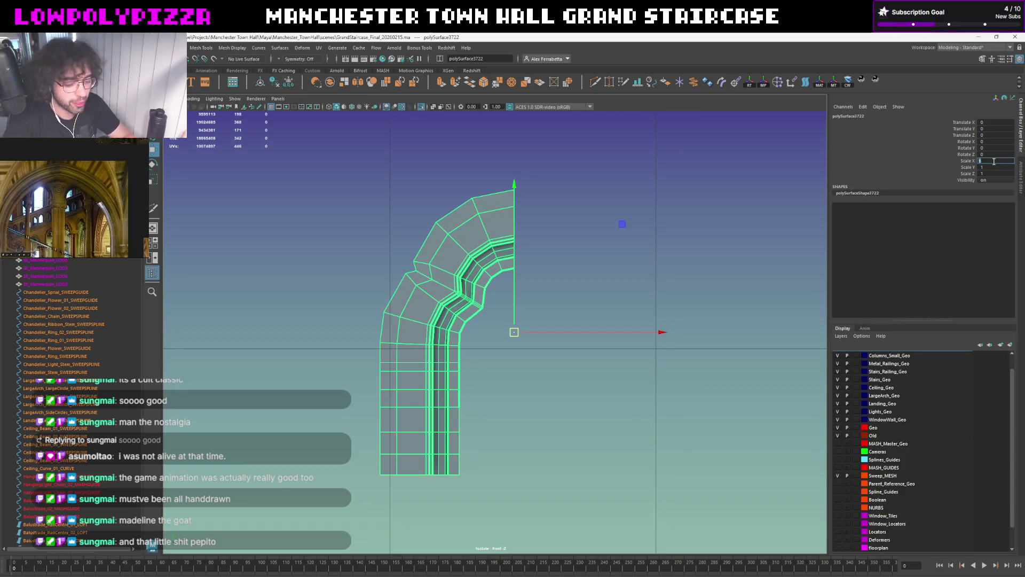
text(-1)
key(Return)
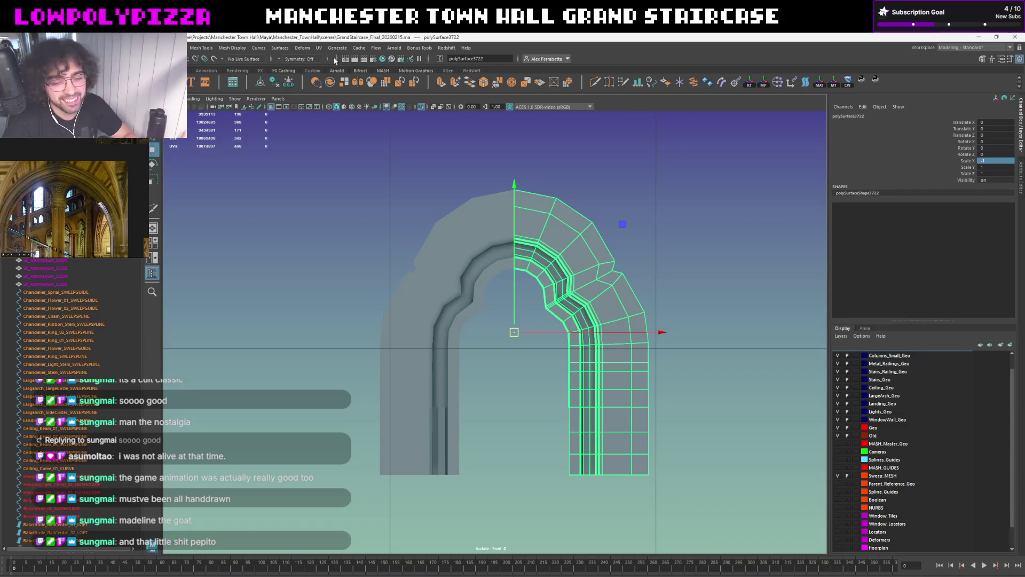
shift+click(462, 235)
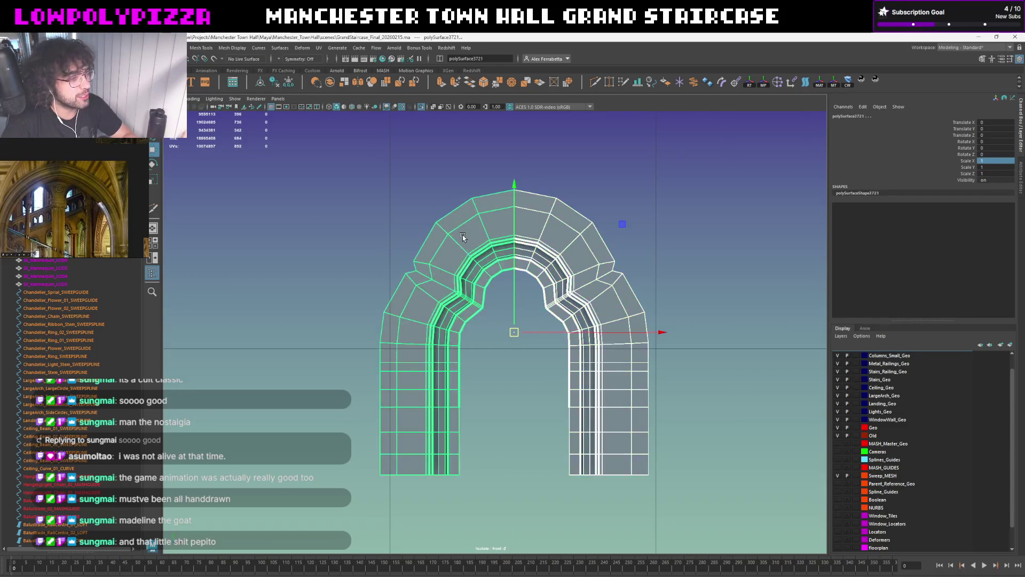
click(330, 82)
Merge the overlapping seam vertices at the arch top and return the arch to the full scene
right_drag(508, 230, 520, 281)
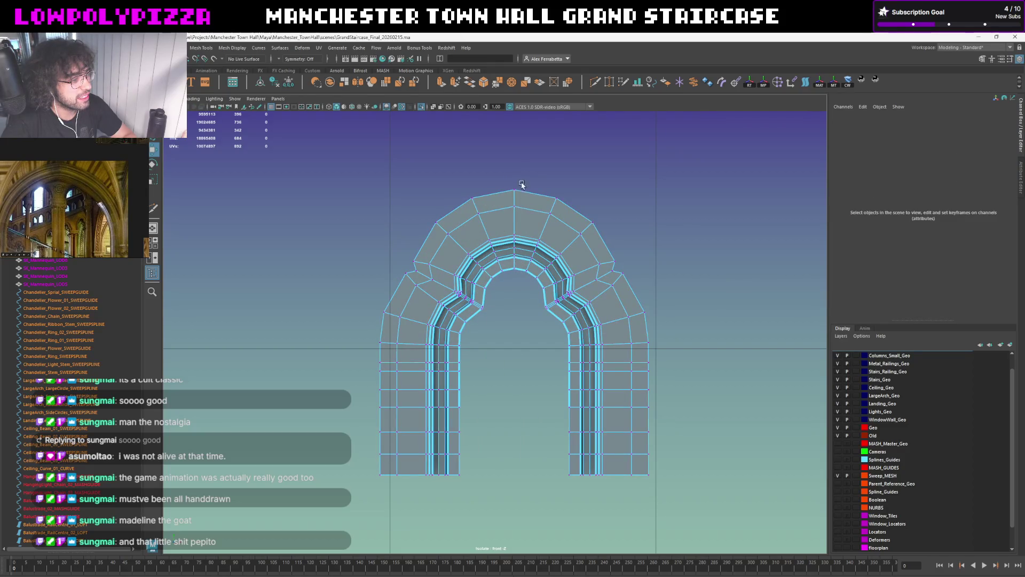
click(514, 230)
shift+right_drag(518, 193, 543, 187)
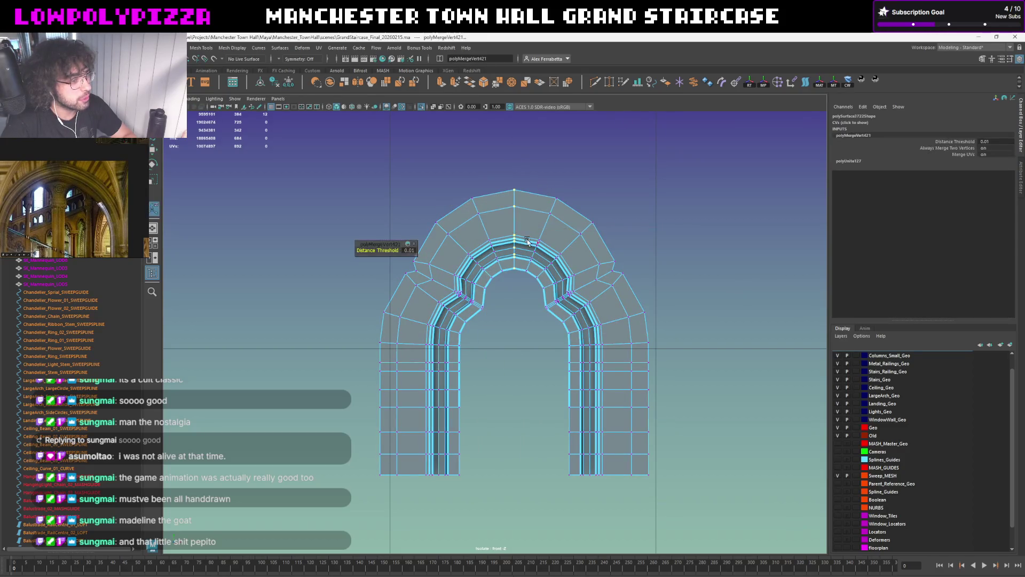
click(600, 183)
click(568, 195)
key(ctrl+1)
scroll(575, 187, down, 2)
right_click(618, 232)
key(f)
click(631, 309)
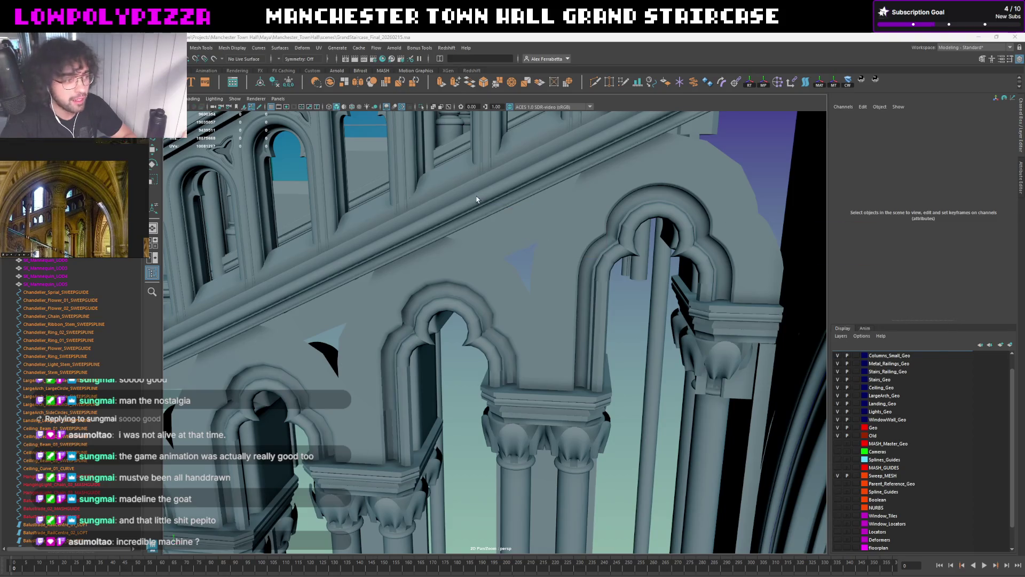
Search Google for The Incredible Machine and open its Classic Reload page
double_click(562, 195)
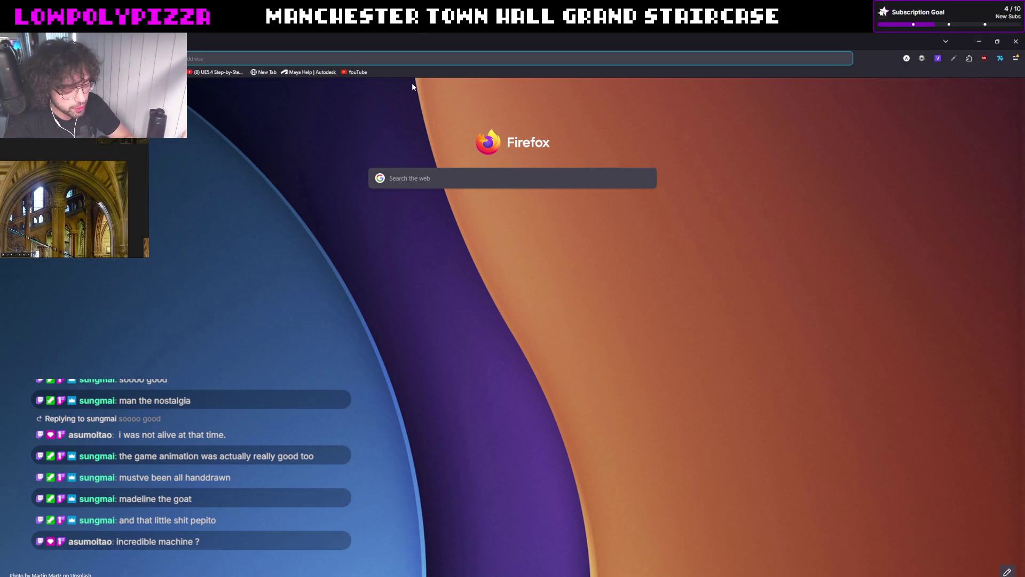
text(m)
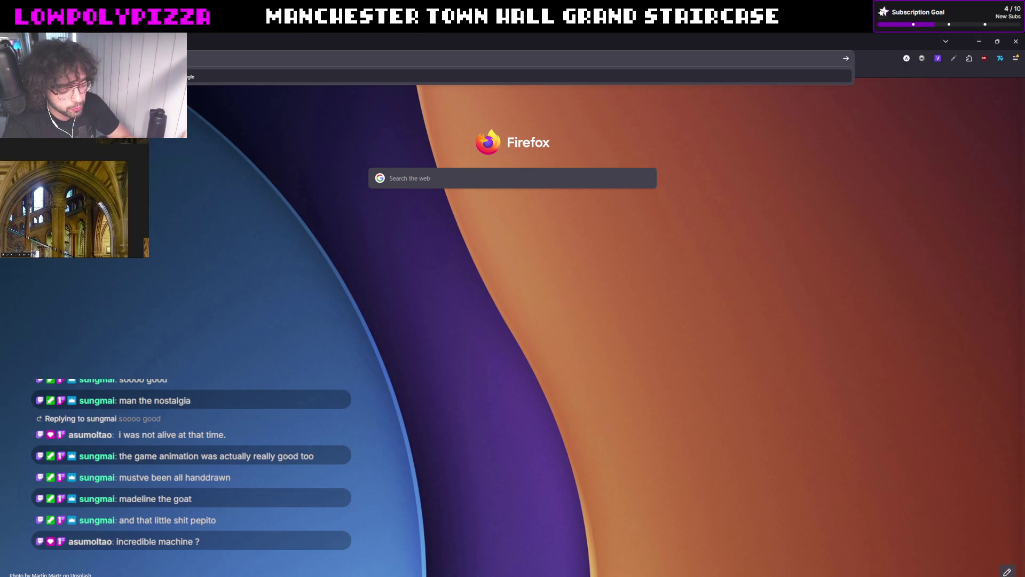
key(Return)
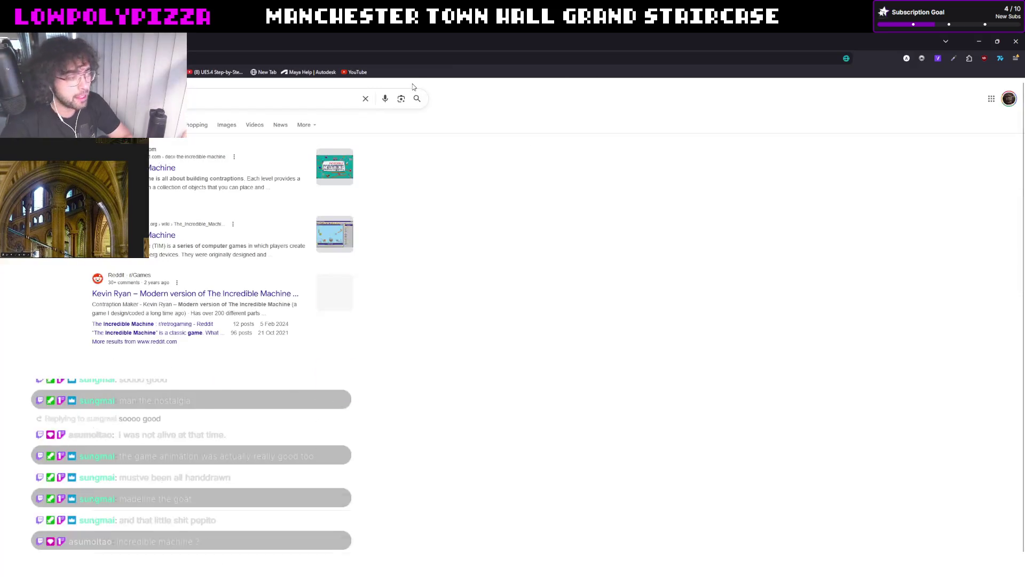
click(162, 170)
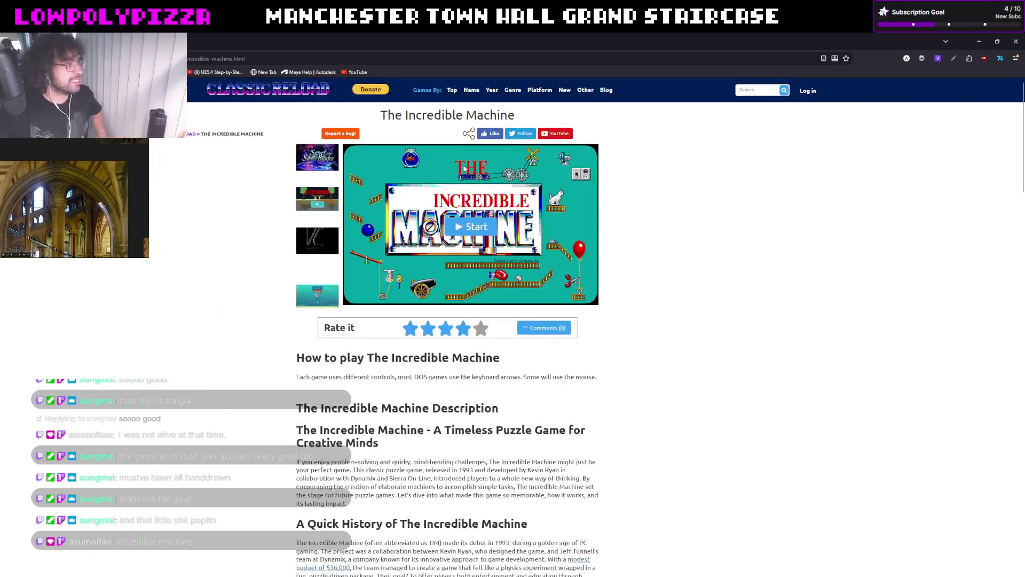
scroll(468, 145, down, 3)
scroll(468, 144, down, 5)
scroll(469, 144, down, 5)
scroll(448, 320, up, 3)
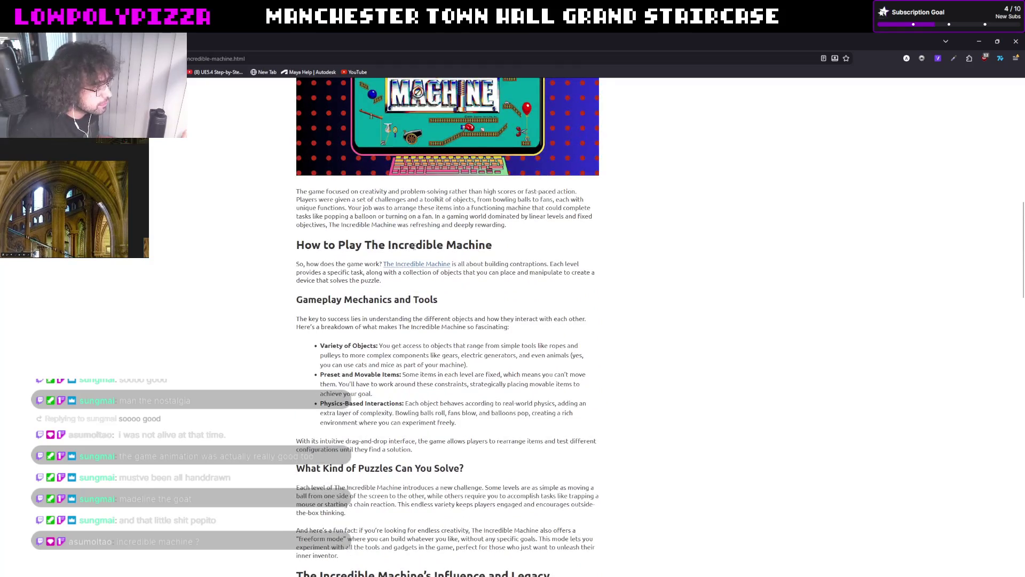
scroll(416, 246, down, 5)
scroll(415, 246, down, 1)
scroll(416, 246, down, 5)
scroll(415, 247, down, 3)
scroll(414, 239, down, 3)
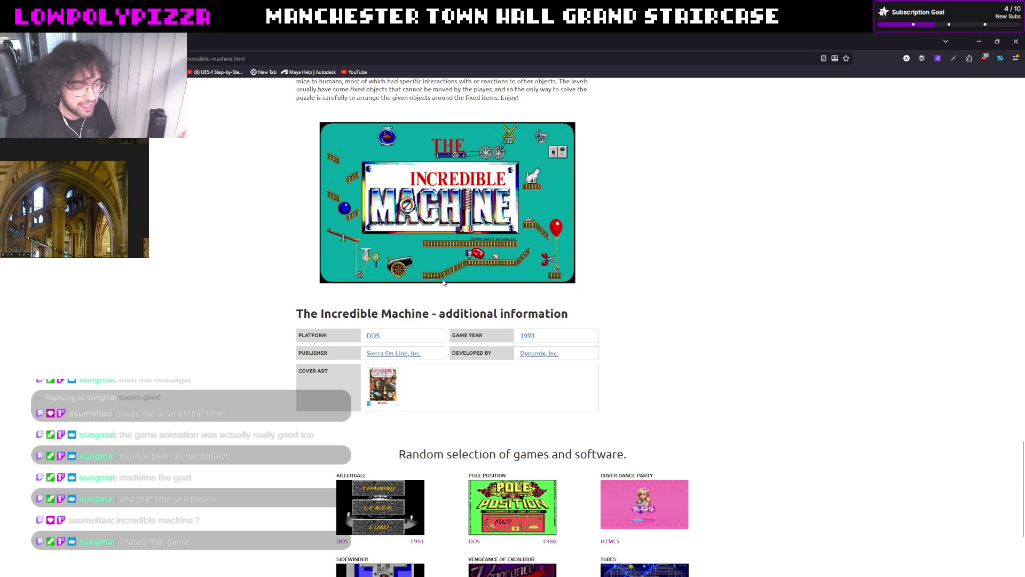
scroll(444, 282, down, 2)
scroll(439, 255, up, 3)
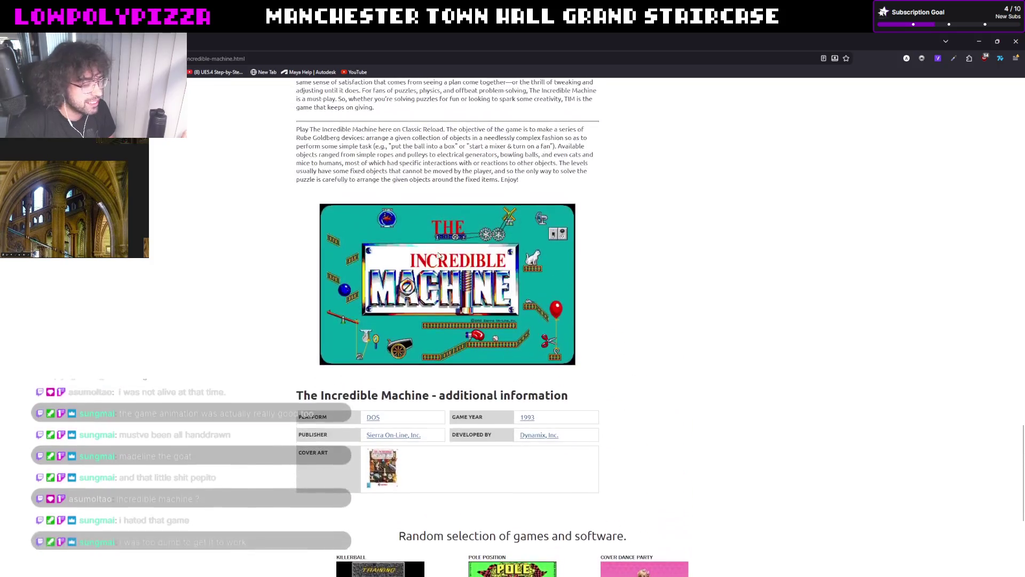
scroll(443, 256, up, 5)
scroll(442, 257, up, 3)
scroll(443, 258, up, 3)
scroll(444, 262, up, 2)
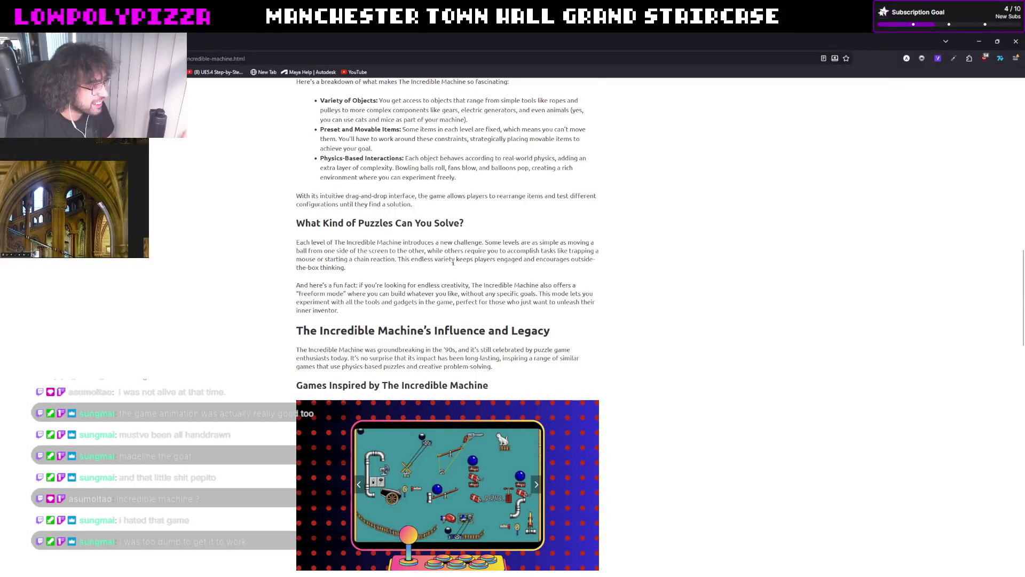
scroll(457, 265, up, 4)
scroll(425, 382, up, 3)
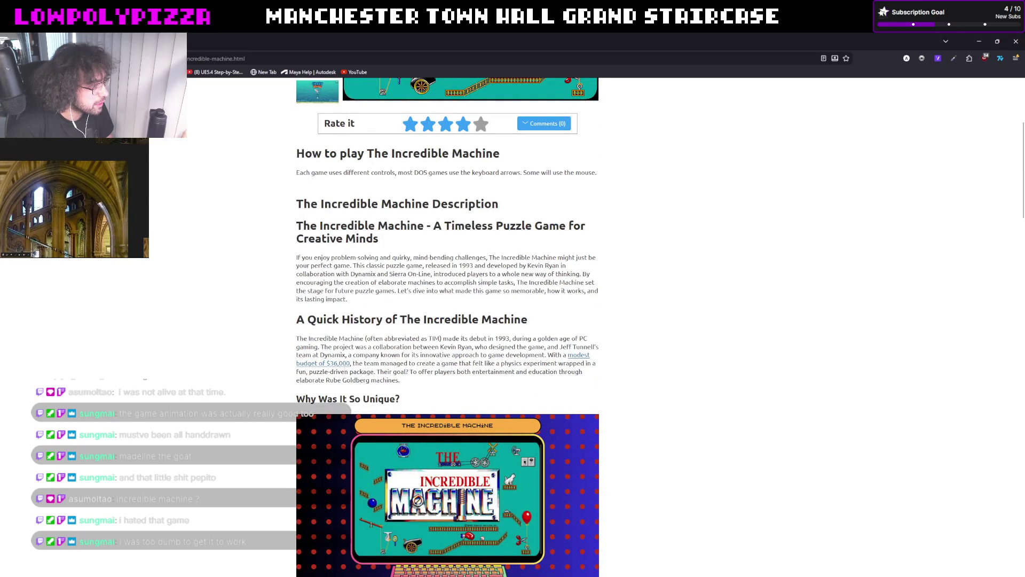
scroll(364, 329, up, 1)
scroll(364, 329, up, 1)
scroll(365, 330, up, 1)
scroll(364, 329, up, 1)
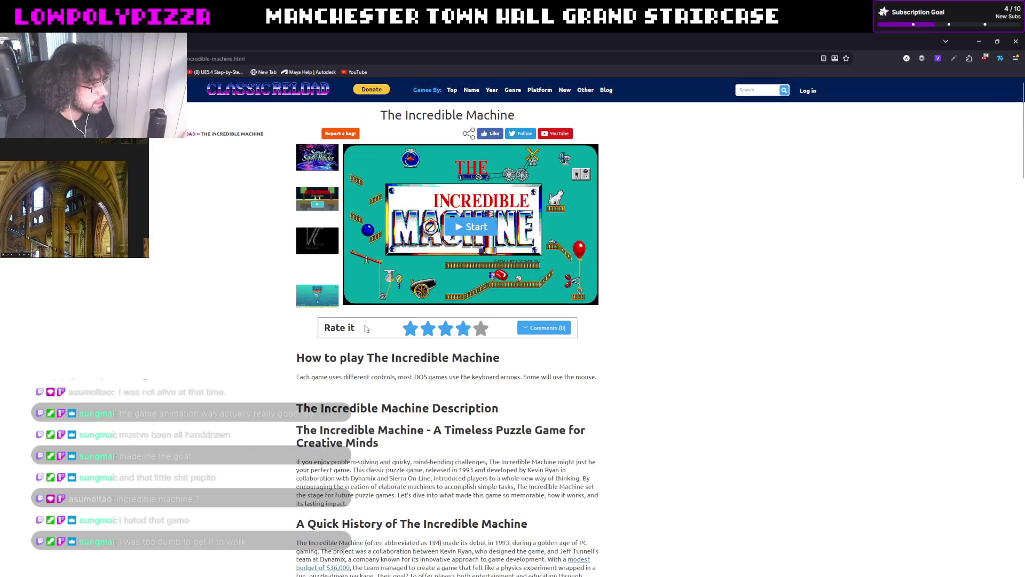
Start the emulator, dismiss the 'What others are playing' popup and skip the credits to the title screen
click(471, 225)
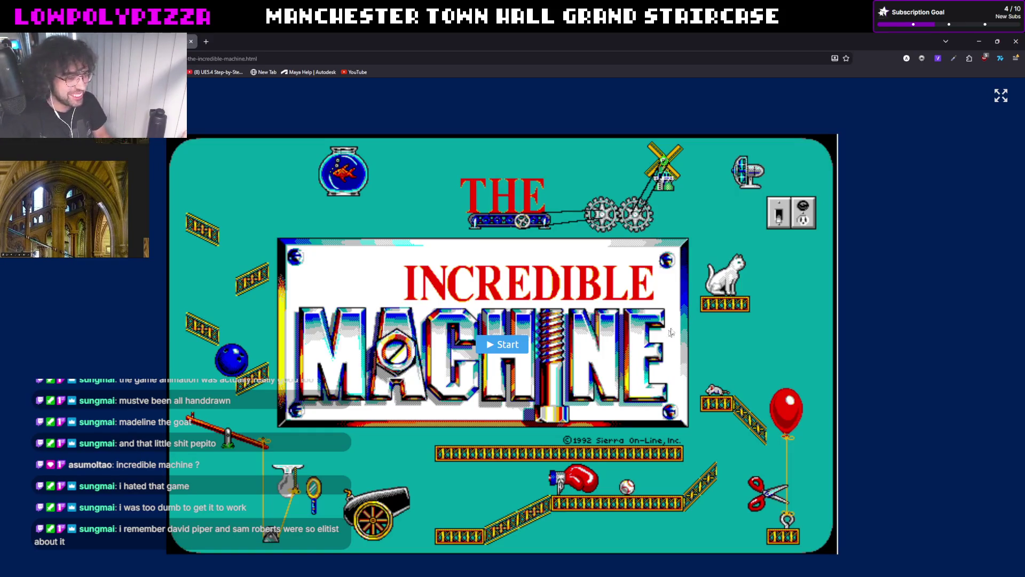
click(502, 344)
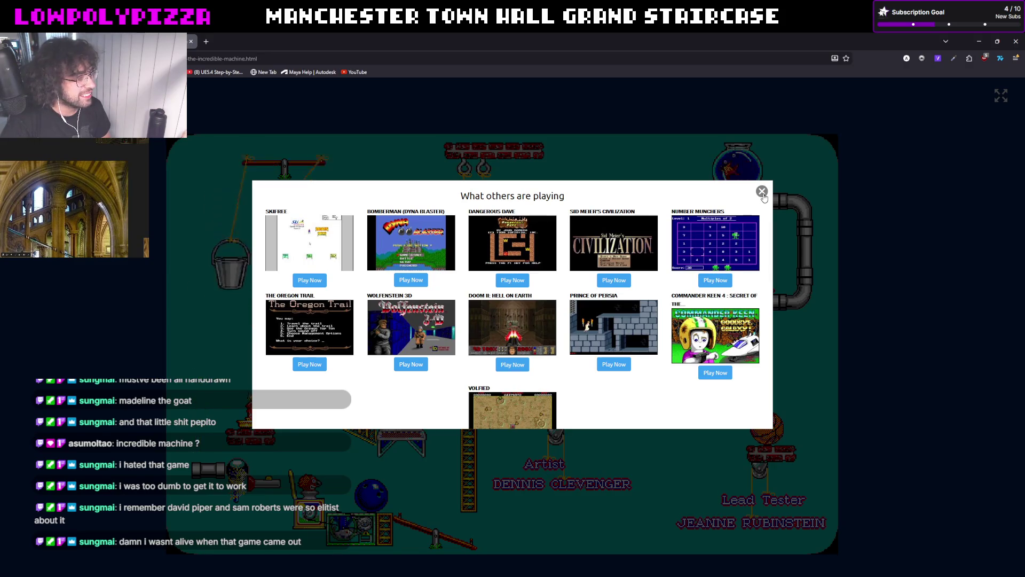
click(761, 192)
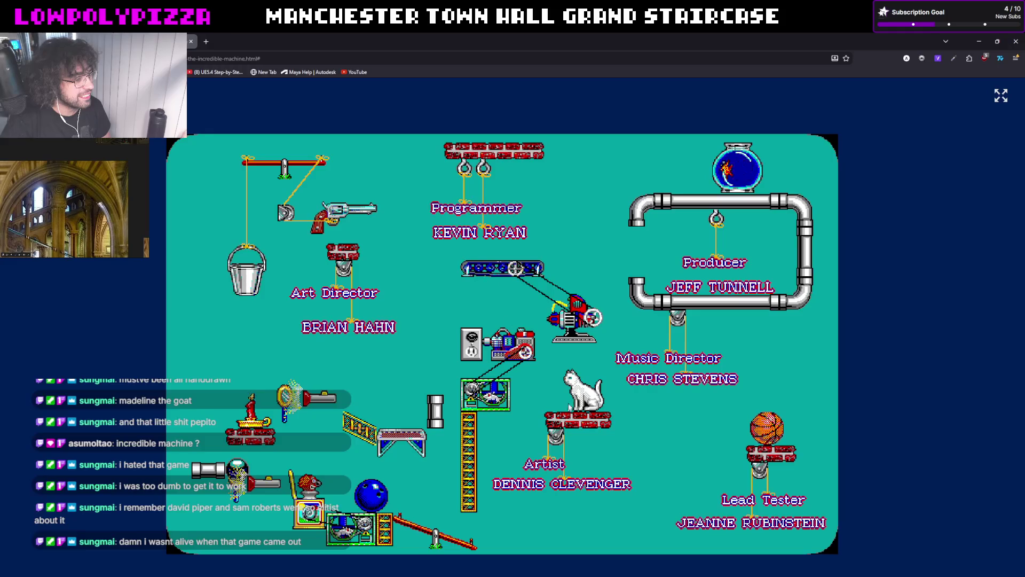
click(766, 198)
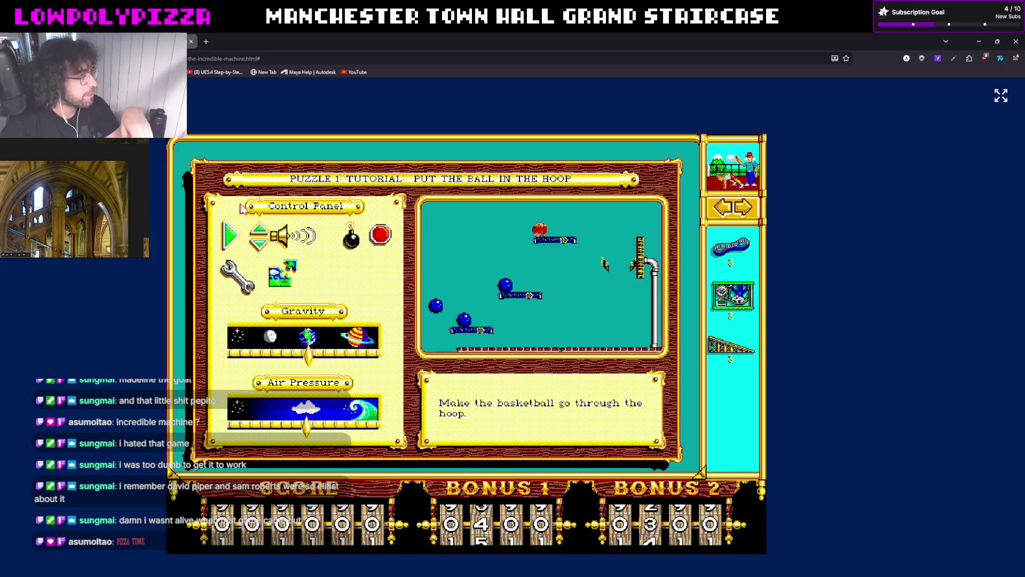
Enter play mode, run the machine once and hand pointer control to the game
click(232, 236)
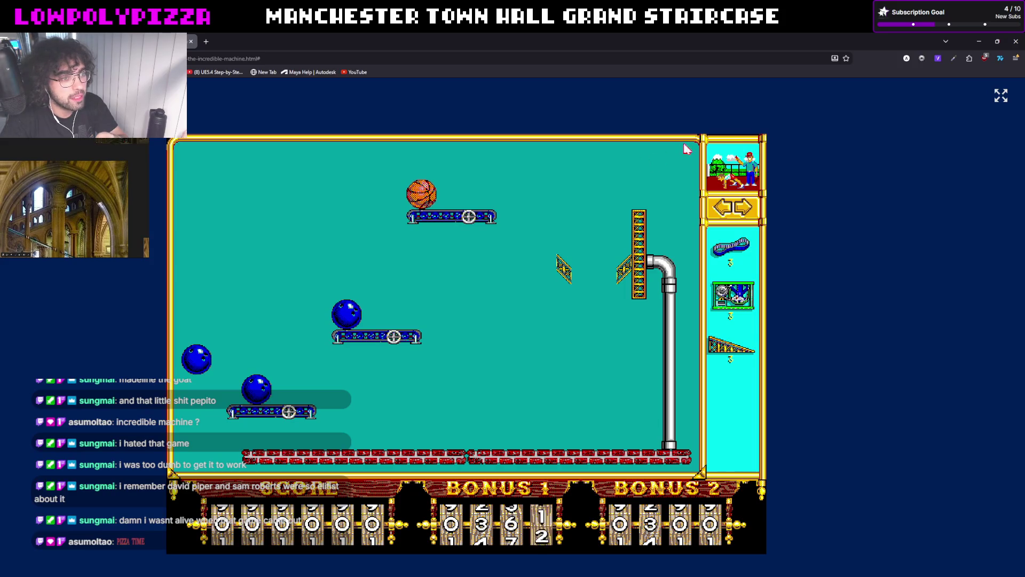
click(735, 145)
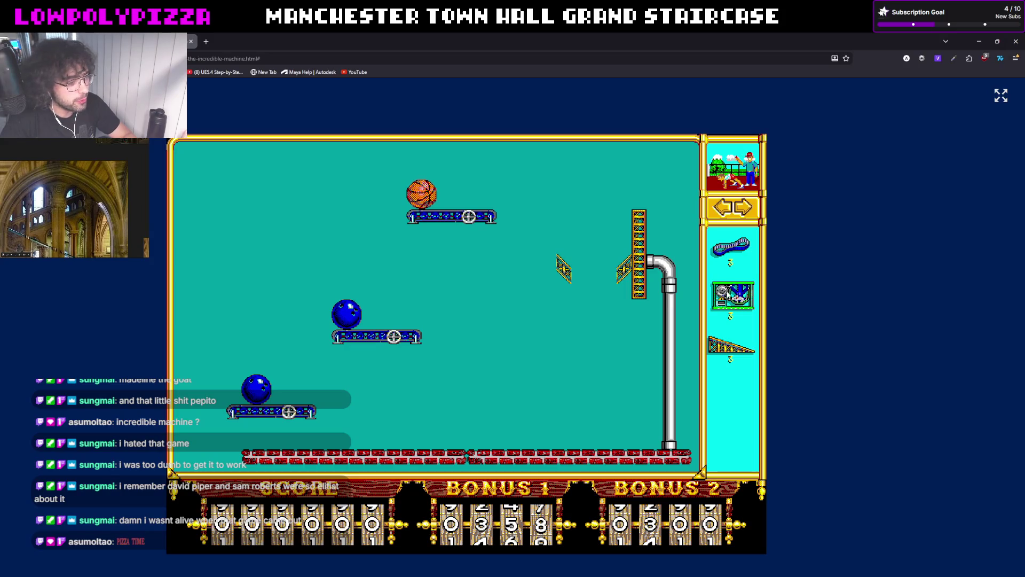
click(734, 297)
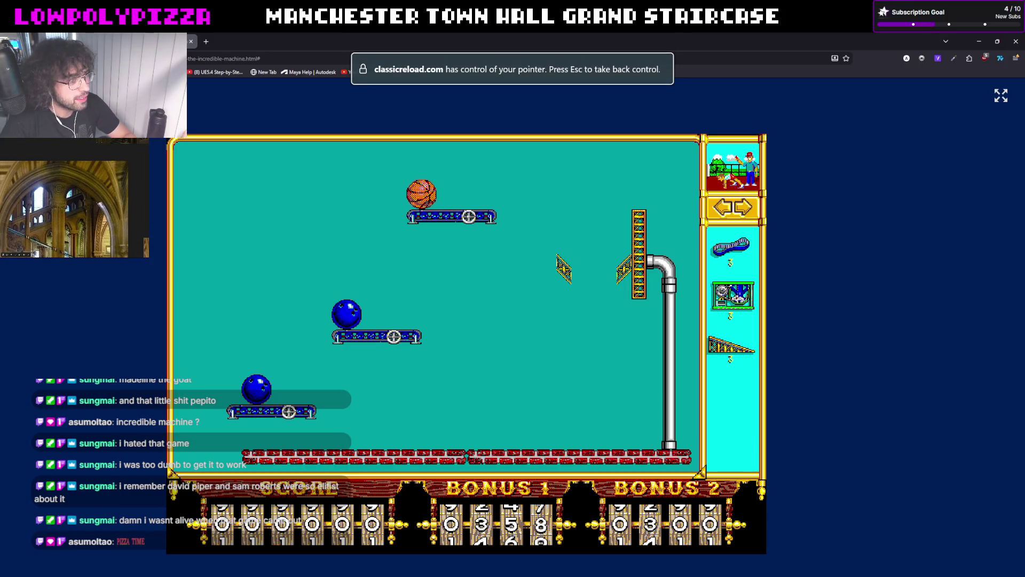
key(Escape)
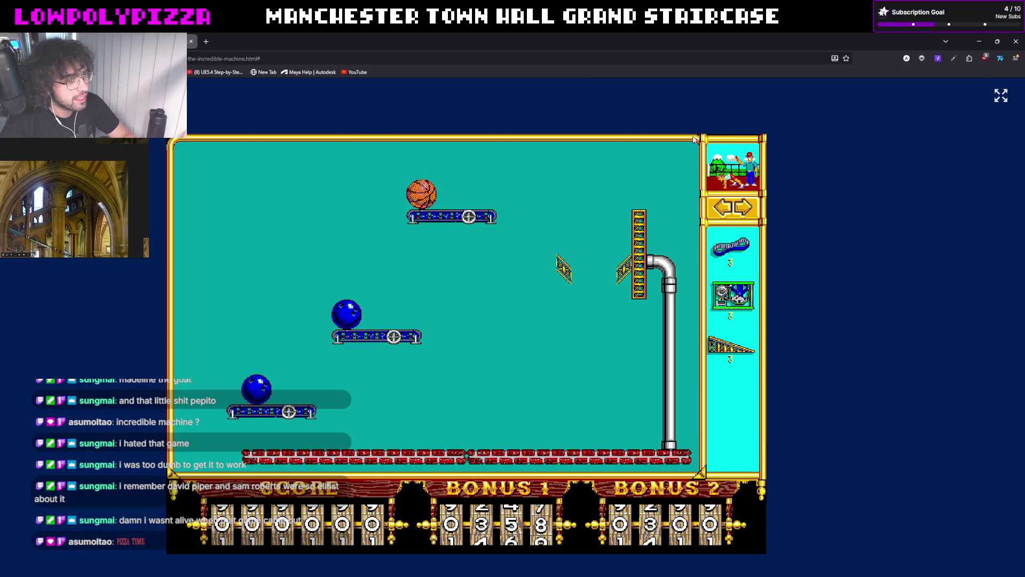
click(662, 140)
Close the Puzzle 1 tutorial panel and take a mouse-cage motor from the spare parts
click(183, 217)
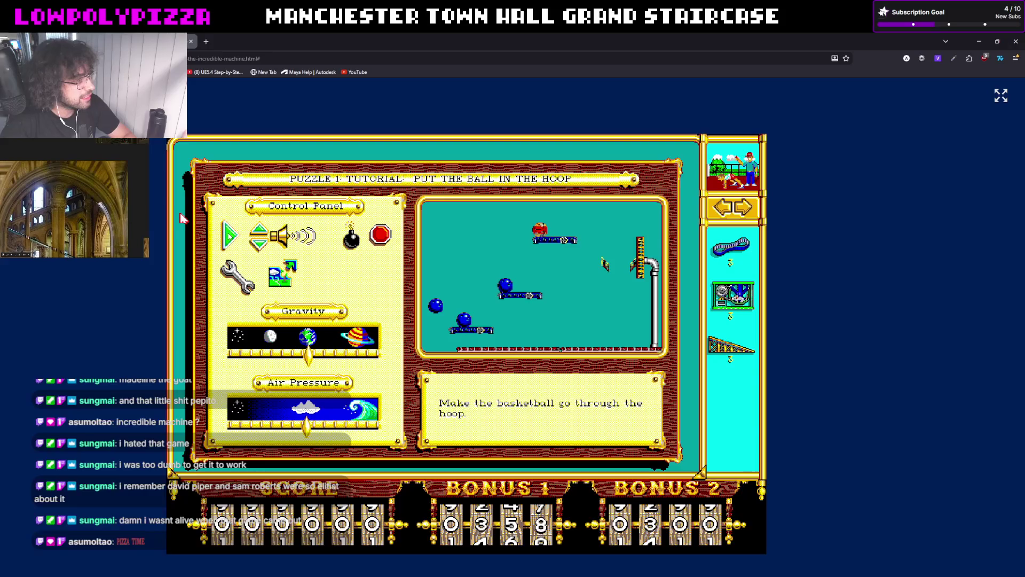
click(183, 218)
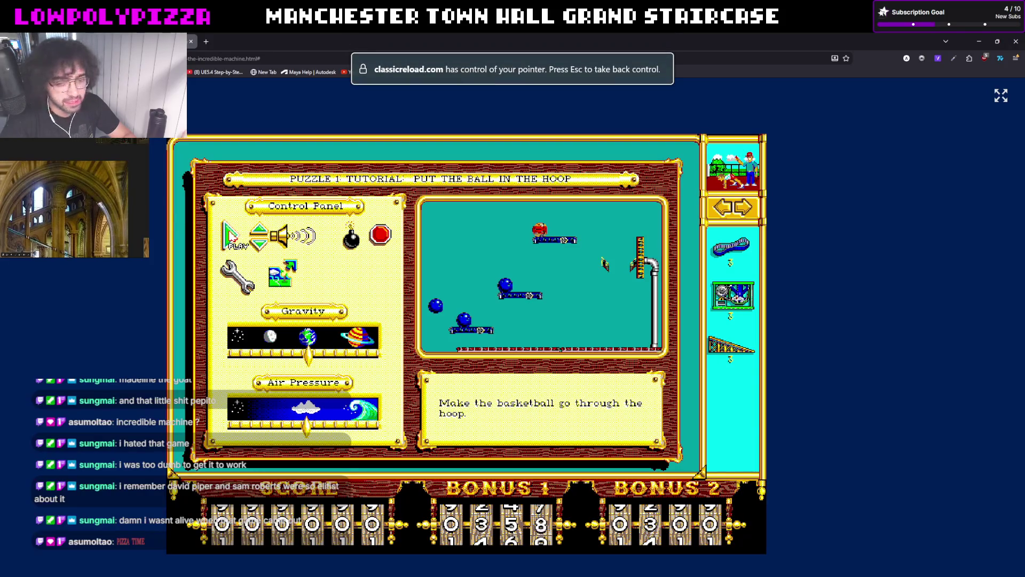
click(231, 237)
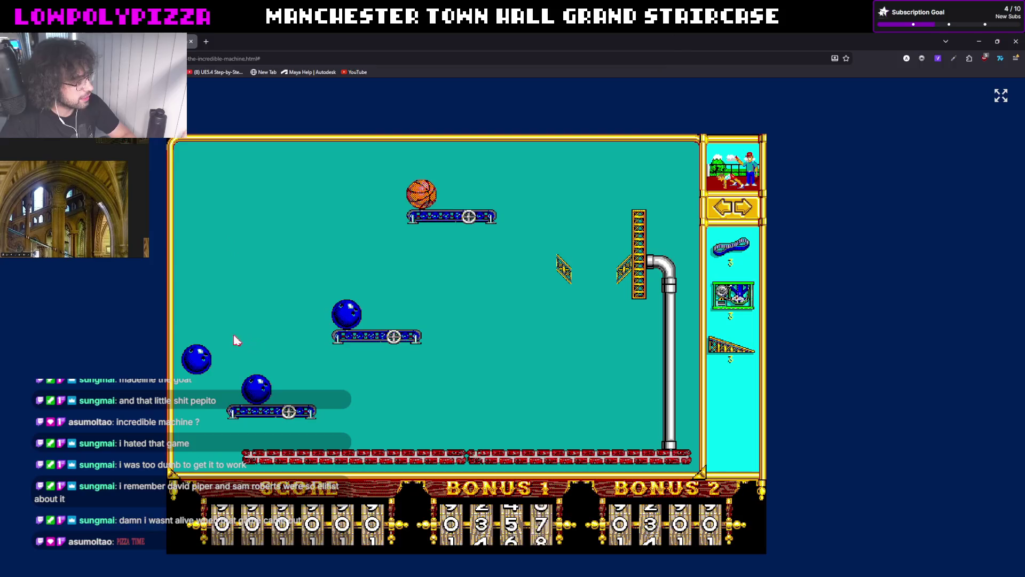
click(733, 297)
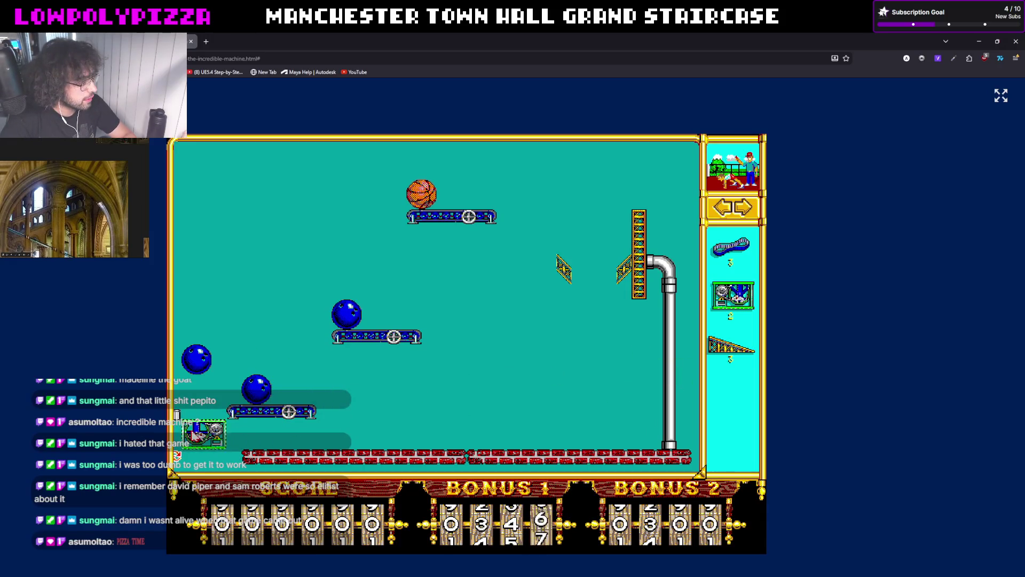
Set the first motor by the lower-left conveyor and belt it to that conveyor's pulley
click(205, 433)
click(731, 247)
click(217, 433)
click(293, 413)
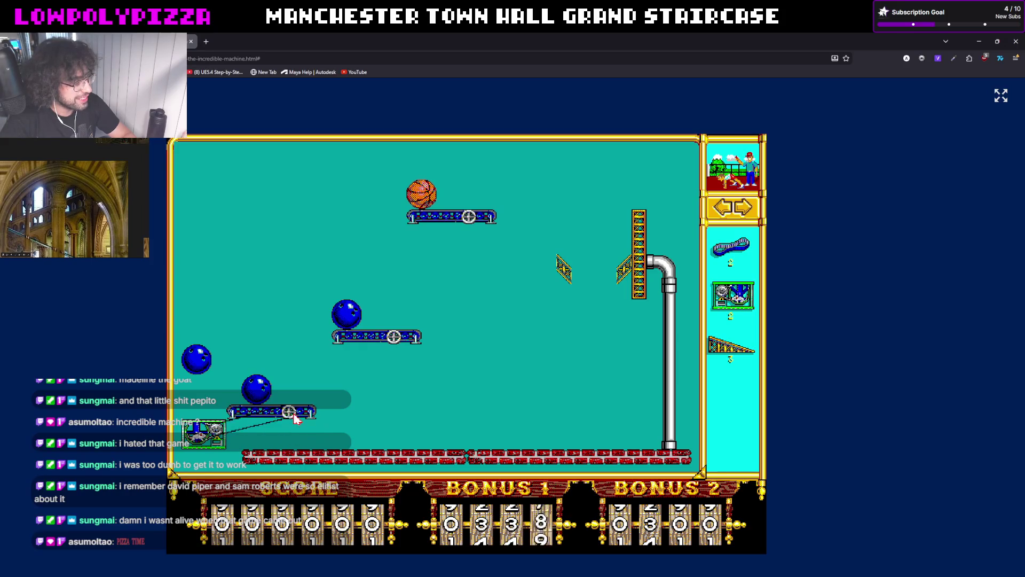
click(728, 249)
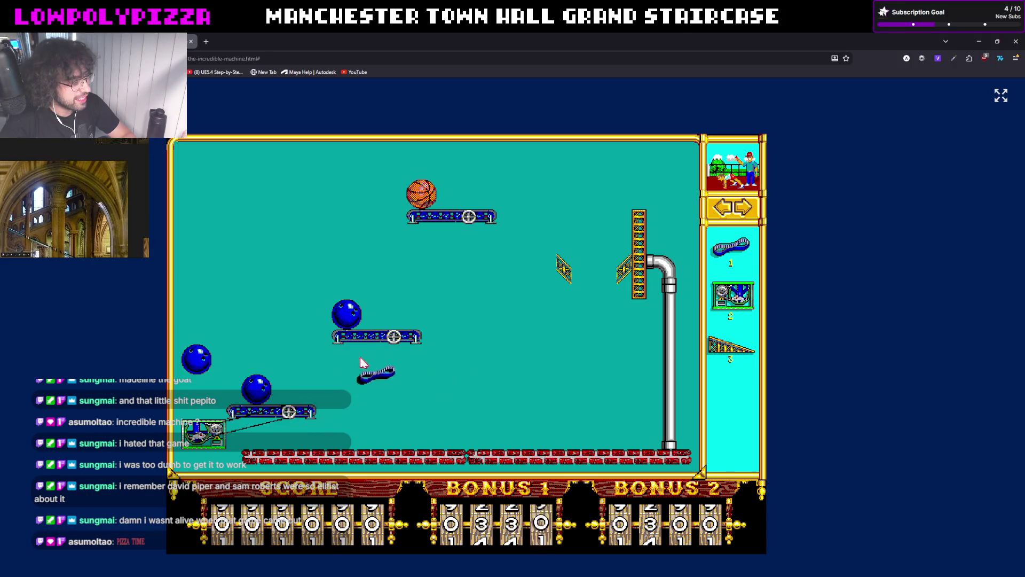
click(293, 416)
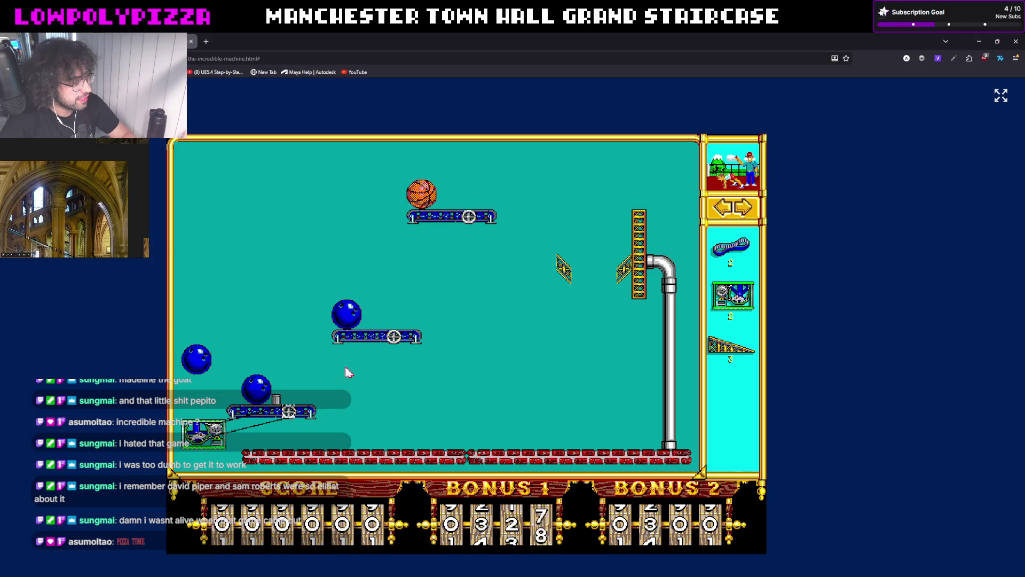
Place the second and third mouse-cage motors and belt them to the middle and basketball conveyors
click(733, 296)
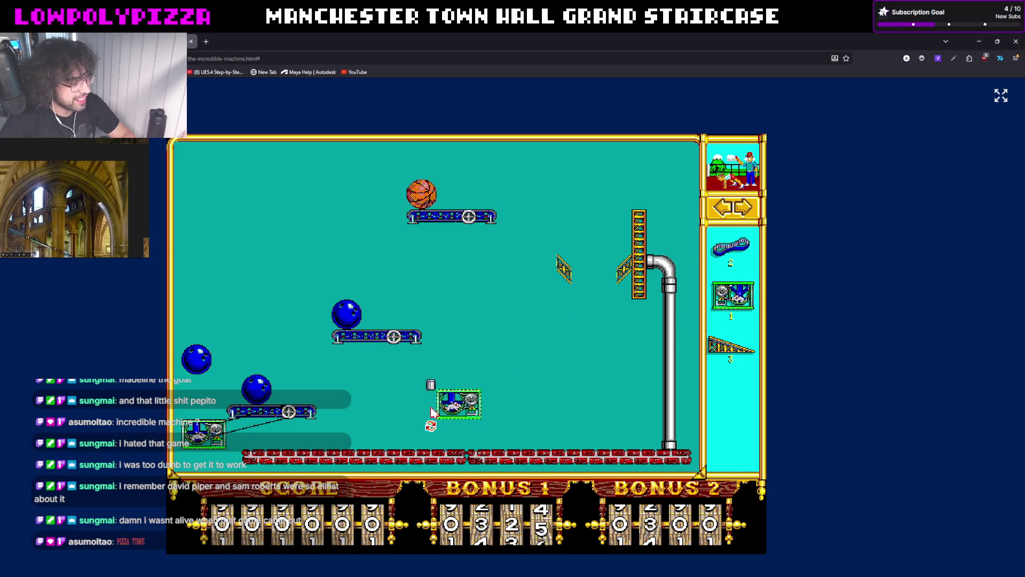
click(329, 387)
click(730, 248)
click(351, 386)
click(393, 336)
click(736, 291)
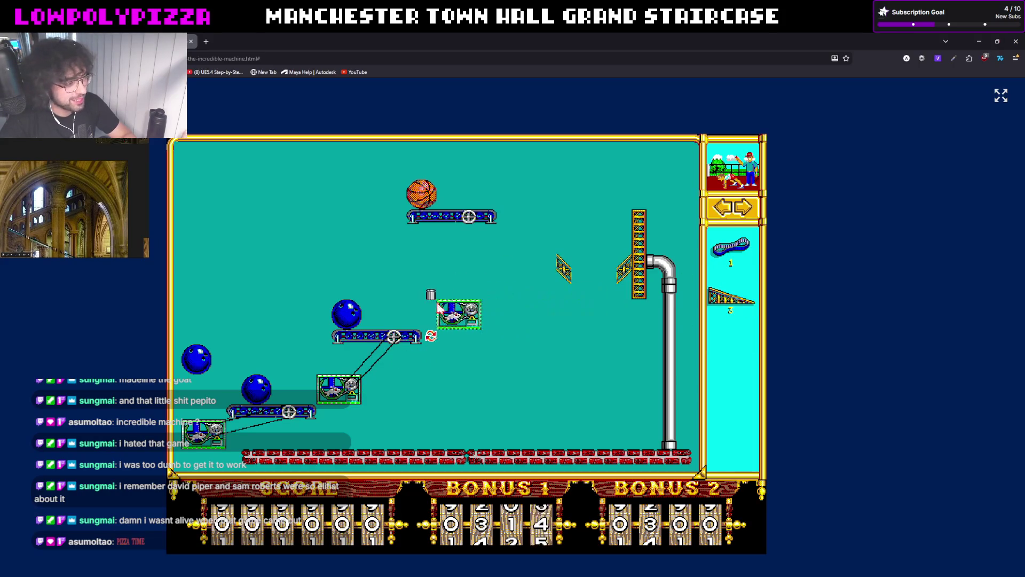
click(430, 308)
click(731, 251)
click(456, 312)
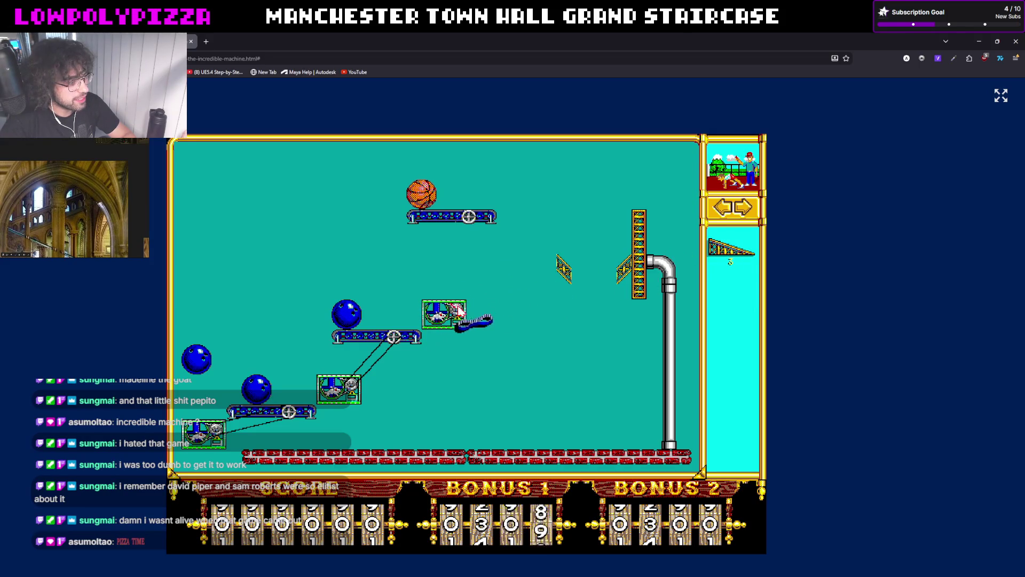
click(469, 217)
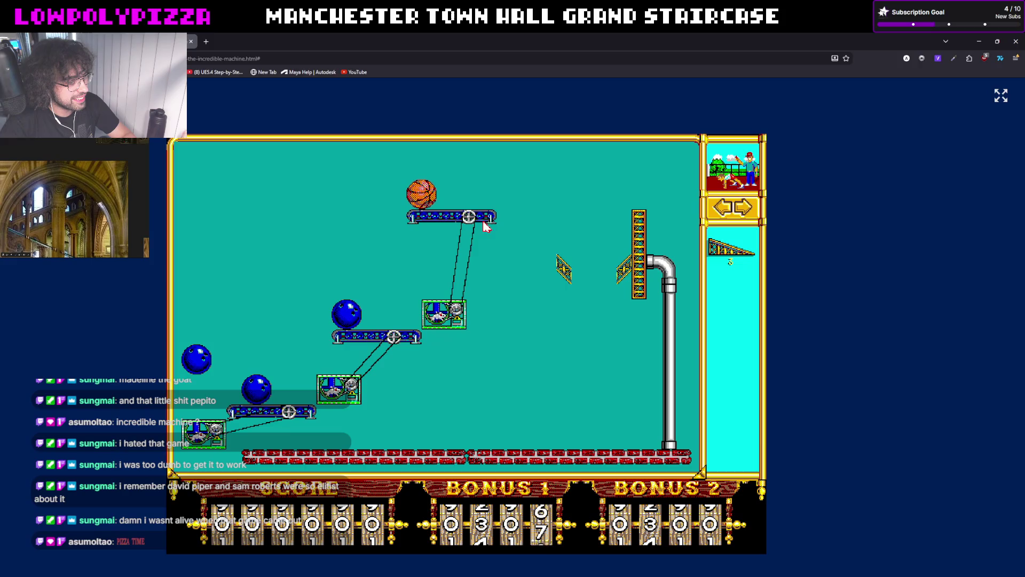
Add two joined ramps near the hoop, run the machine to solve Puzzle 1 and dismiss the completion message
click(730, 251)
click(522, 250)
drag(523, 240, 533, 254)
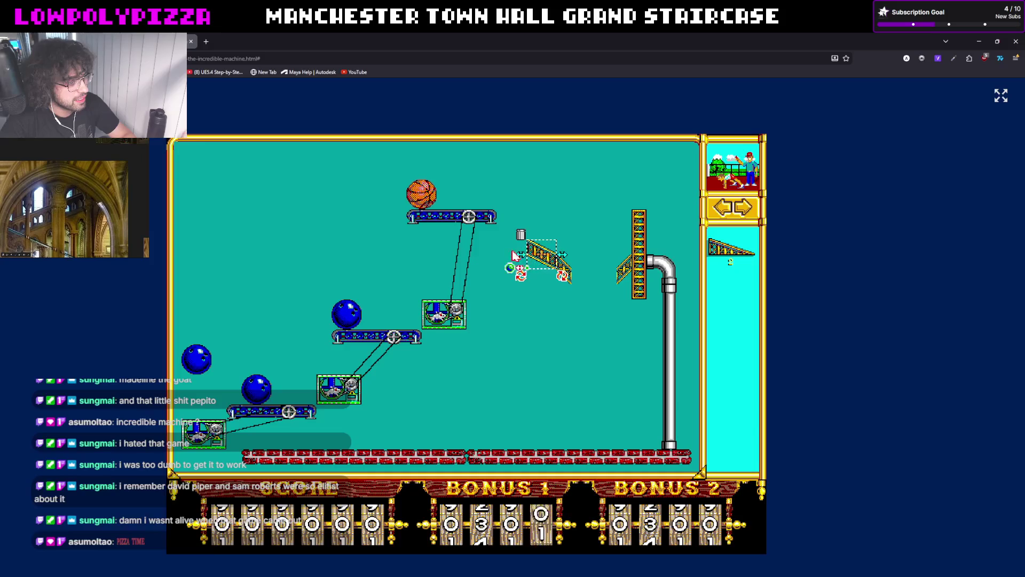
click(731, 251)
click(574, 246)
drag(574, 245, 498, 231)
click(679, 143)
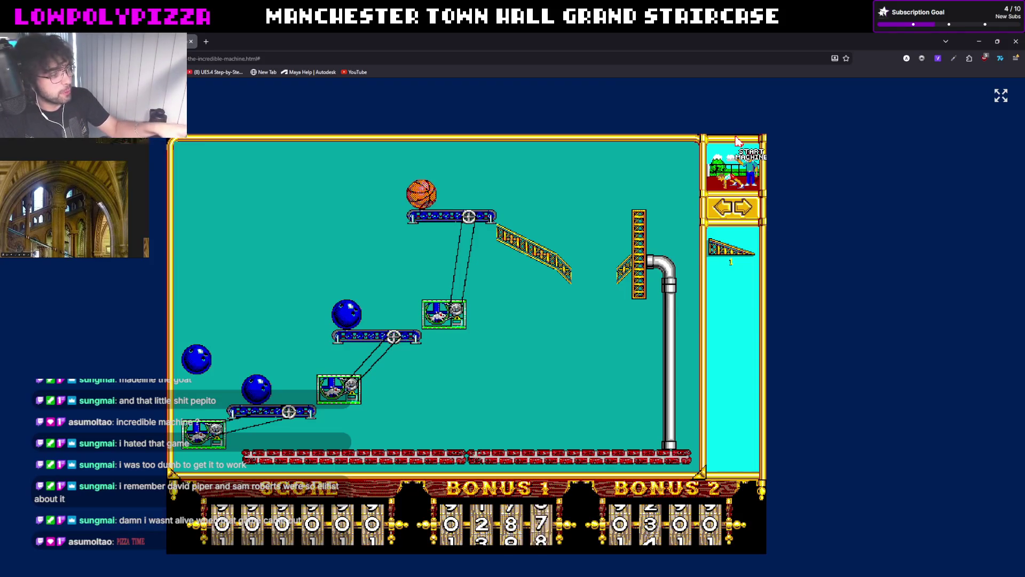
click(738, 141)
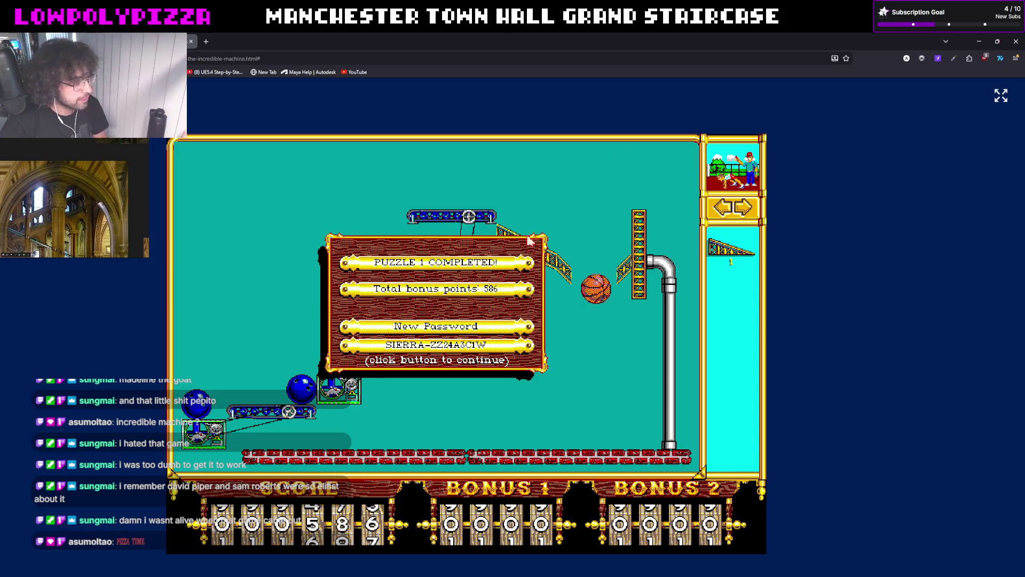
click(505, 314)
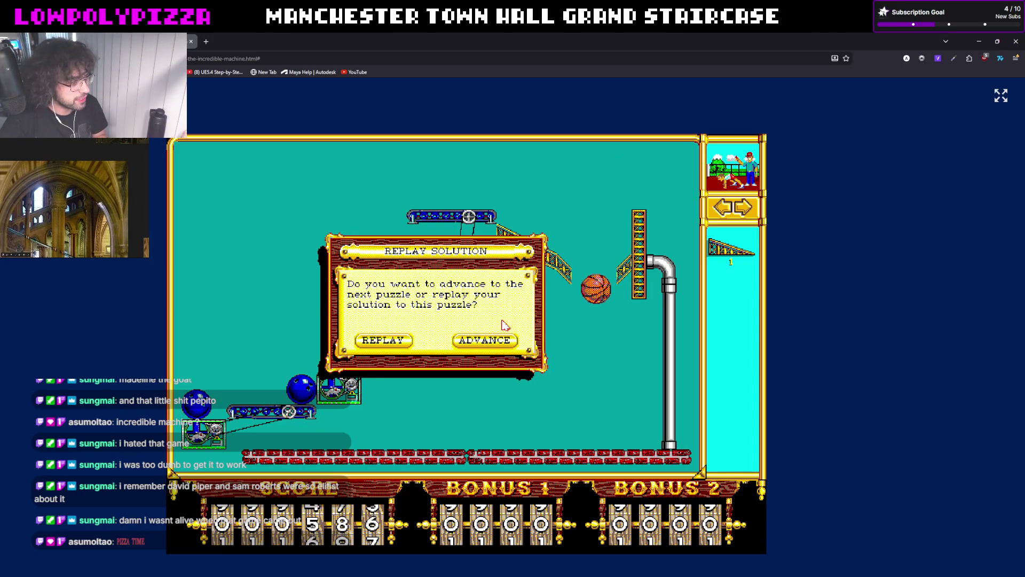
Advance to the Puzzle 2 Mirror Images tutorial, then escape the game's full-screen view
click(467, 341)
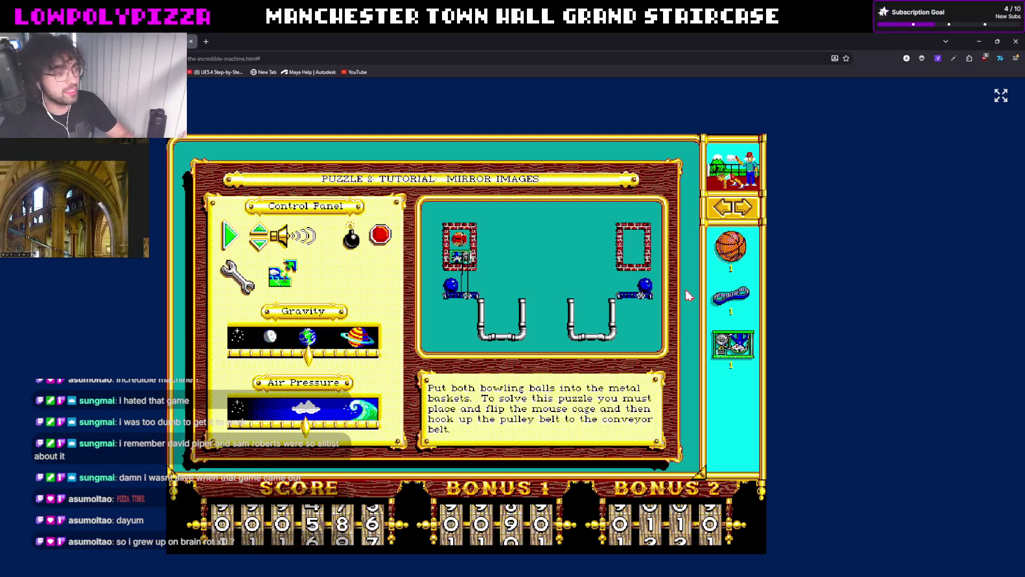
key(Escape)
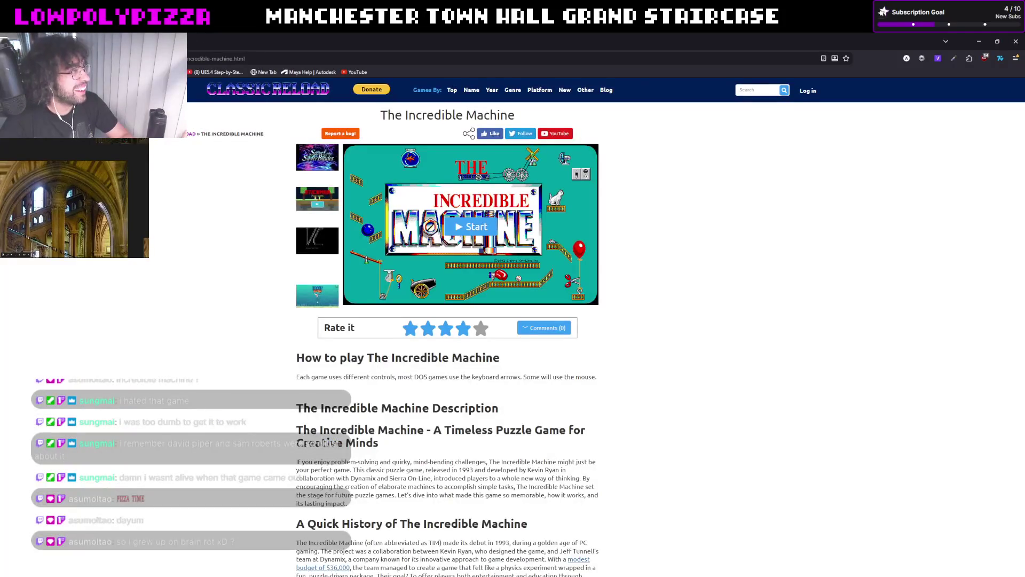
Switch back to the Maya staircase scene and orbit toward the balustrade arches
key(alt+Tab)
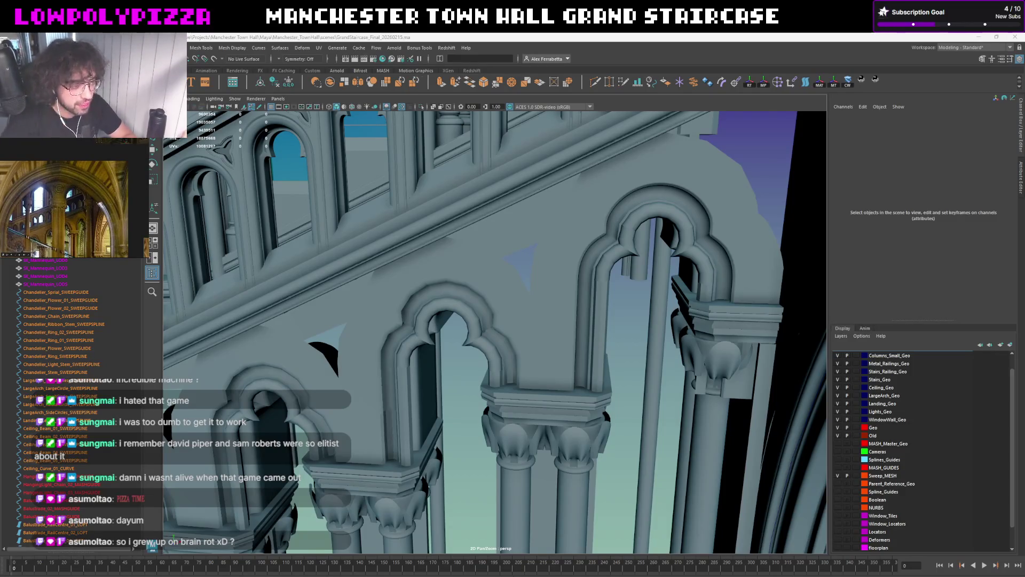
mouse_move(521, 257)
alt+mouse_down()
mouse_move(601, 318)
mouse_move(657, 286)
mouse_move(602, 320)
mouse_move(632, 272)
mouse_move(599, 252)
mouse_move(611, 283)
alt+mouse_up()
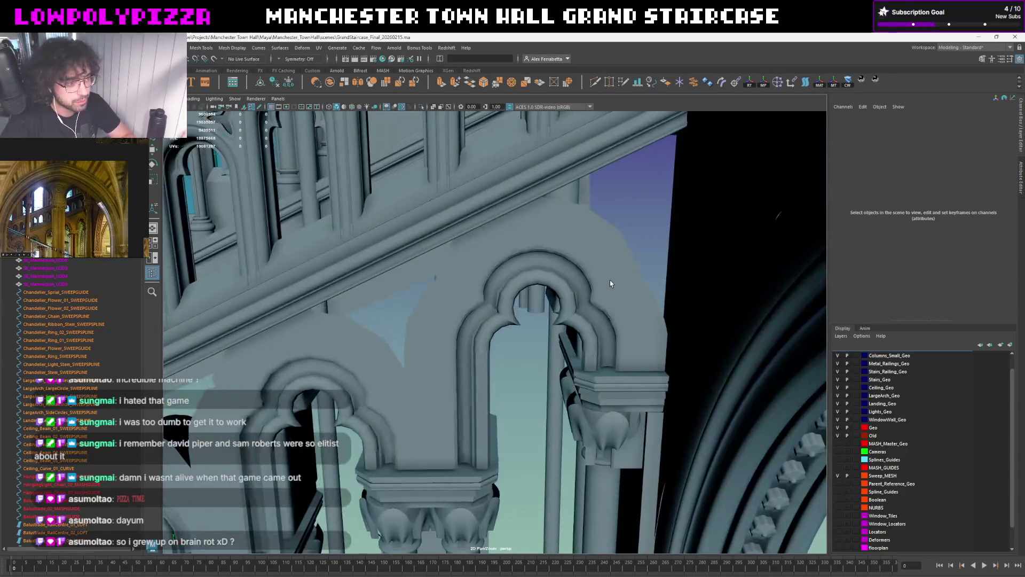
Separate the lower-left arch polySurface3701 into its pieces polySurface3721 and polySurface3722
click(611, 283)
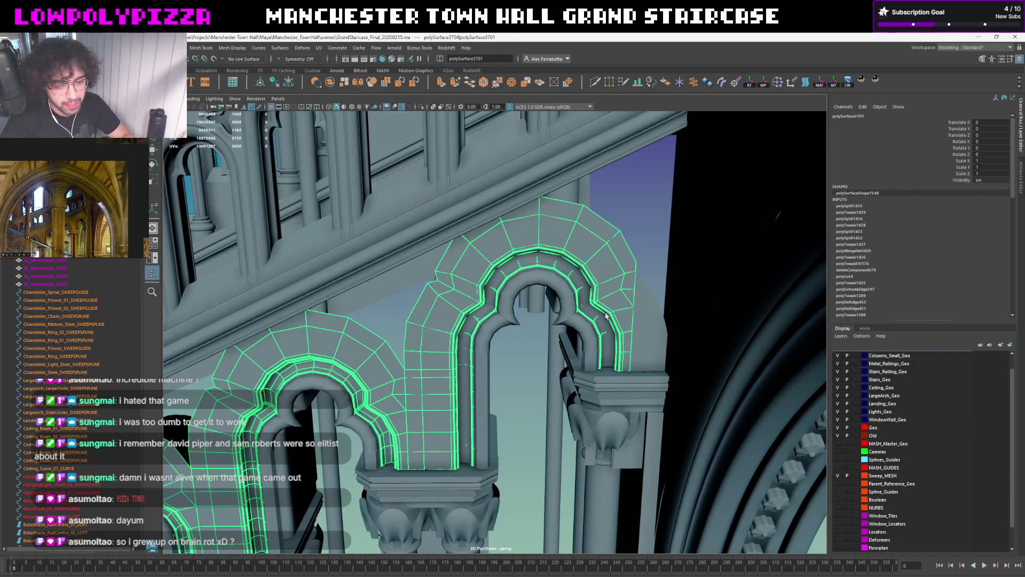
key(f)
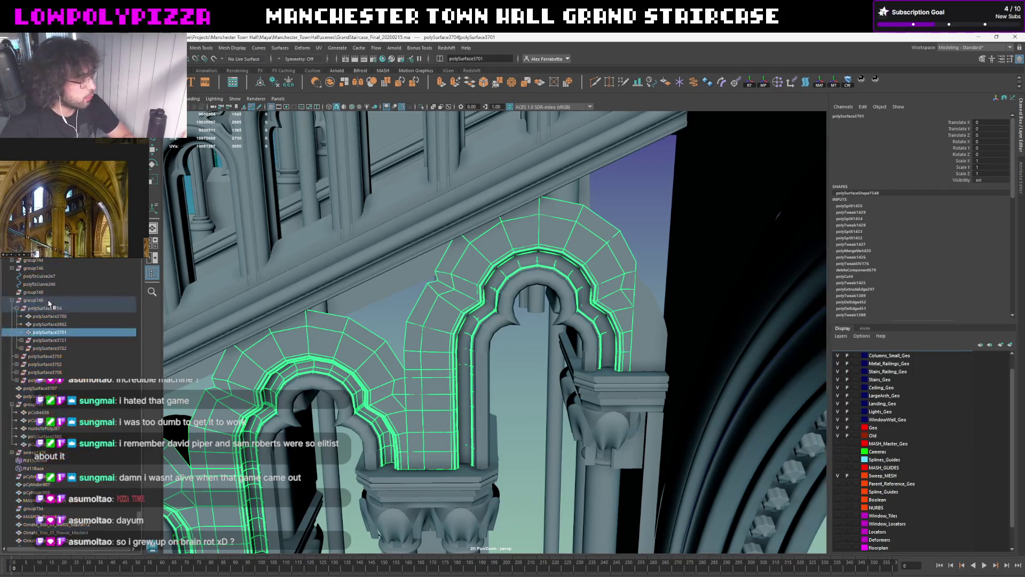
click(44, 324)
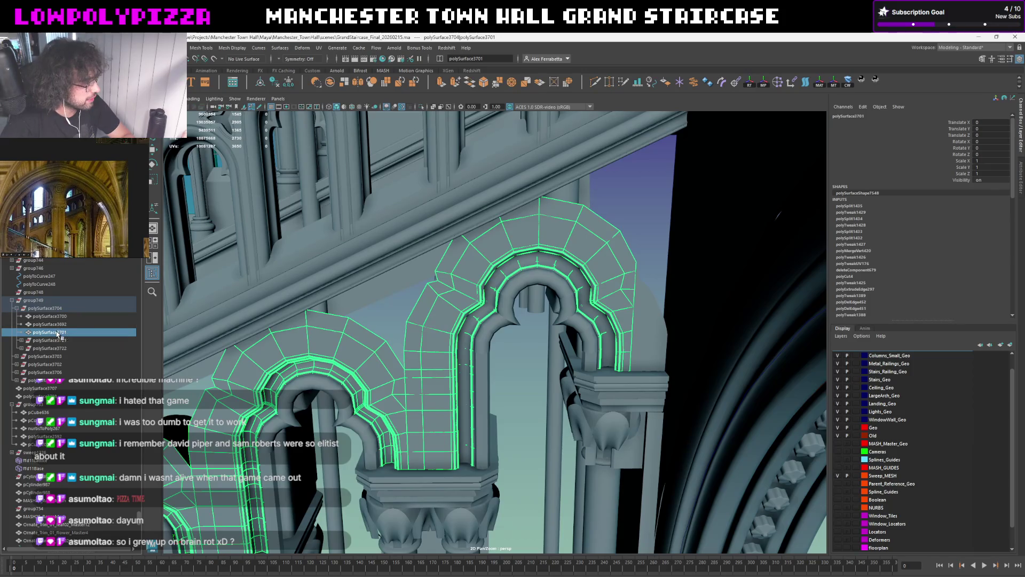
key(ctrl+shift+s)
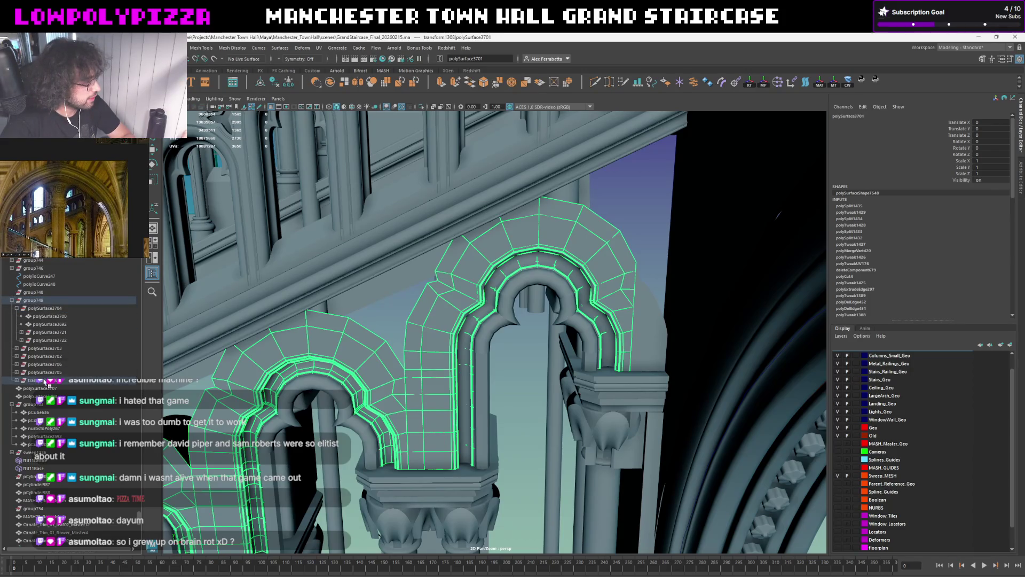
click(49, 363)
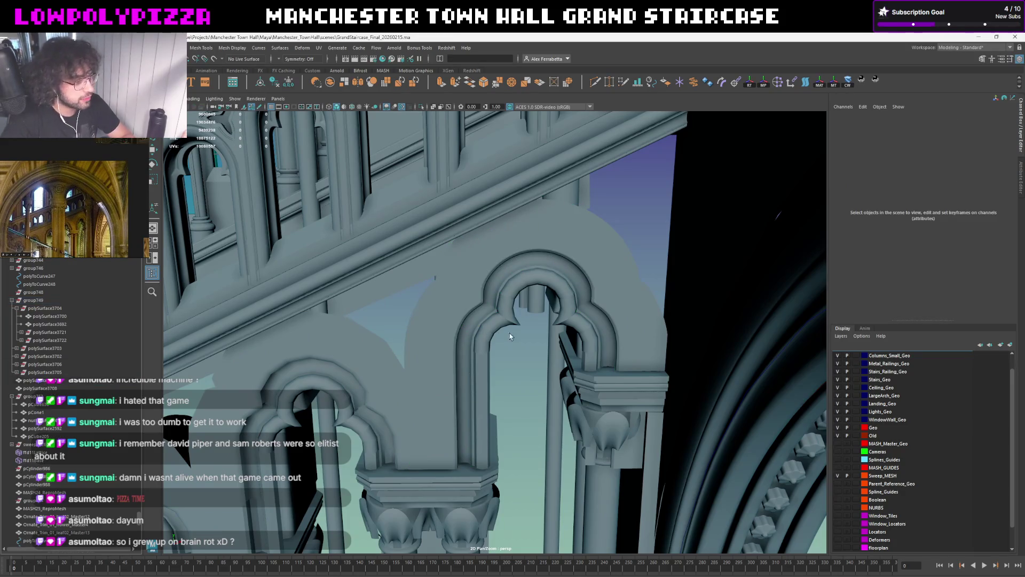
Inspect the neighbouring outer and inner arch meshes from several angles, then bring up a new Firefox window
click(449, 337)
click(495, 340)
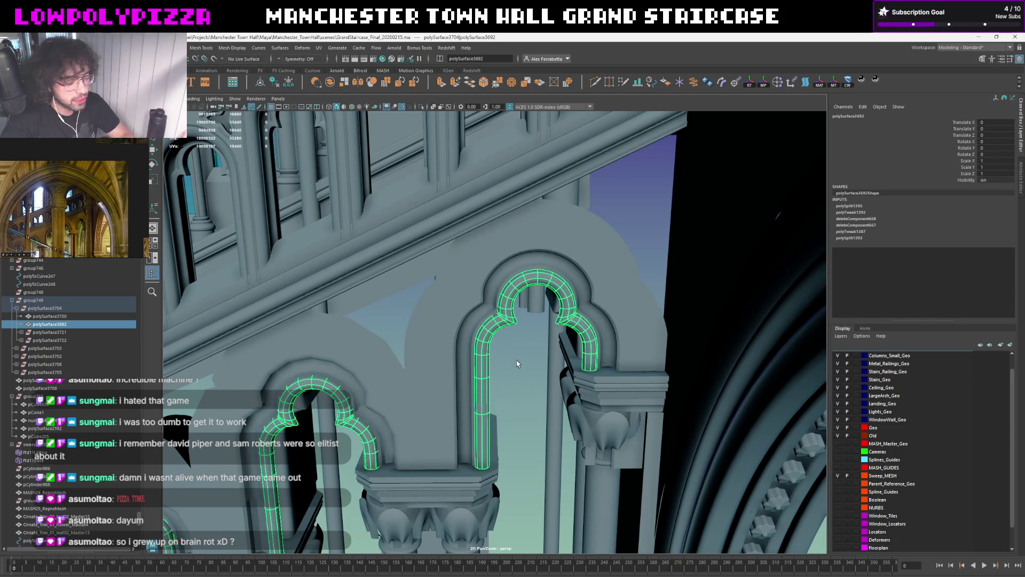
click(389, 353)
alt+drag(399, 370, 551, 318)
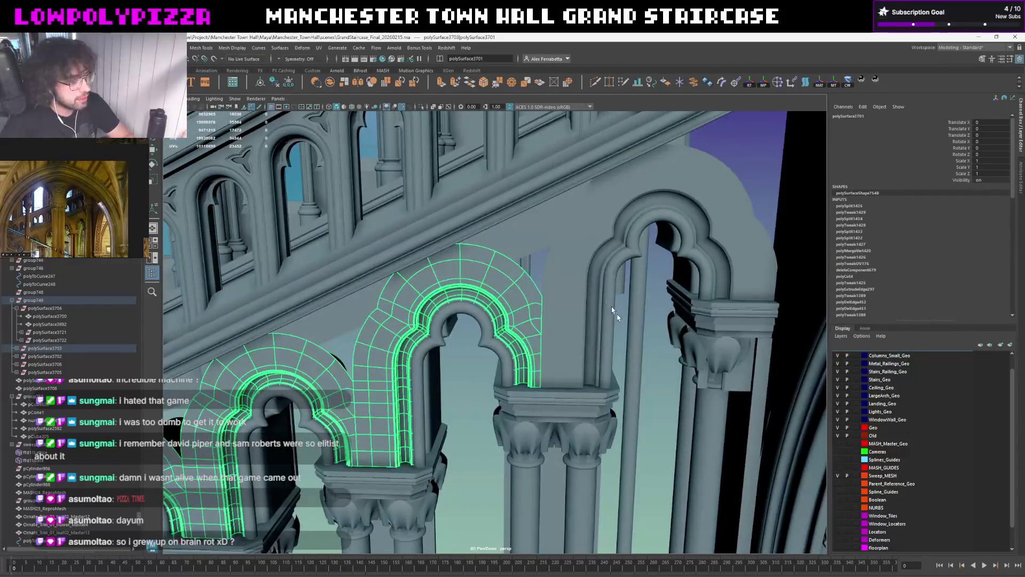
click(648, 370)
mouse_move(648, 371)
alt+mouse_down()
mouse_move(645, 272)
mouse_move(633, 273)
alt+mouse_up()
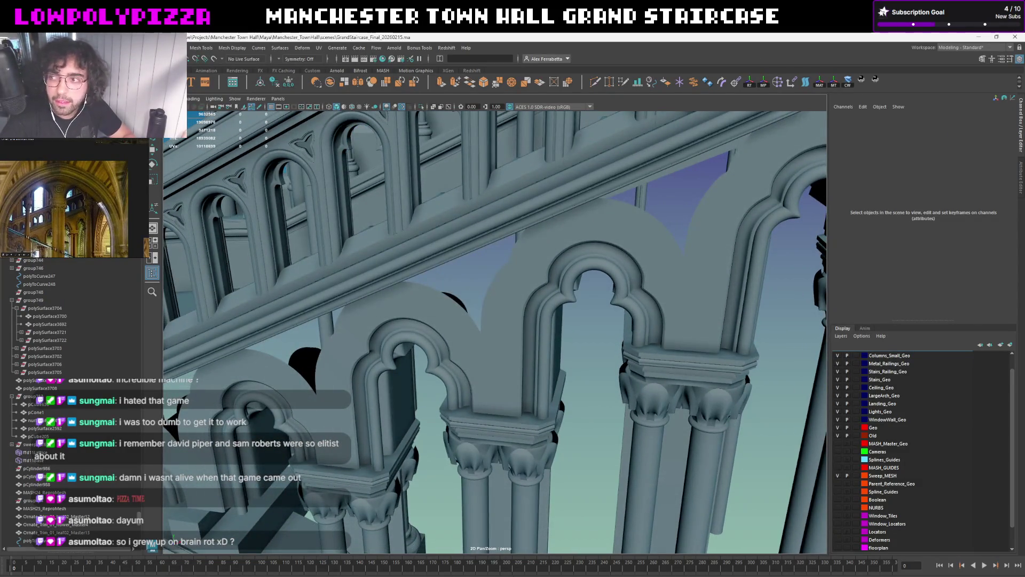
scroll(476, 353, up, 5)
mouse_move(476, 354)
alt+mouse_down()
mouse_move(638, 280)
mouse_move(529, 338)
alt+mouse_up()
scroll(638, 280, down, 5)
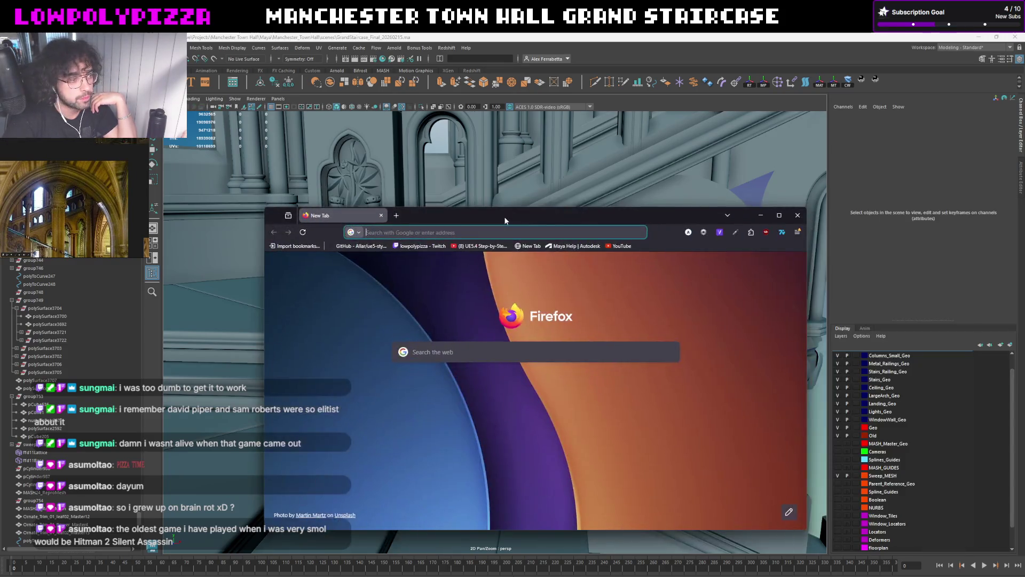
double_click(504, 217)
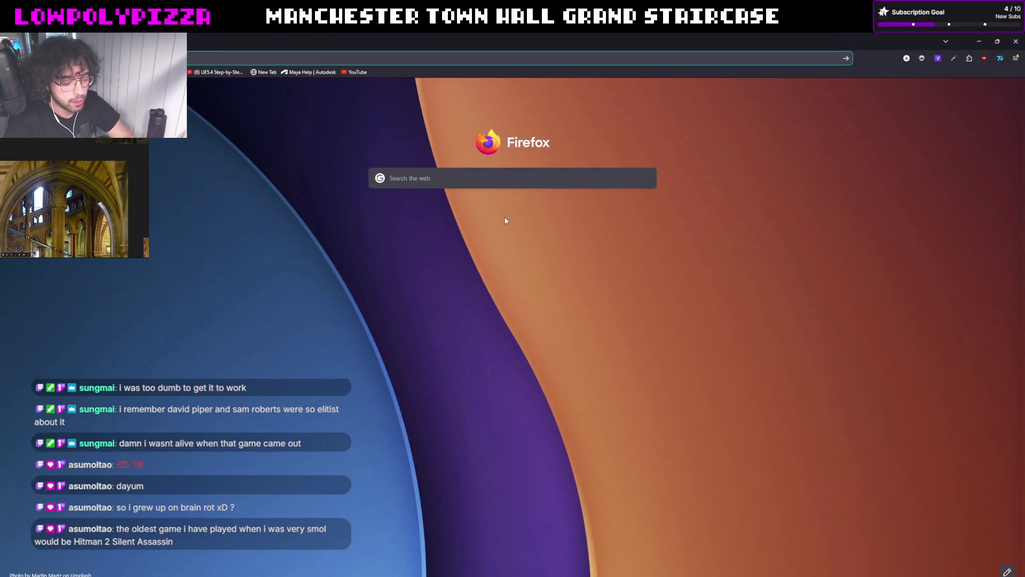
text(m)
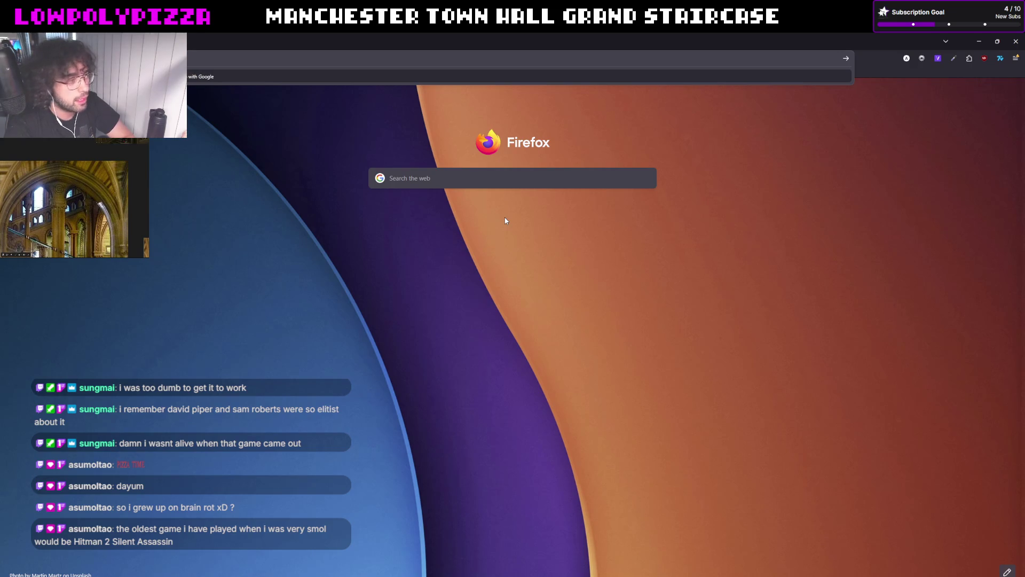
Search Google for Hitman 2 Silent Assassin, view the image results, then return to Maya
key(Return)
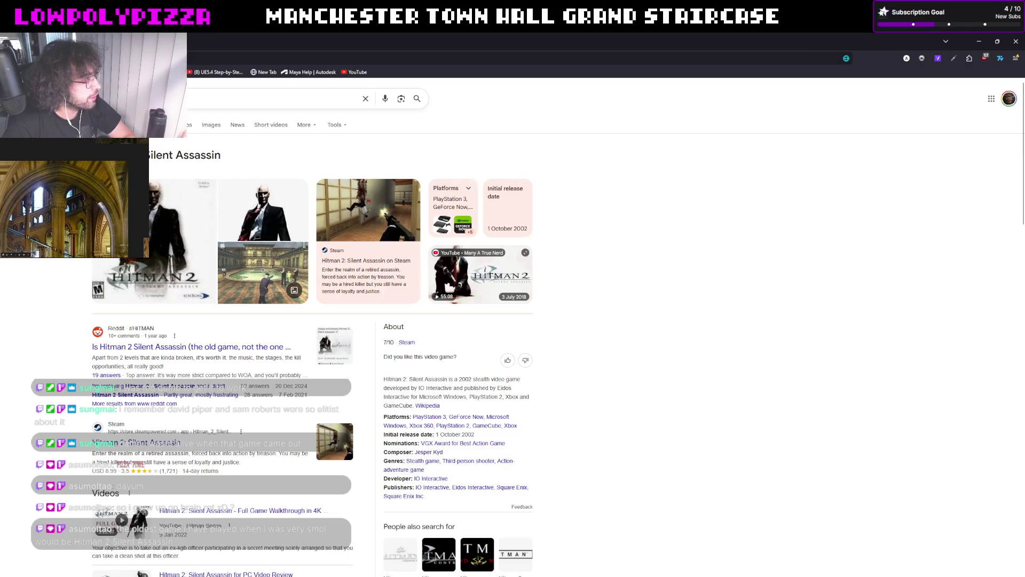
click(212, 126)
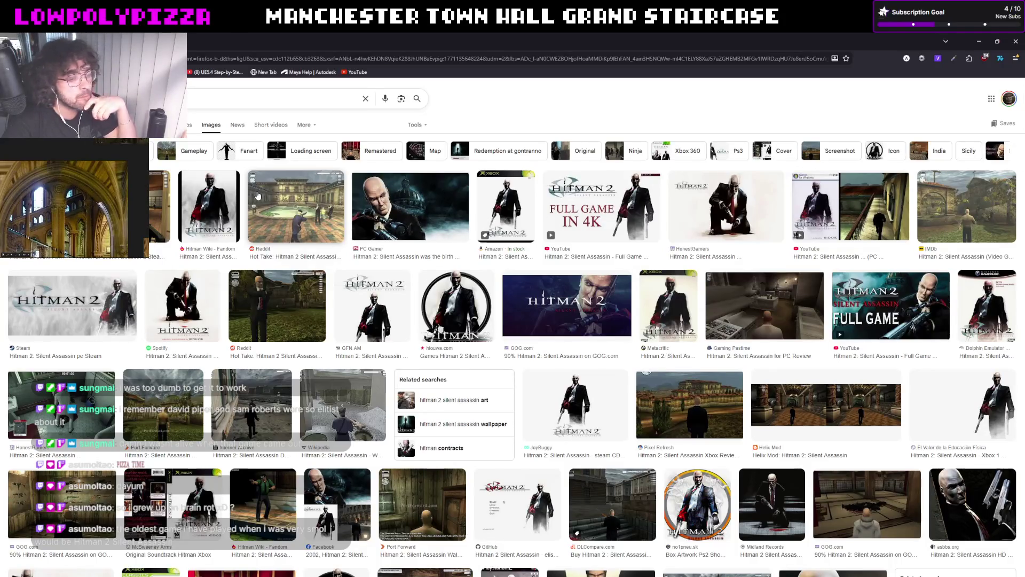
click(1016, 41)
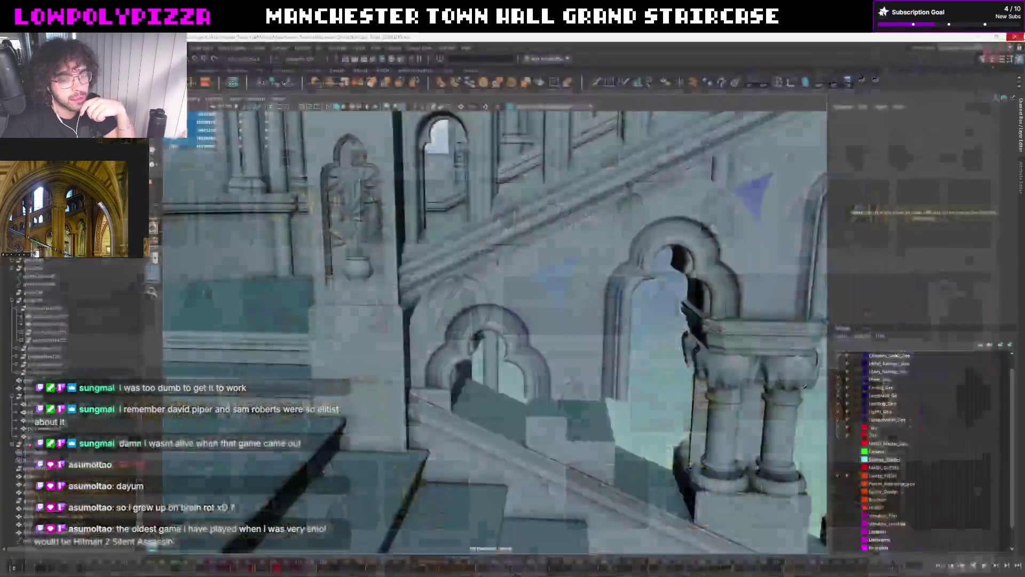
Inspect the right-hand arch, left arches and arch wall meshes up close in the viewport
mouse_move(624, 285)
alt+mouse_down()
mouse_move(250, 375)
mouse_move(566, 230)
alt+mouse_up()
click(566, 229)
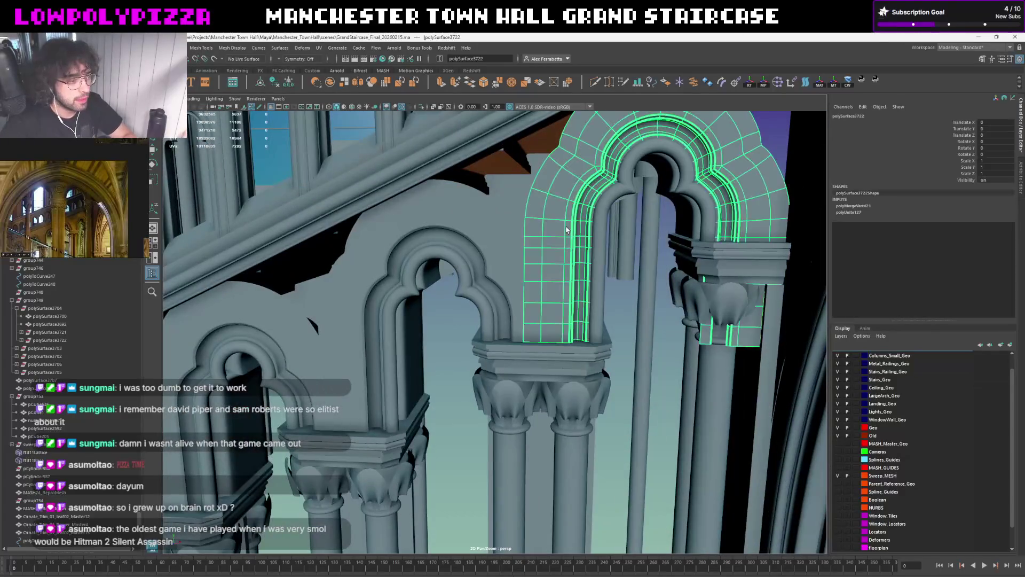
shift+click(536, 260)
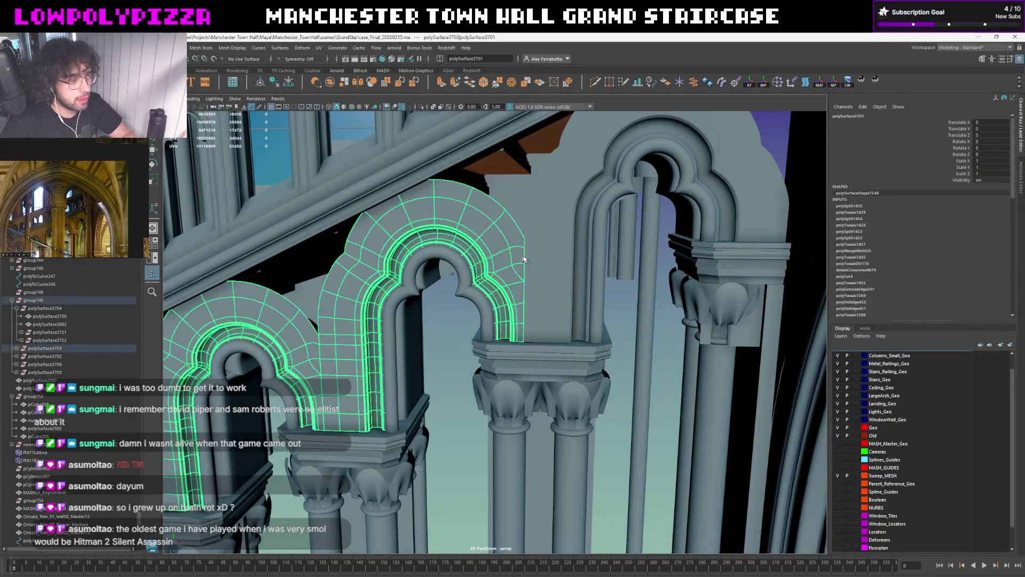
shift+click(538, 253)
scroll(537, 254, up, 2)
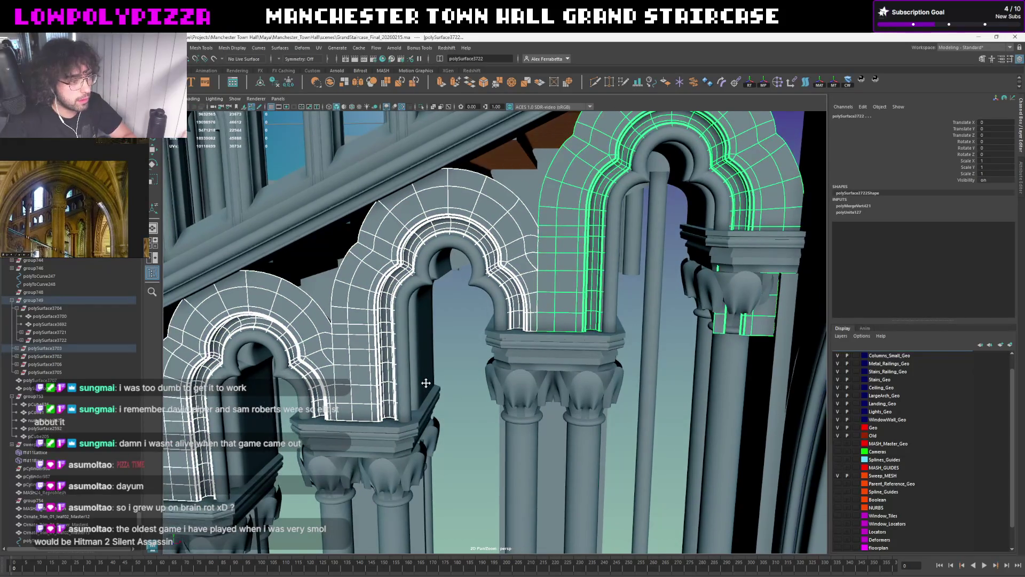
scroll(503, 350, up, 2)
scroll(503, 350, down, 2)
mouse_move(484, 360)
alt+mouse_down()
mouse_move(553, 329)
mouse_move(544, 295)
mouse_move(419, 385)
mouse_move(480, 320)
mouse_move(510, 324)
alt+mouse_up()
click(553, 329)
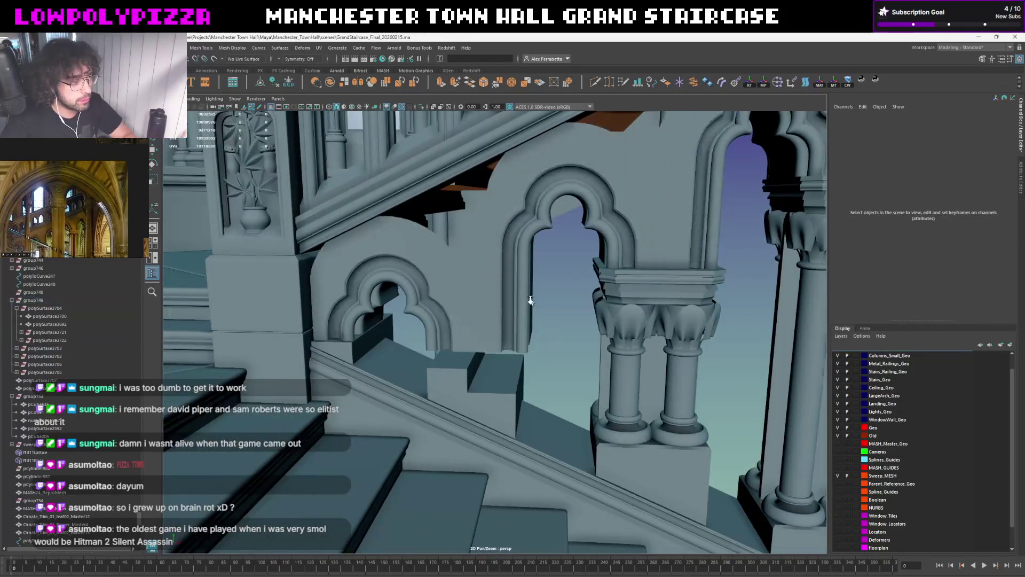
click(488, 305)
click(505, 312)
click(480, 336)
scroll(418, 385, up, 2)
scroll(484, 333, up, 2)
alt+drag(533, 285, 512, 321)
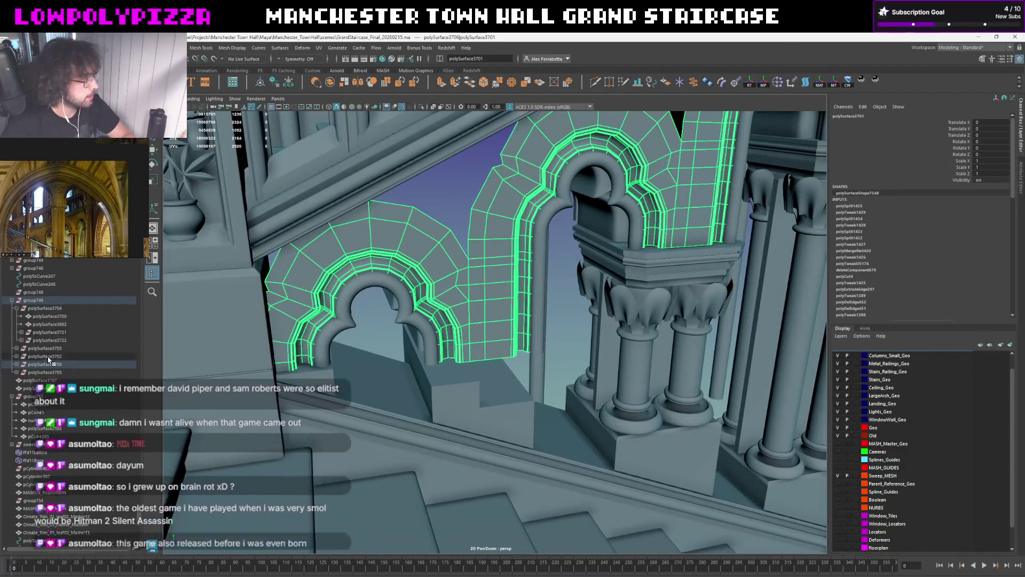
click(428, 270)
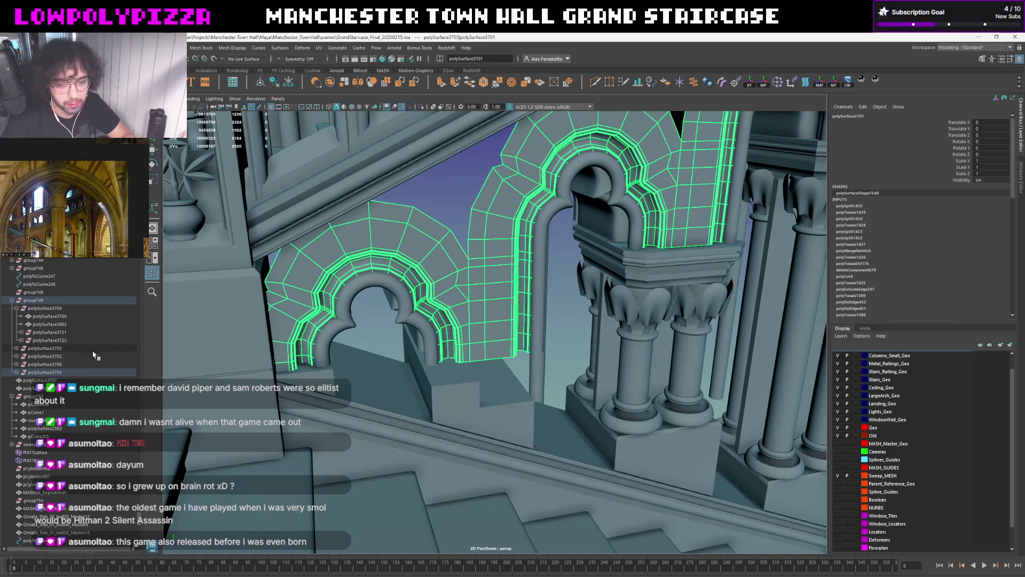
Move polySurface3701 under the new transform1308 group in the Outliner and frame its arch trims
click(50, 373)
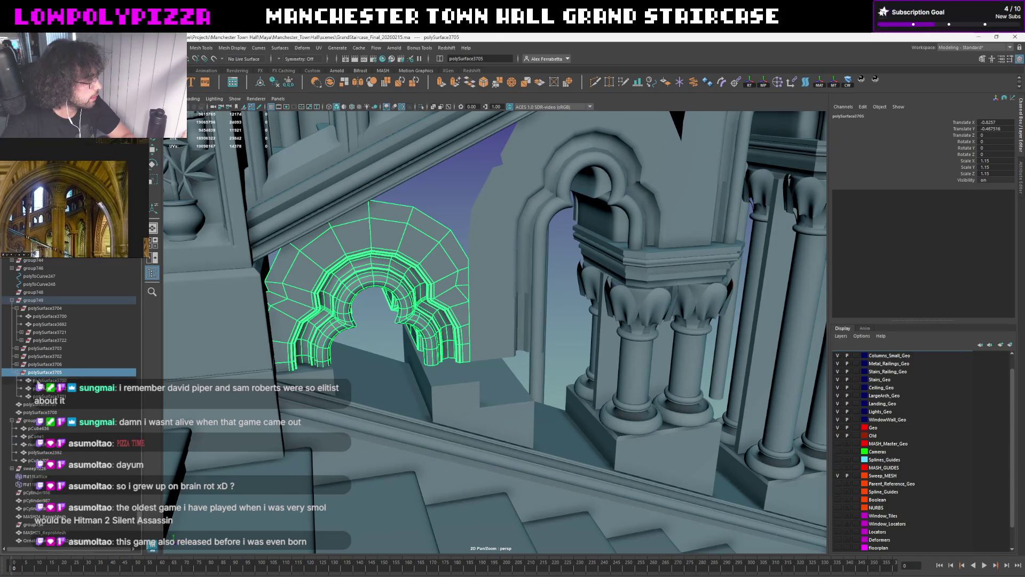
click(44, 380)
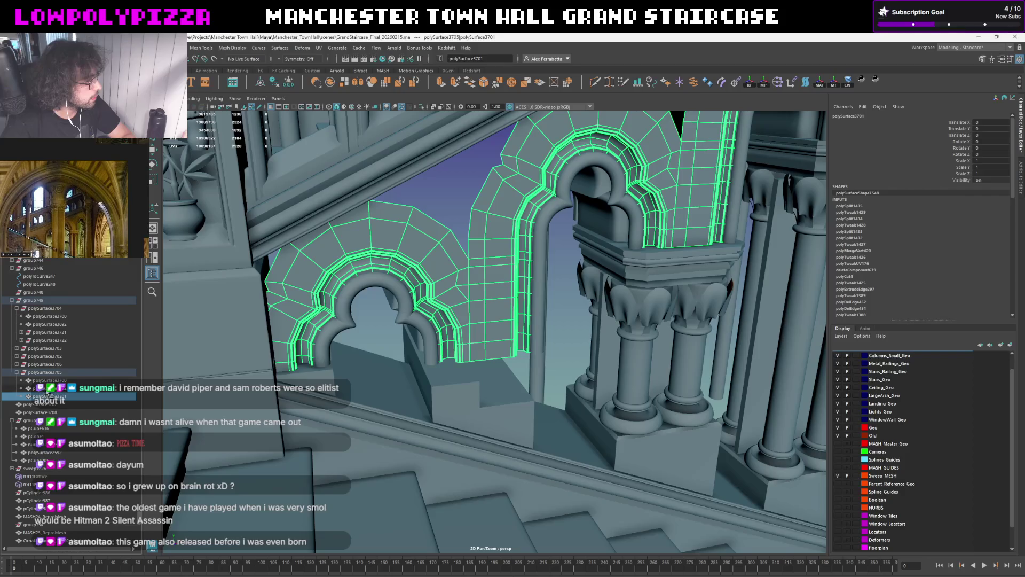
middle_drag(49, 404, 18, 369)
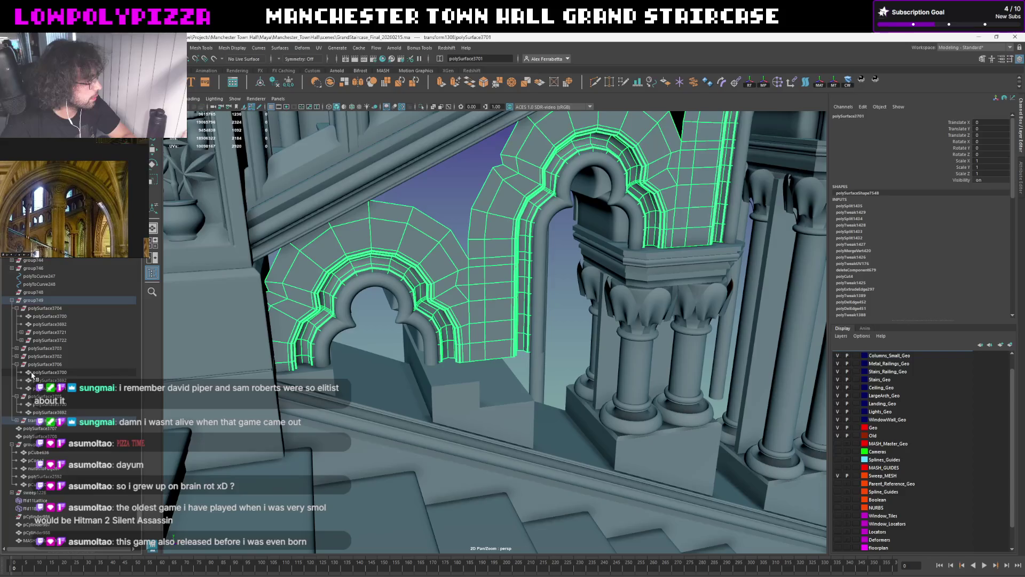
click(40, 389)
click(44, 373)
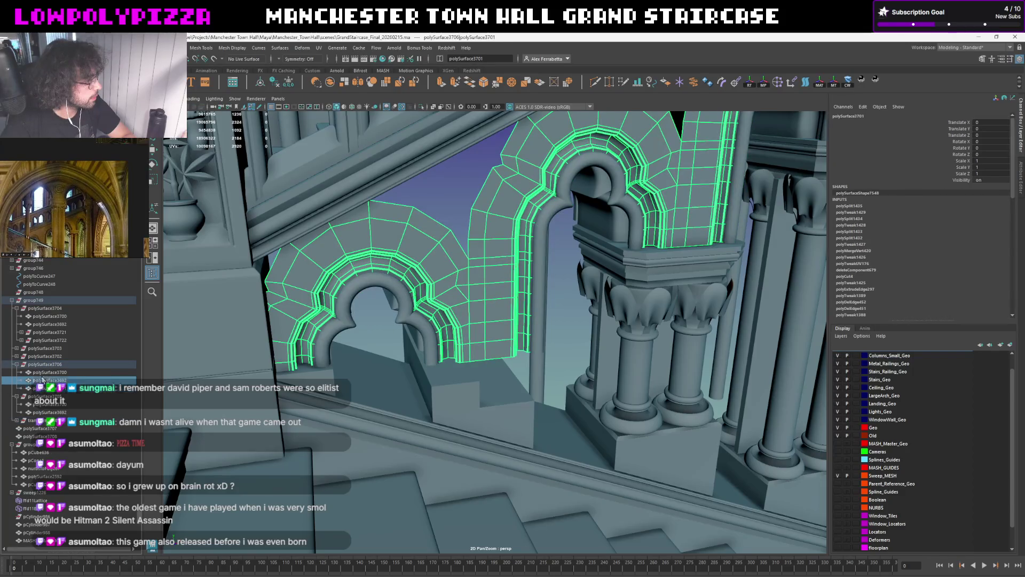
click(40, 388)
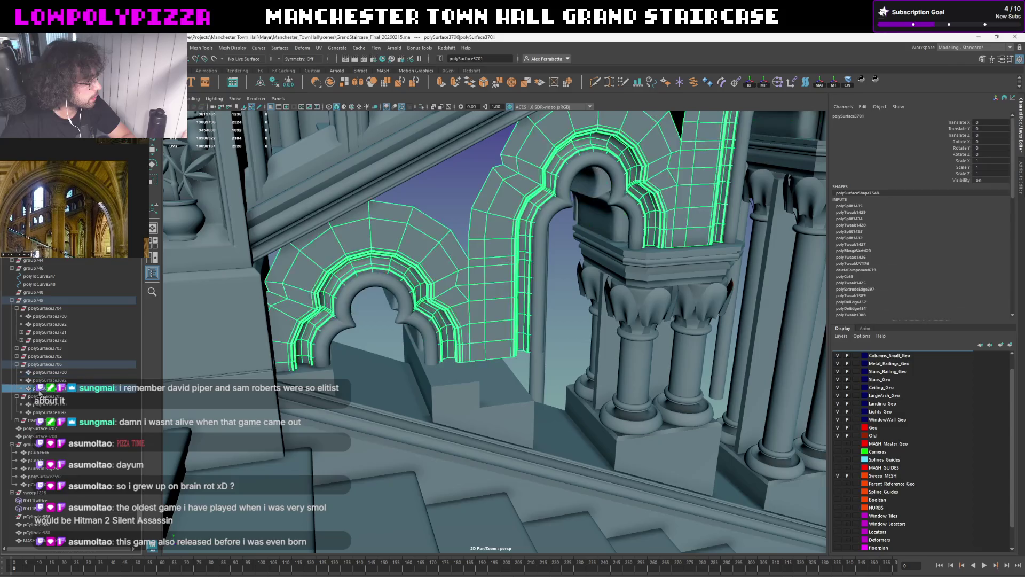
key(f)
mouse_move(549, 325)
alt+mouse_down()
mouse_move(352, 359)
mouse_move(748, 272)
alt+mouse_up()
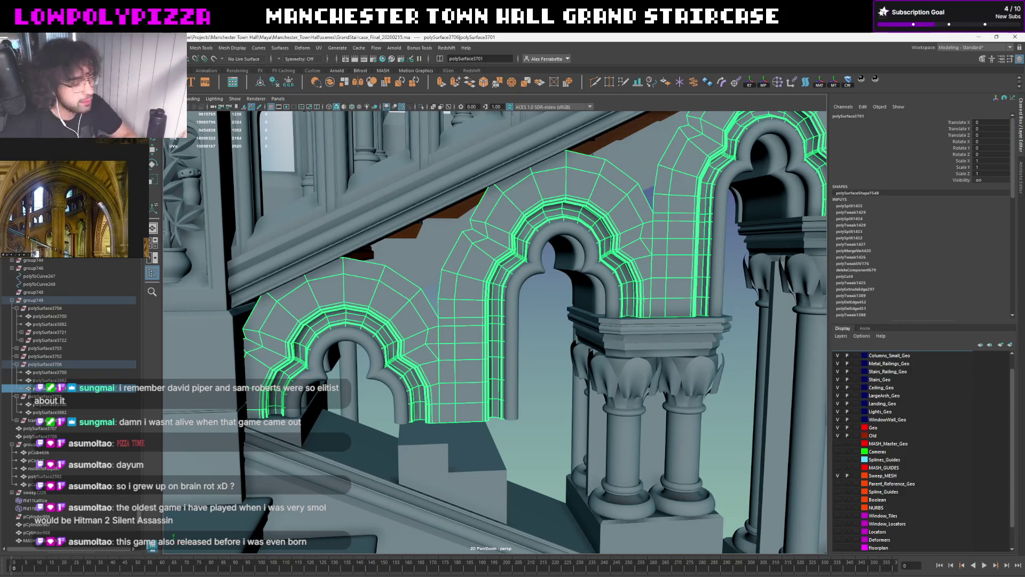
Review the staircase arches from several angles and switch them to coarse base-mesh display
alt+drag(751, 394, 273, 361)
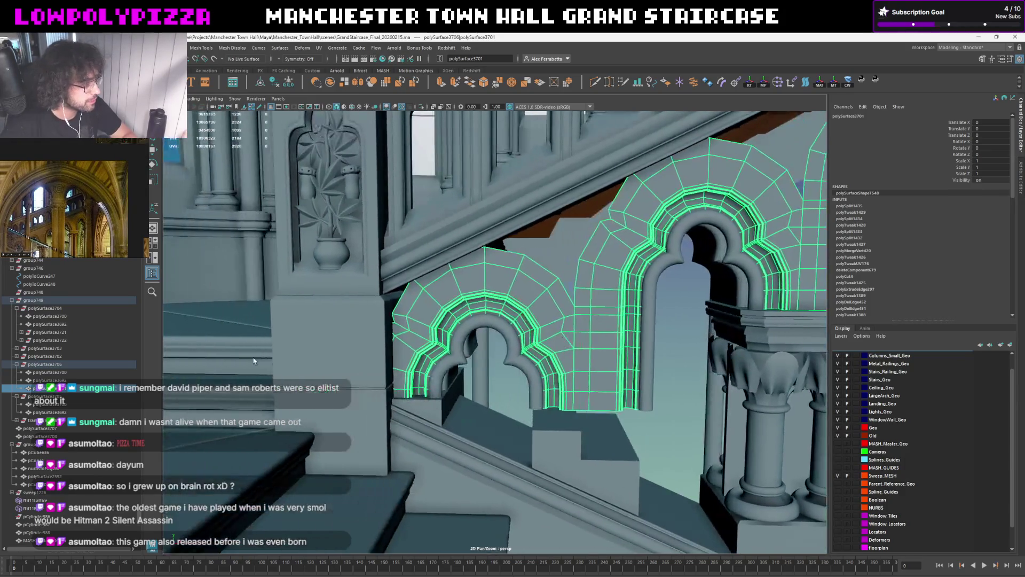
alt+drag(579, 298, 535, 337)
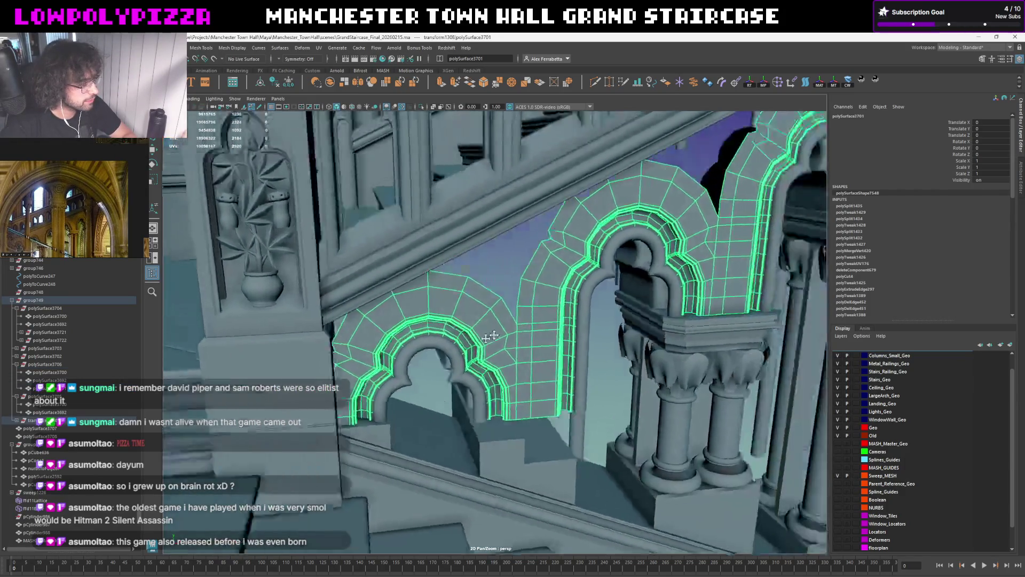
scroll(535, 337, up, 3)
scroll(529, 338, up, 2)
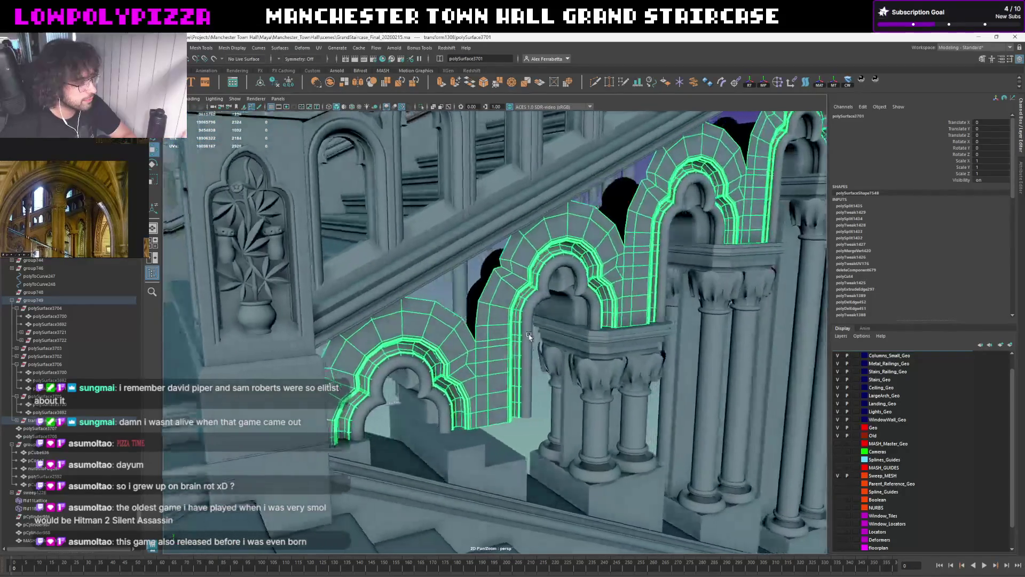
scroll(519, 338, up, 2)
mouse_move(518, 337)
alt+mouse_down()
mouse_move(509, 336)
mouse_move(530, 331)
alt+mouse_up()
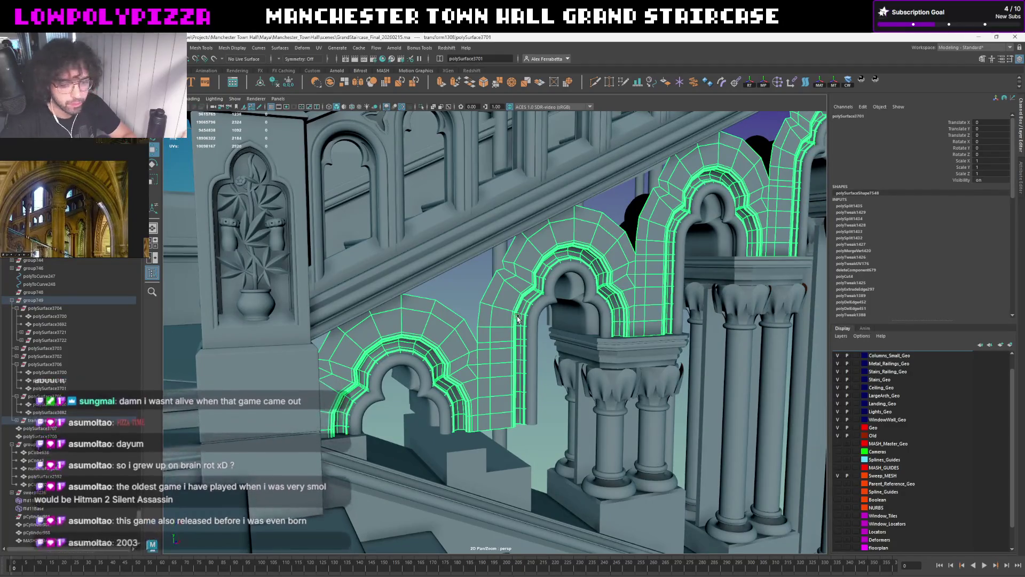
shift+click(442, 331)
mouse_move(442, 331)
alt+mouse_down()
mouse_move(560, 313)
mouse_move(459, 325)
mouse_move(324, 385)
mouse_move(397, 362)
alt+mouse_up()
scroll(560, 313, down, 3)
scroll(594, 294, up, 4)
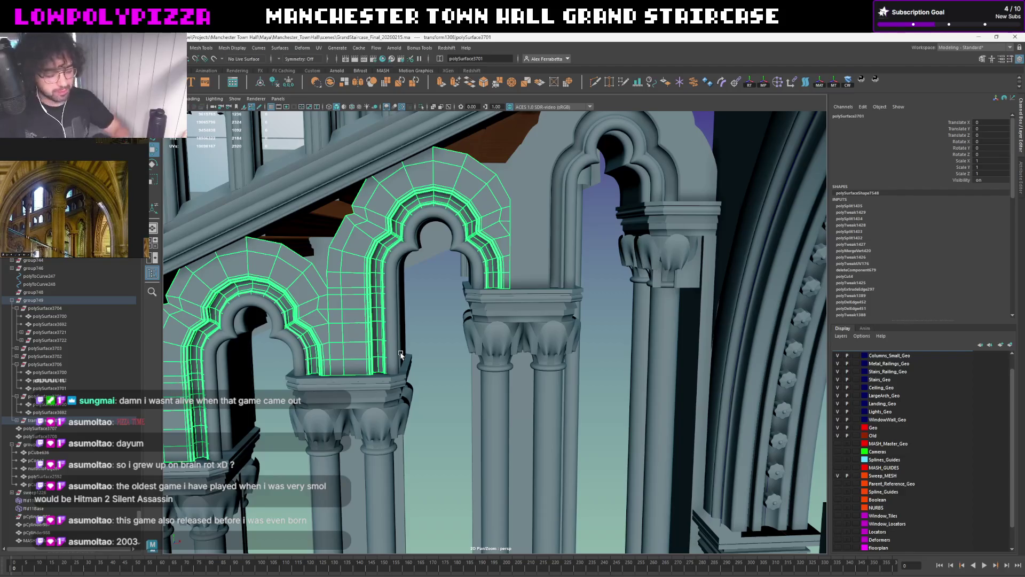
mouse_move(423, 371)
alt+mouse_down()
mouse_move(454, 297)
mouse_move(473, 285)
alt+mouse_up()
key(1)
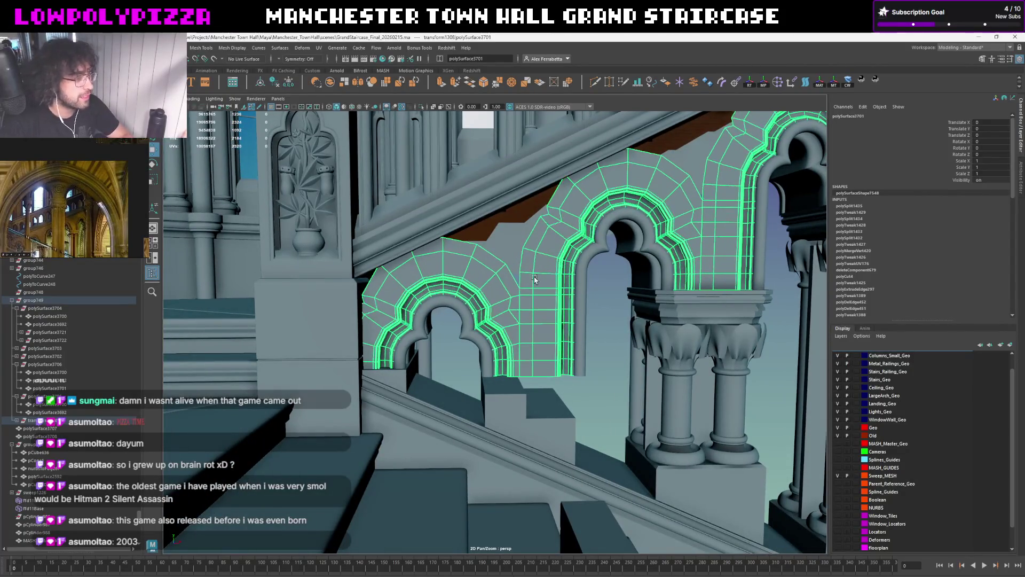
Parent the middle arch under polySurface3706, frame it, then undo back to the right-side arch piece
shift+click(746, 177)
key(p)
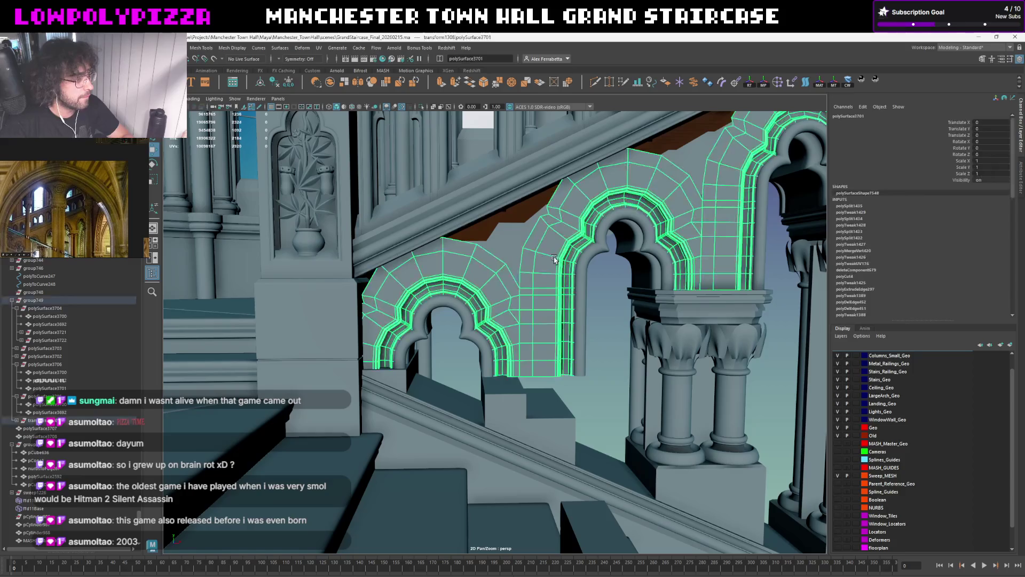
key(f)
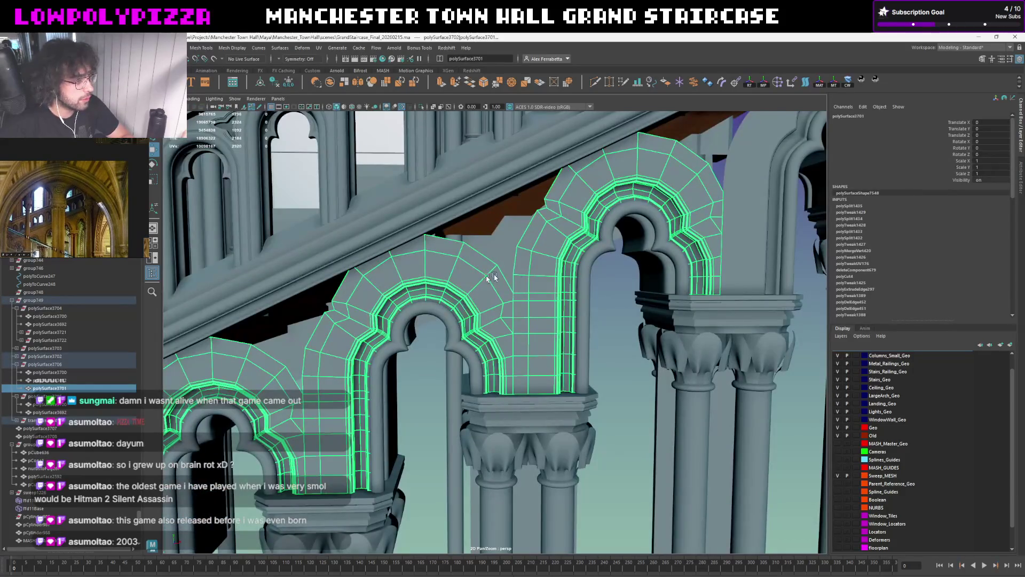
key(ctrl+z)
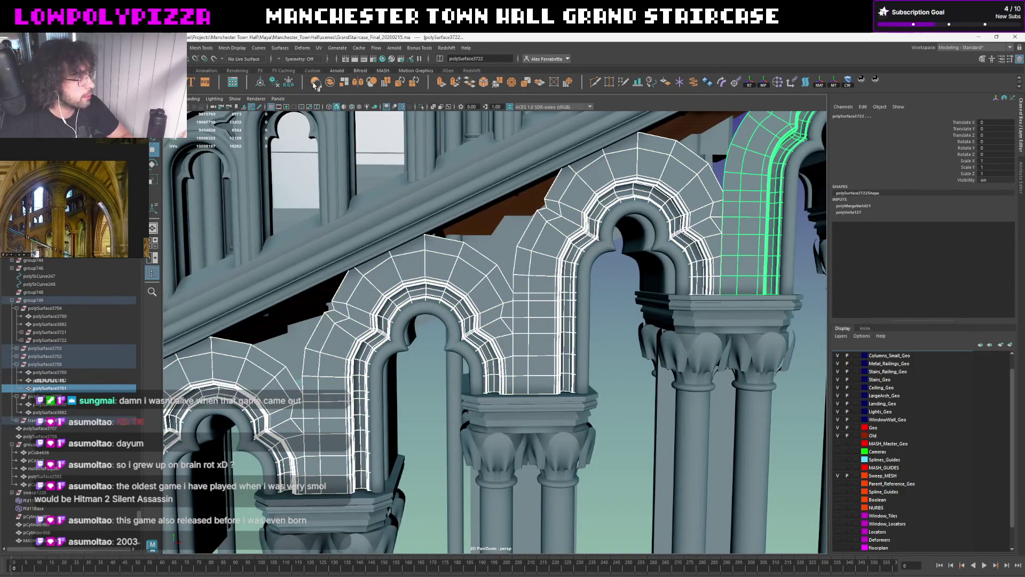
Step back through selections of the middle arches and polySurface3722, then reselect the polySurface3701 arches
key(ctrl+z)
key(f)
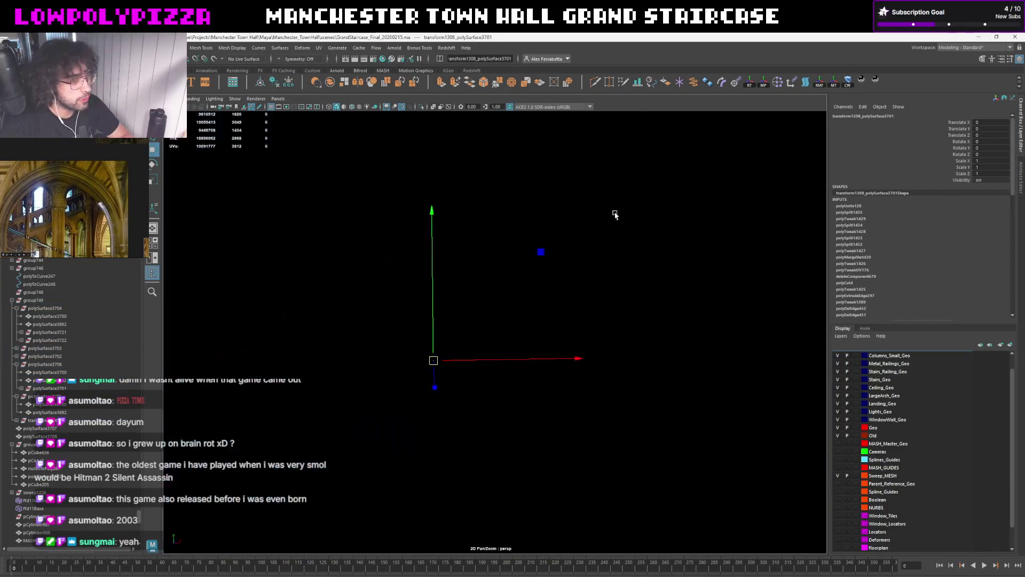
mouse_move(635, 215)
alt+mouse_down()
mouse_move(635, 285)
mouse_move(614, 293)
alt+mouse_up()
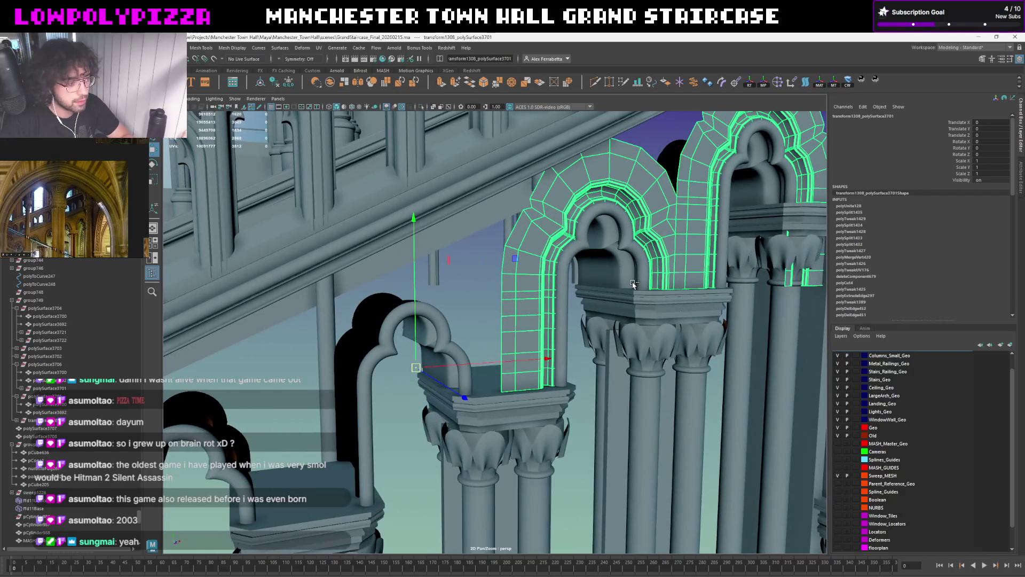
key(ctrl+z)
key(f)
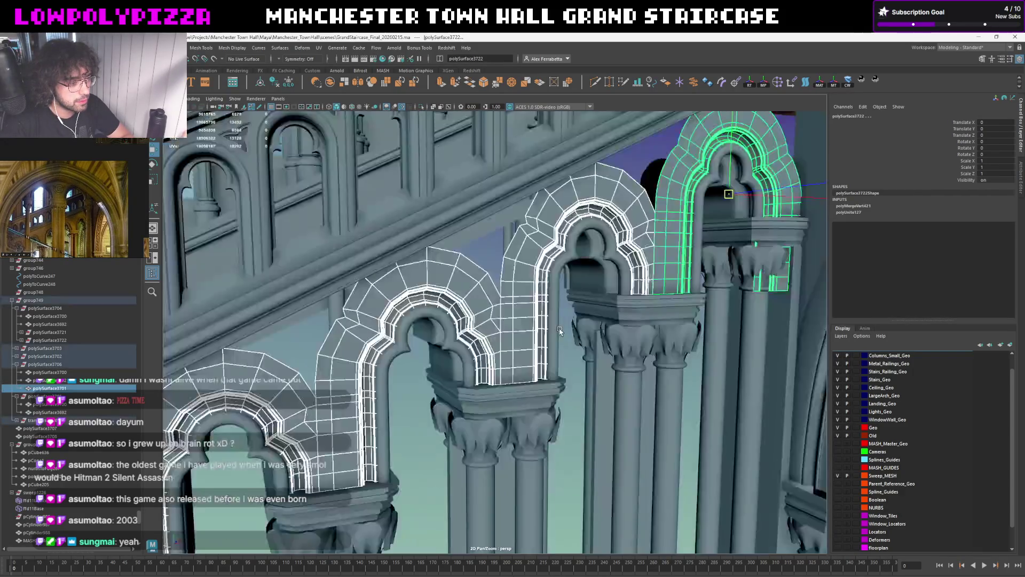
alt+drag(531, 335, 3, 375)
key(shift+z)
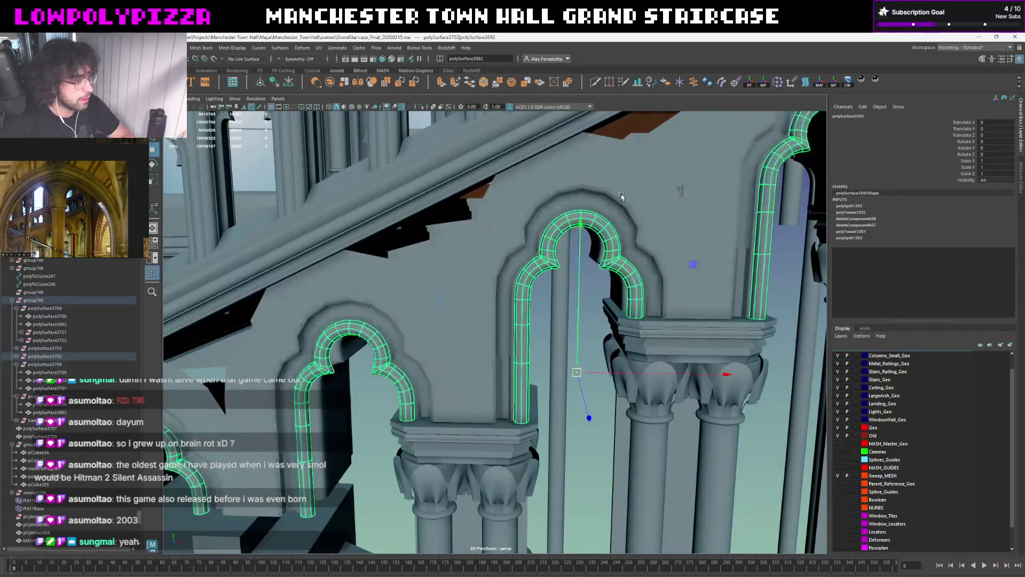
Try parenting polySurface3701 and polySurface3702 under other arch groups, then undo back to transform1308
click(19, 356)
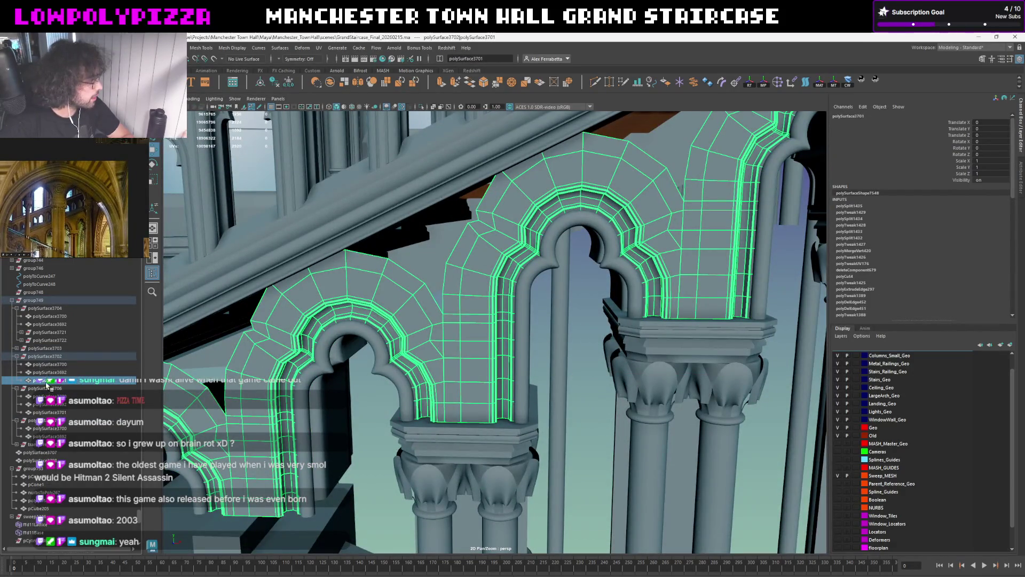
key(ctrl+d)
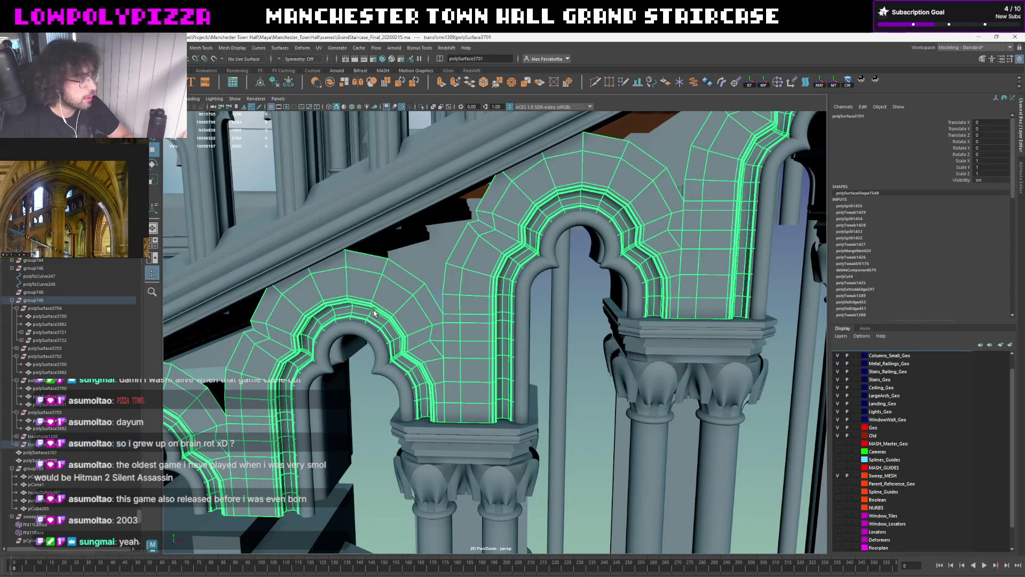
key(shift+p)
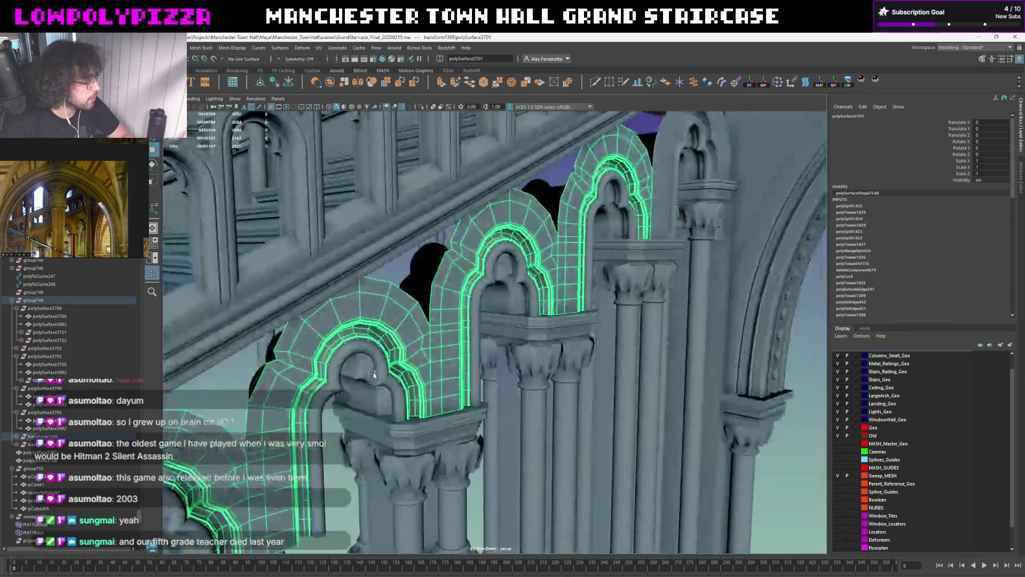
alt+drag(317, 372, 274, 334)
click(461, 246)
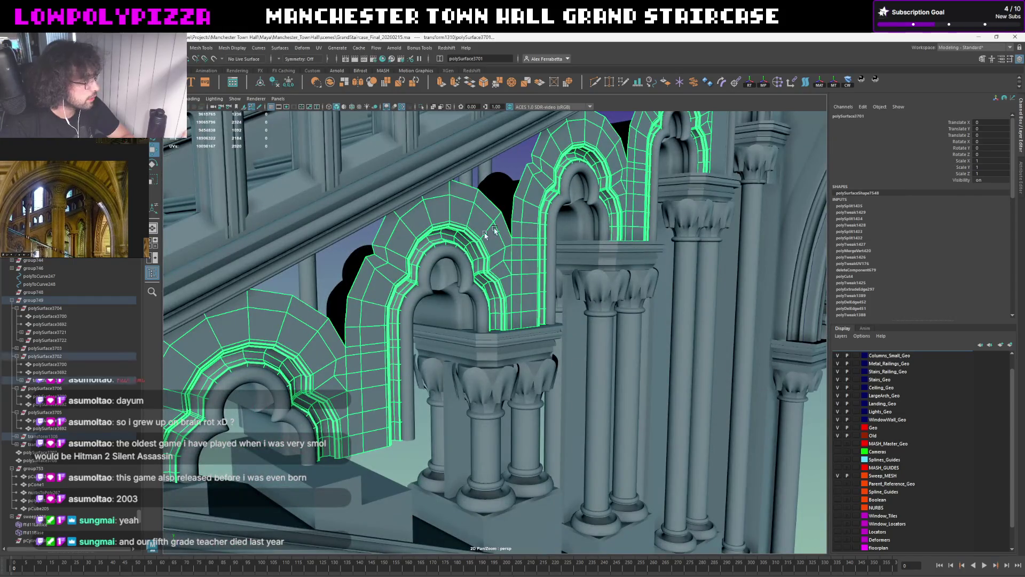
key(shift+p)
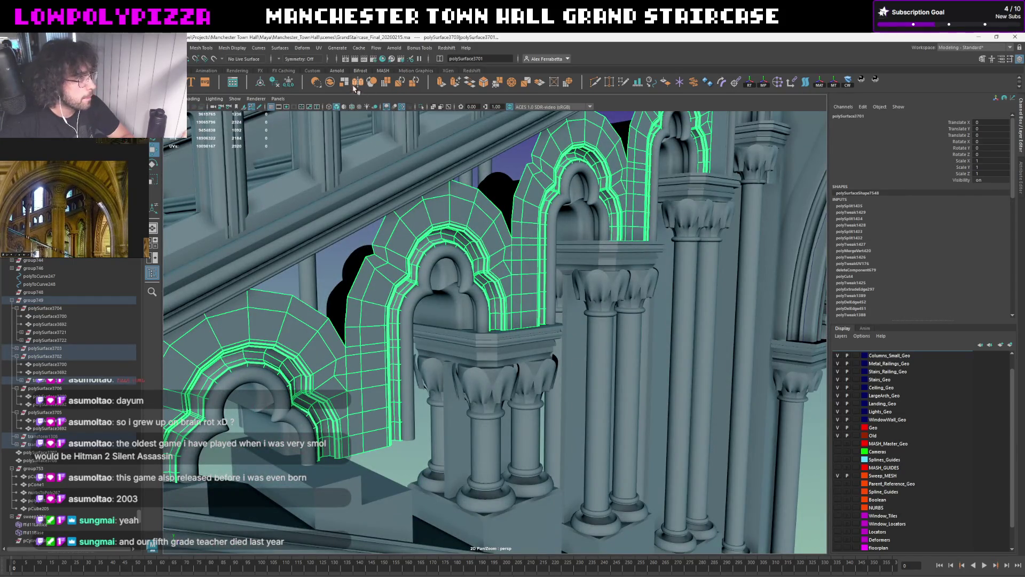
mouse_move(545, 206)
alt+mouse_down()
mouse_move(572, 318)
mouse_move(479, 325)
mouse_move(482, 336)
alt+mouse_up()
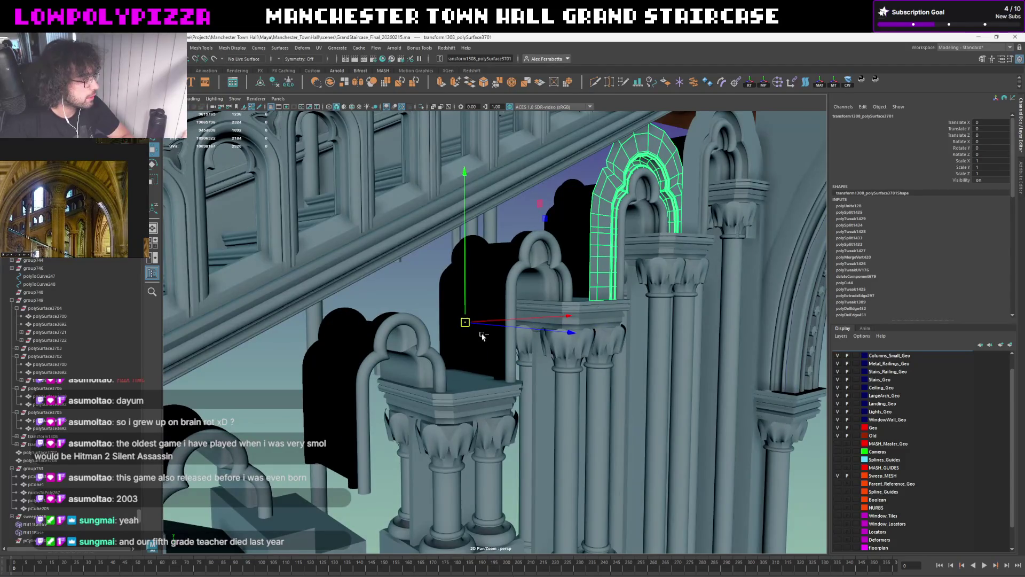
key(ctrl+z)
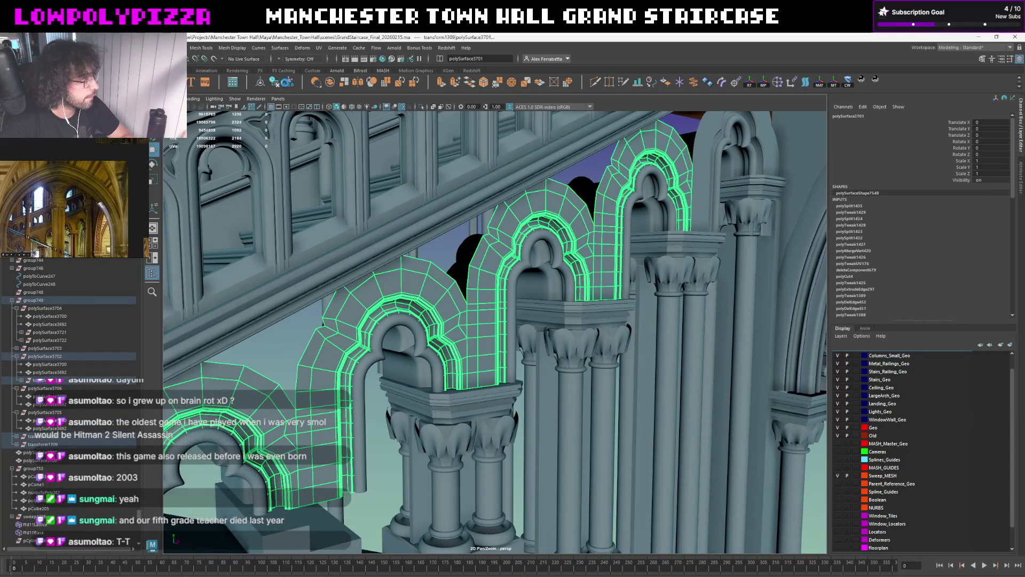
Delete history on the arches, combine them into one mesh, and clear the merged mesh's history
click(289, 84)
key(bracketleft)
key(bracketleft)
key(bracketleft)
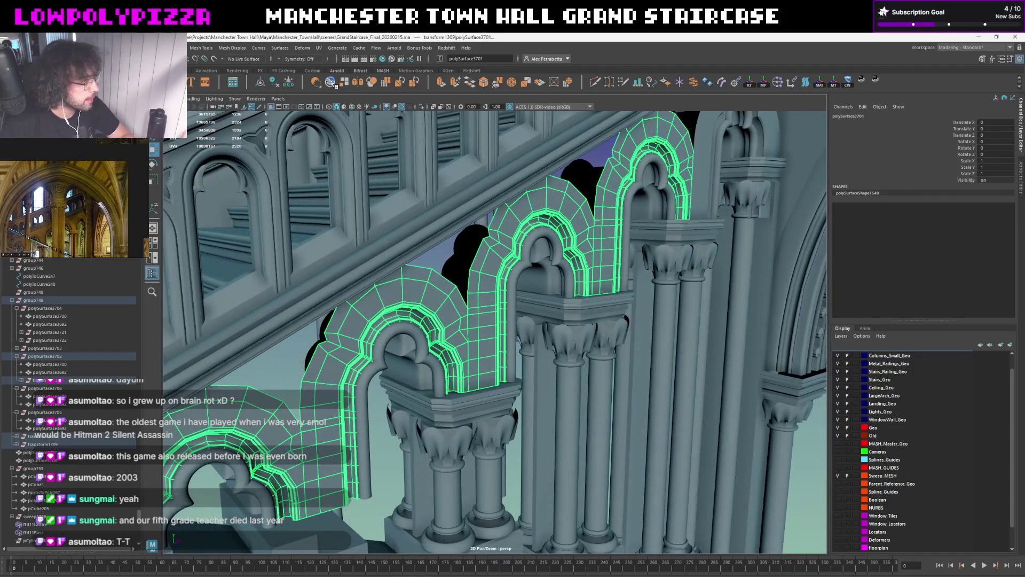
click(329, 83)
alt+drag(543, 244, 516, 271)
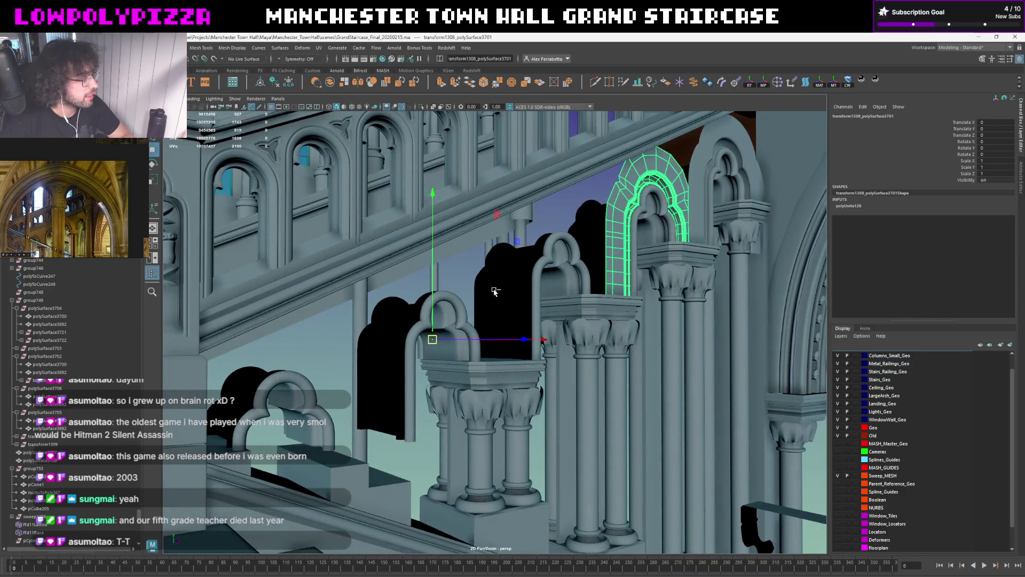
key(alt+shift+d)
key(f)
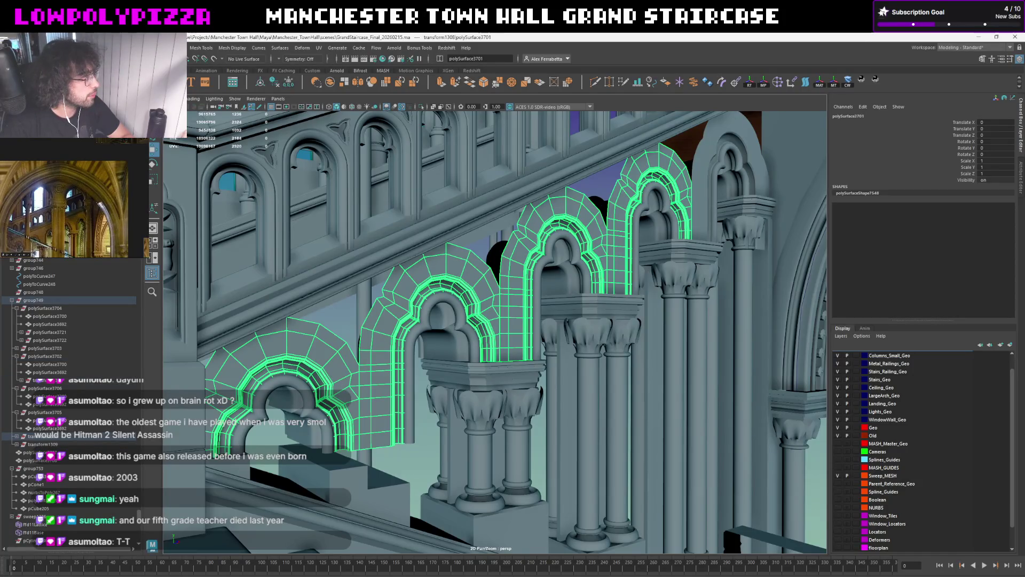
click(97, 48)
click(213, 419)
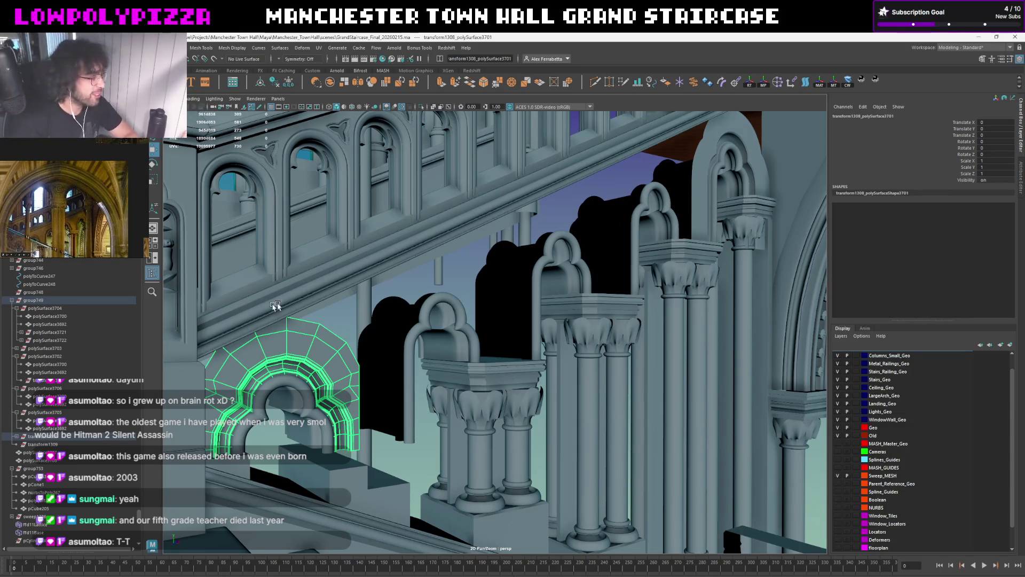
click(442, 298)
key(ctrl+z)
shift+click(439, 296)
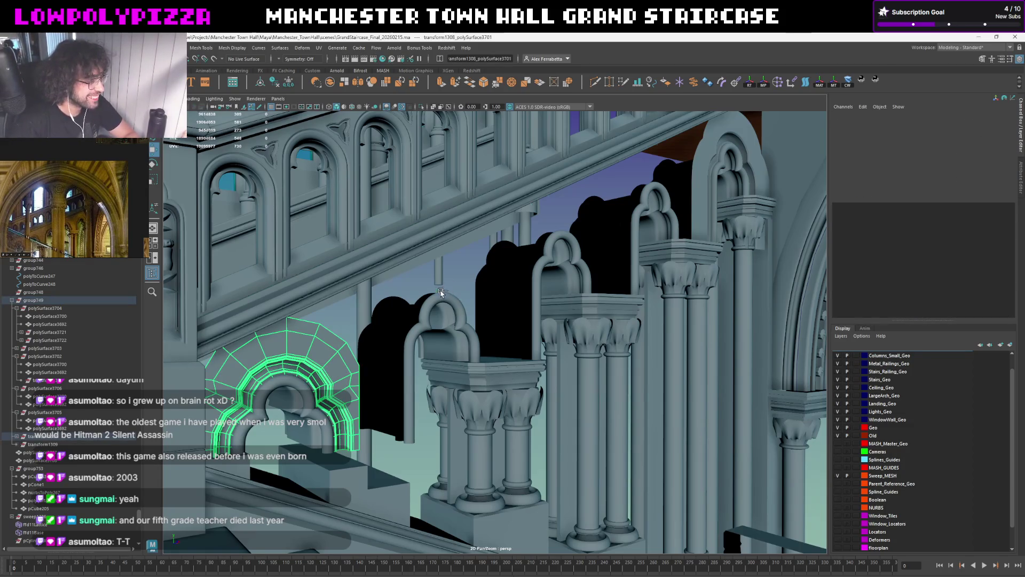
click(349, 325)
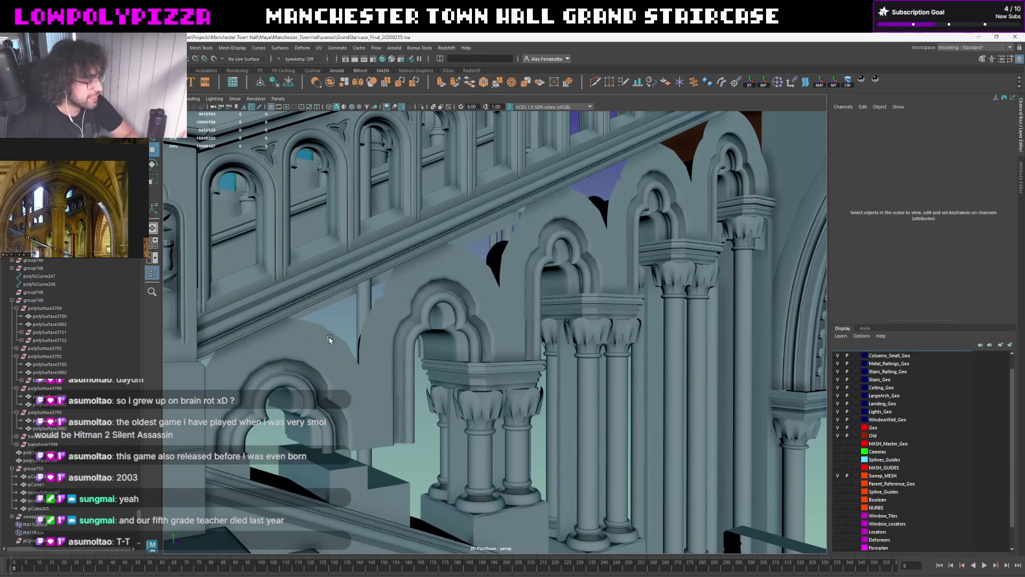
key(ctrl+z)
scroll(366, 325, up, 2)
scroll(309, 328, down, 1)
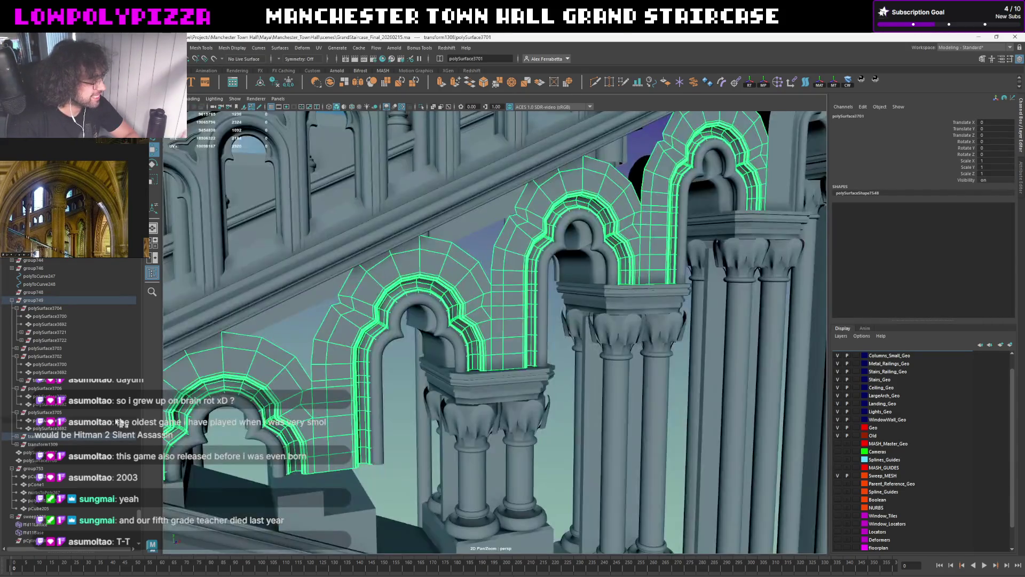
click(65, 445)
scroll(91, 407, down, 2)
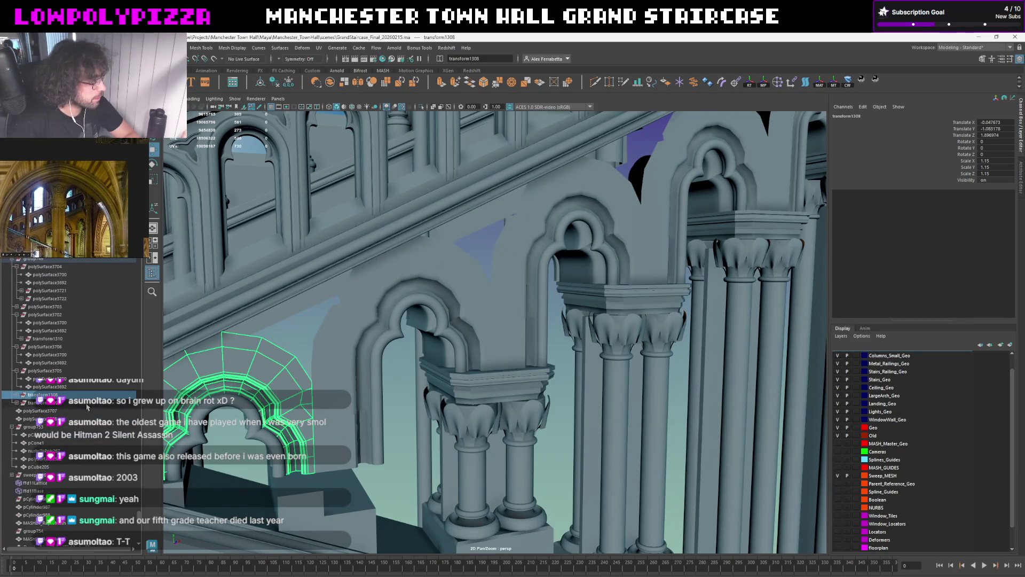
key(ctrl+d)
alt+drag(216, 372, 363, 325)
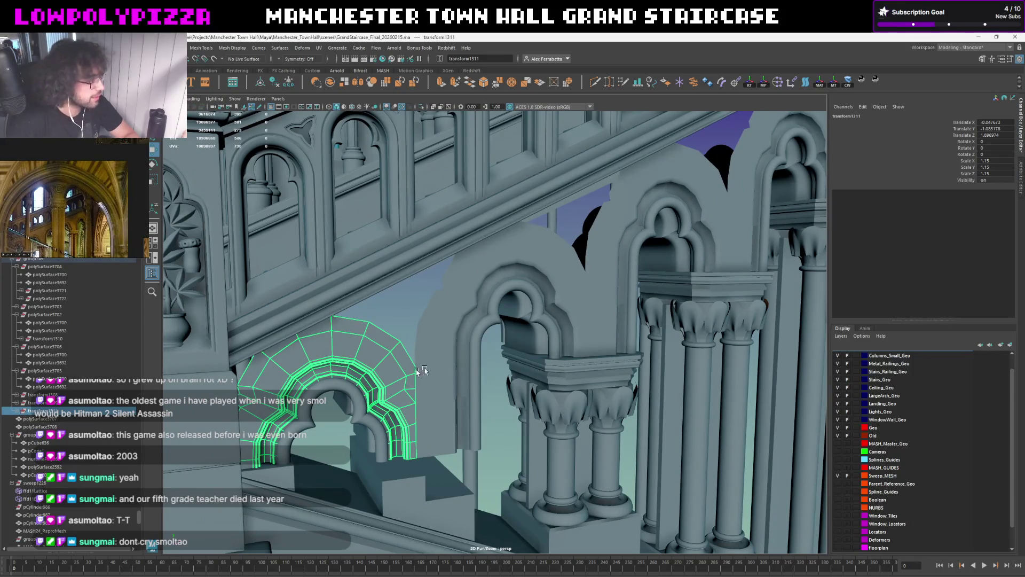
click(41, 338)
click(40, 338)
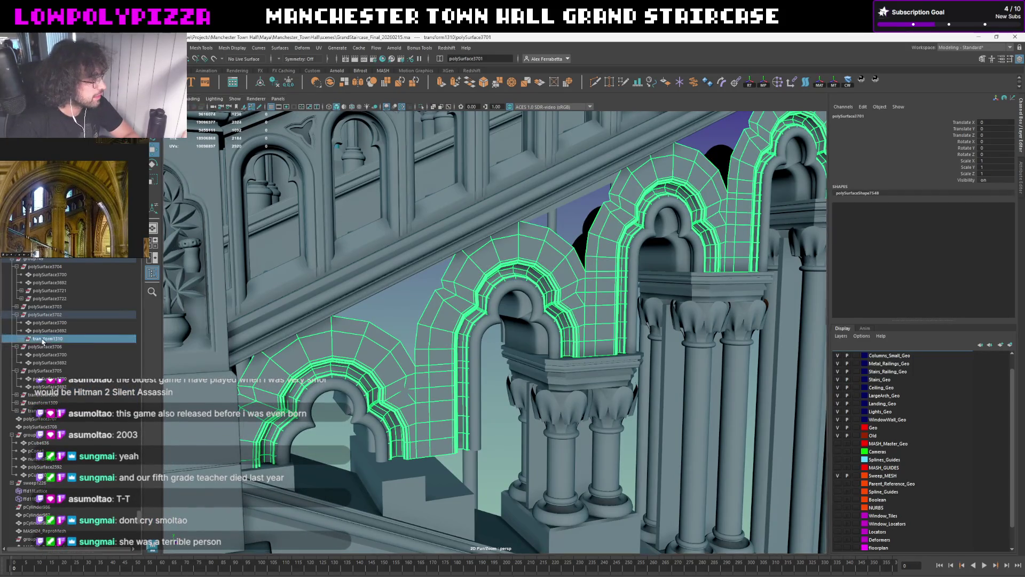
key(ctrl+d)
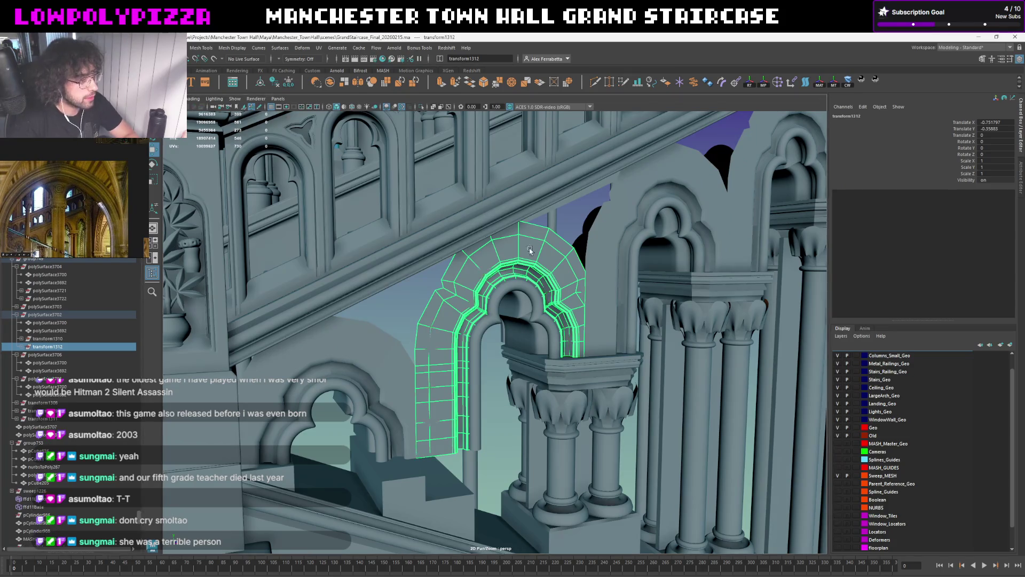
click(602, 237)
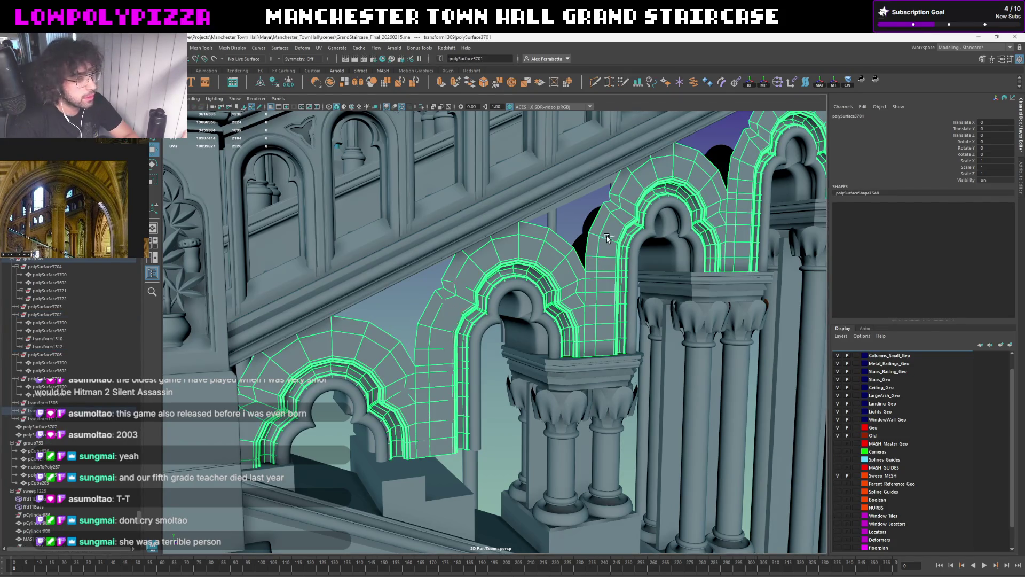
click(665, 227)
click(731, 199)
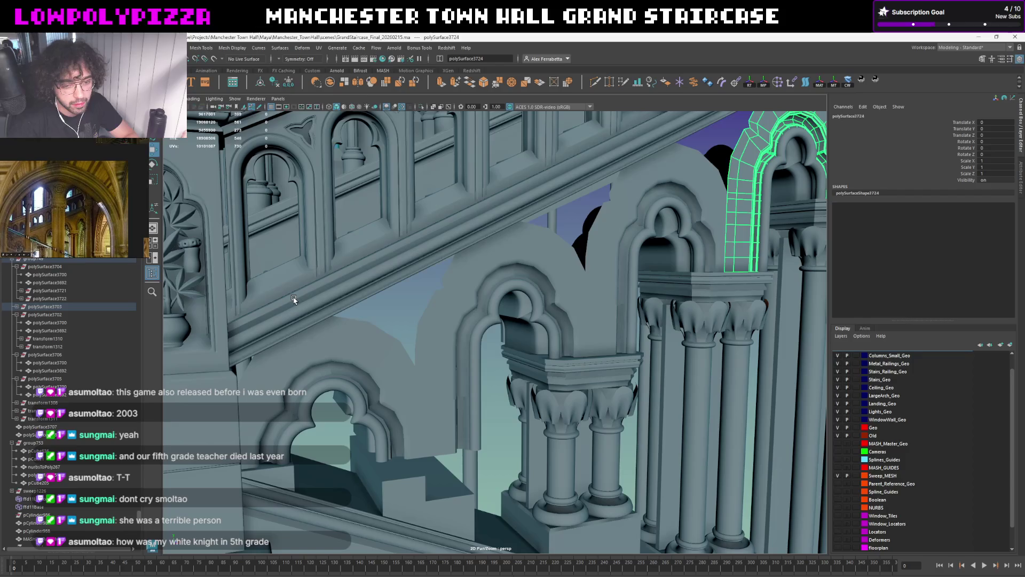
shift+click(349, 338)
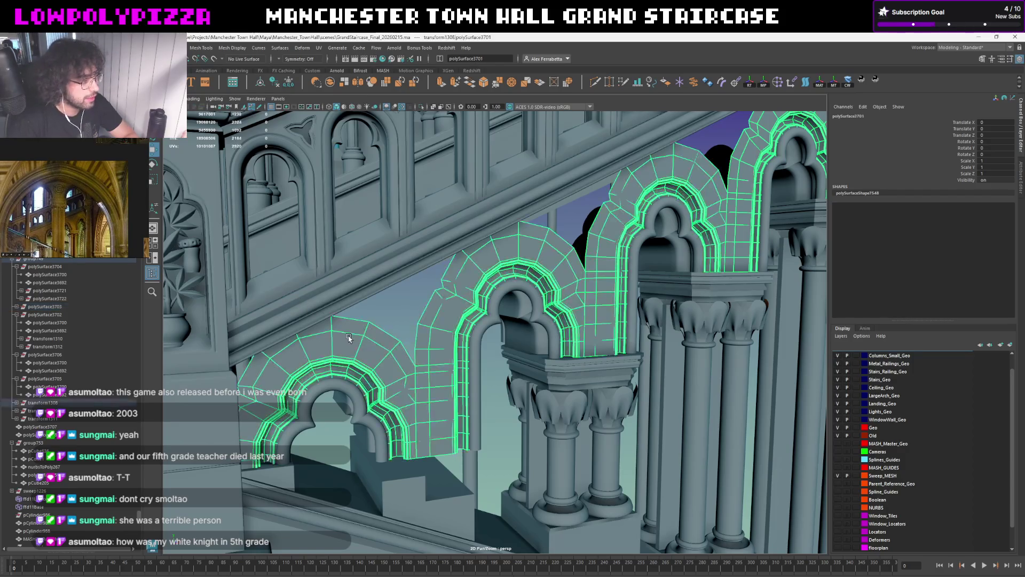
click(60, 401)
ctrl+click(61, 402)
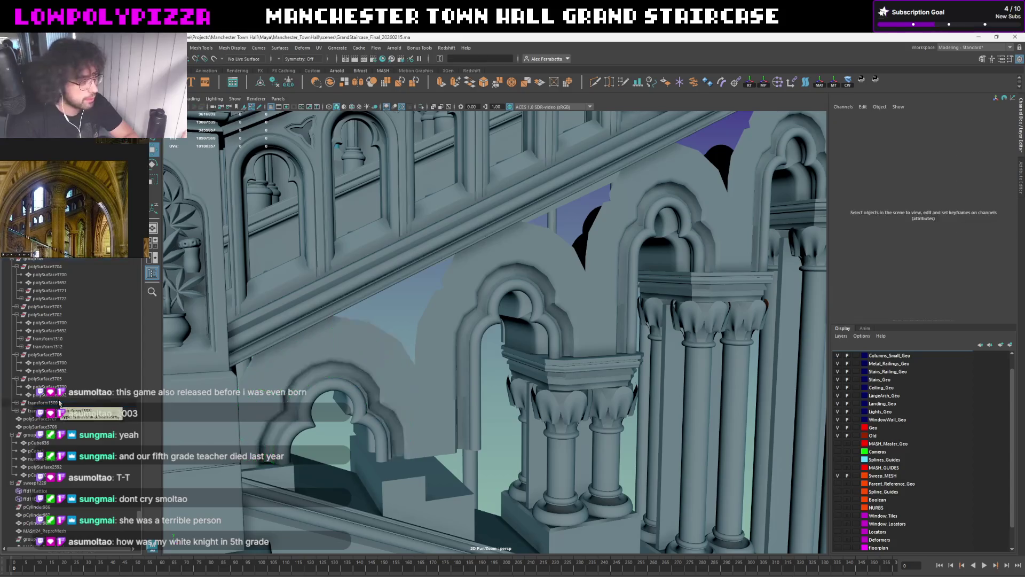
click(136, 339)
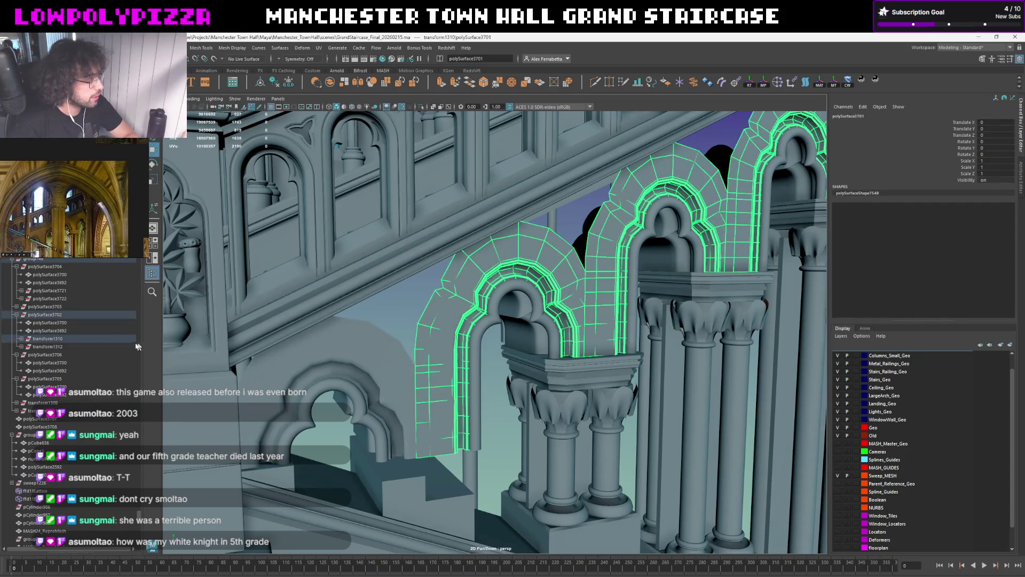
click(55, 335)
click(614, 225)
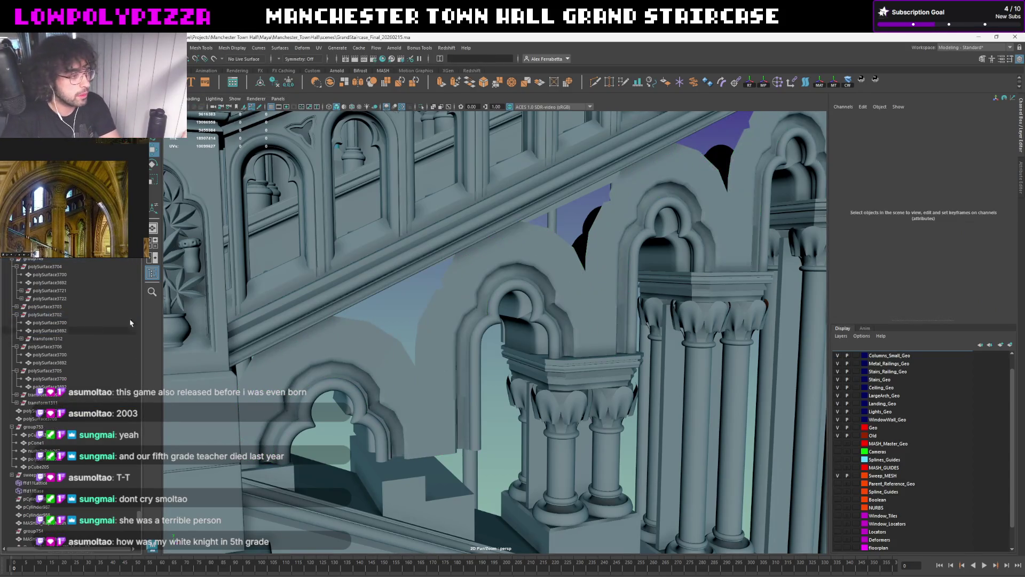
click(614, 225)
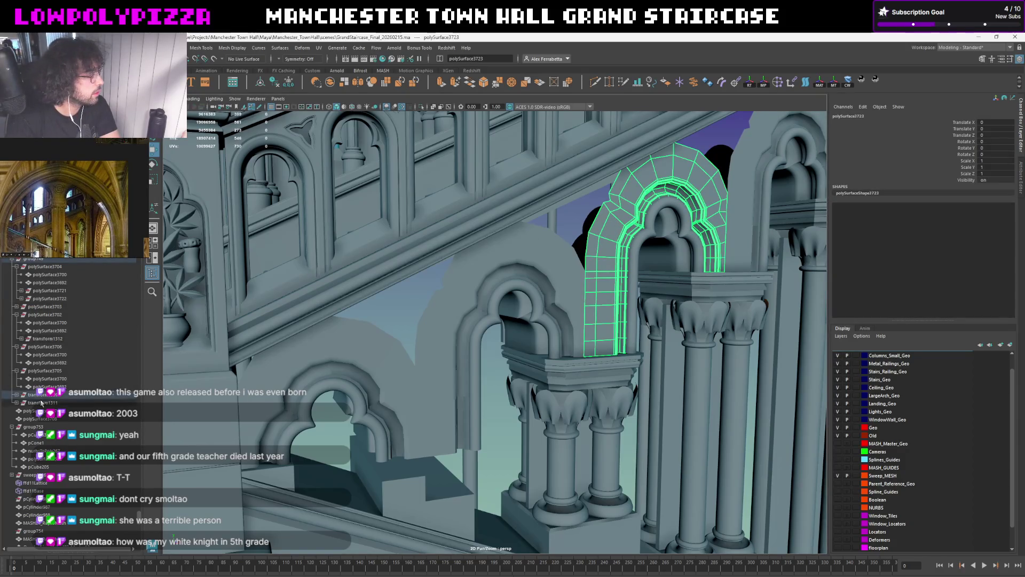
click(732, 187)
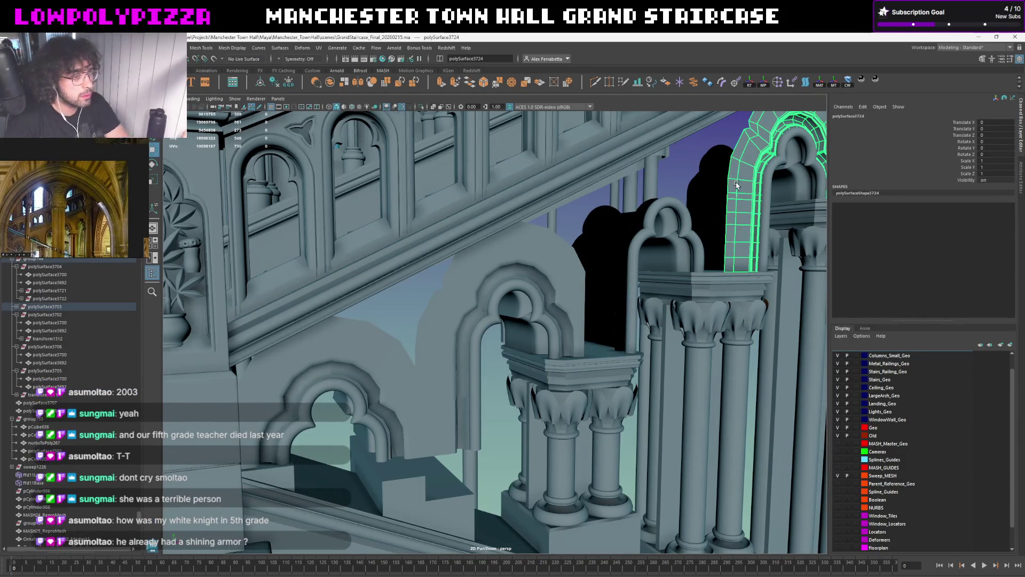
click(709, 190)
alt+drag(708, 189, 546, 270)
click(546, 271)
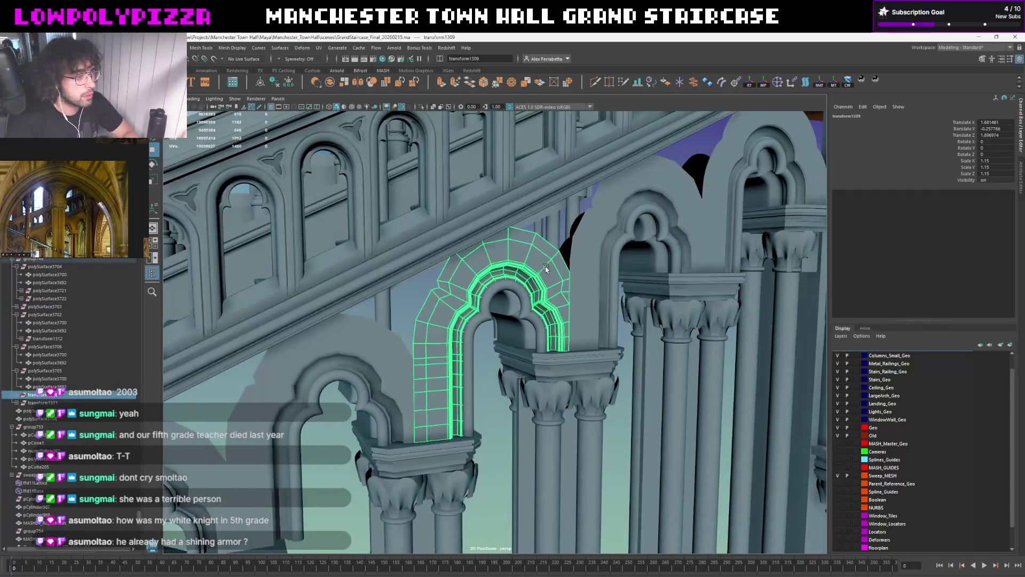
click(34, 402)
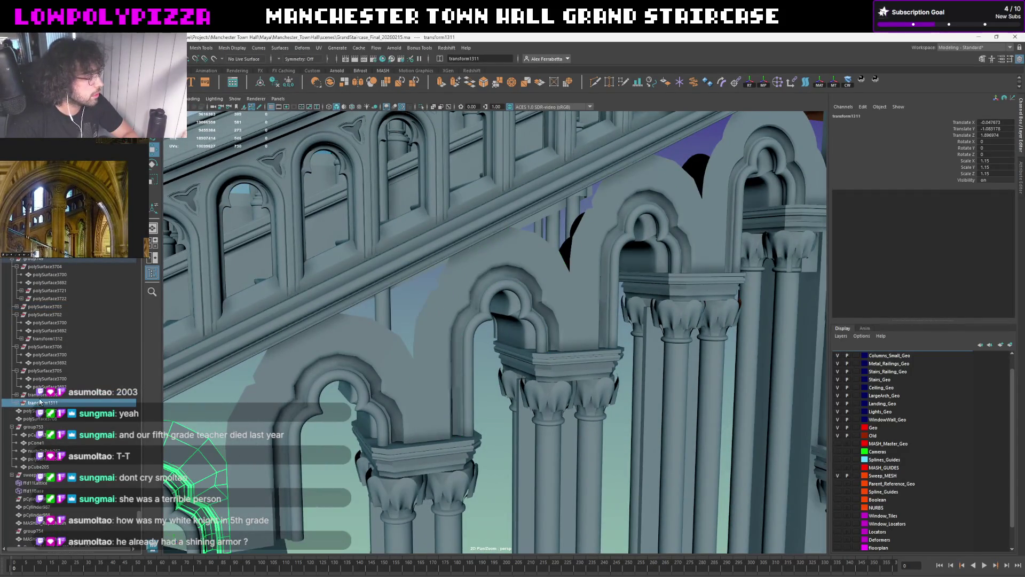
click(33, 396)
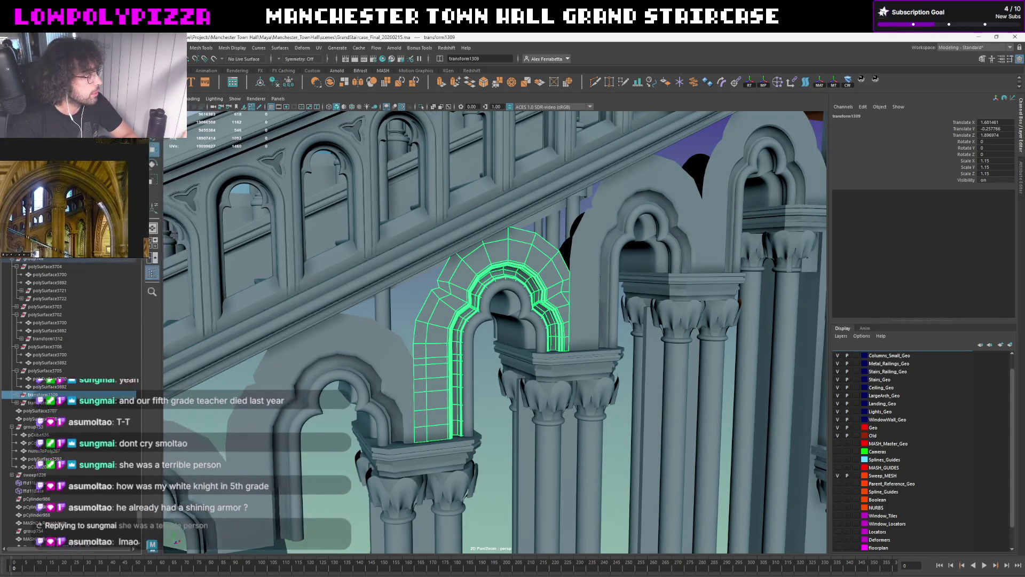
click(124, 47)
click(88, 371)
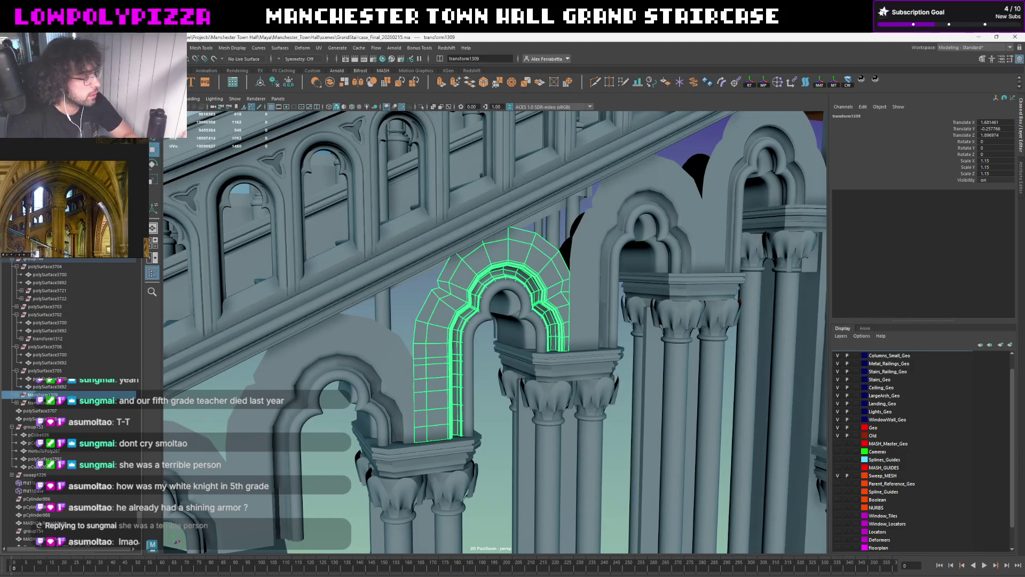
key(ctrl+d)
click(44, 401)
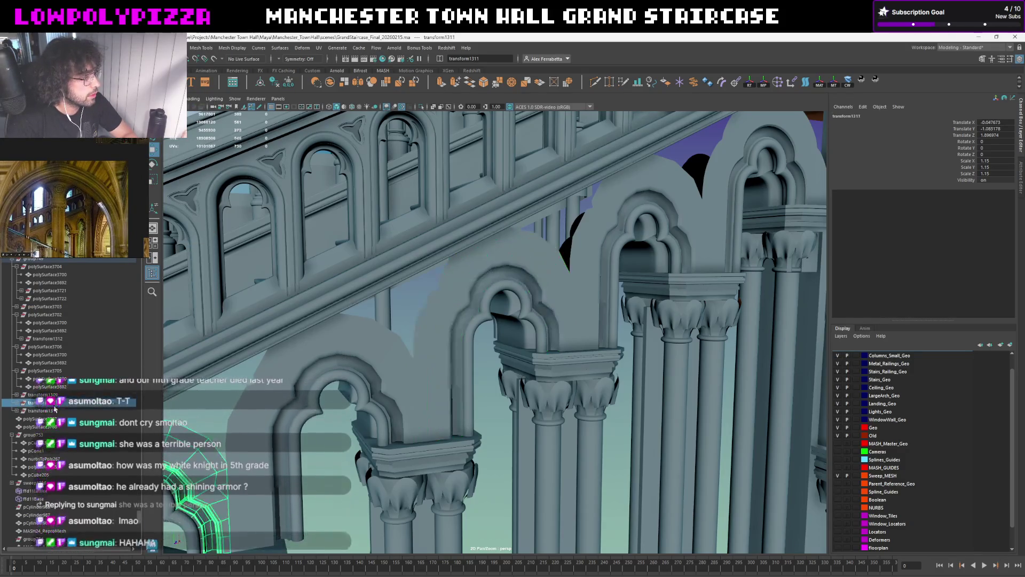
click(43, 410)
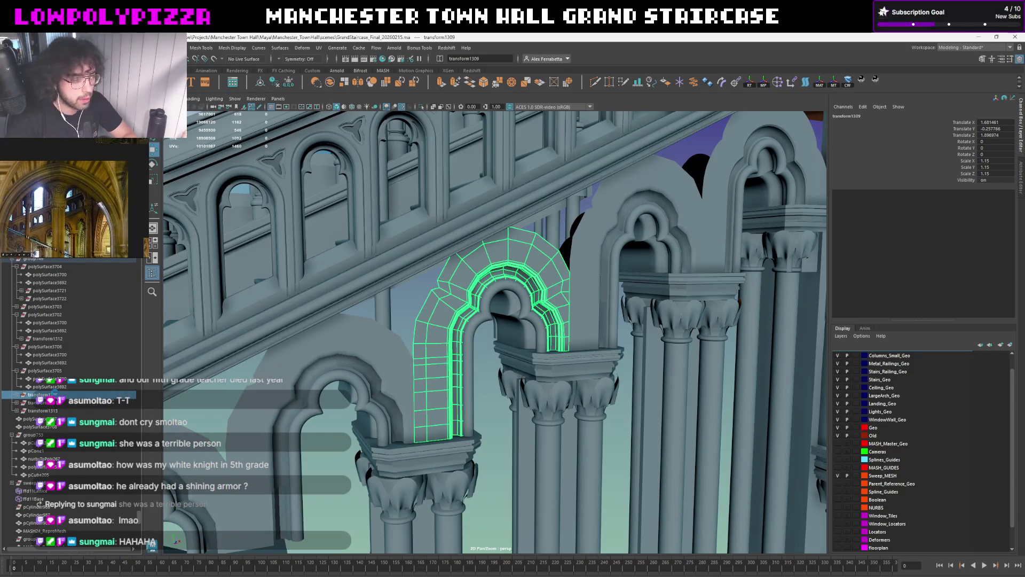
ctrl+click(45, 425)
click(580, 230)
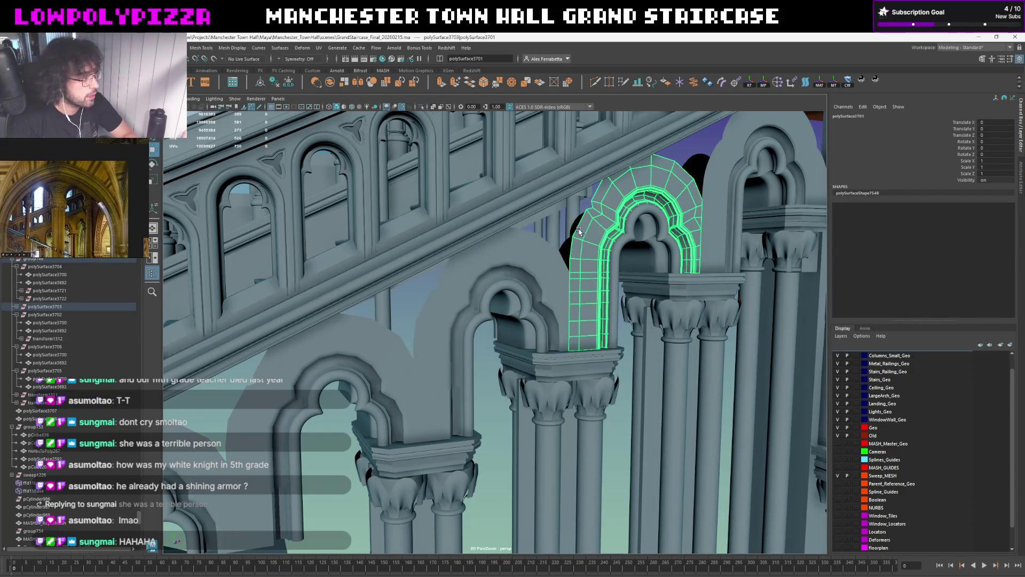
click(36, 315)
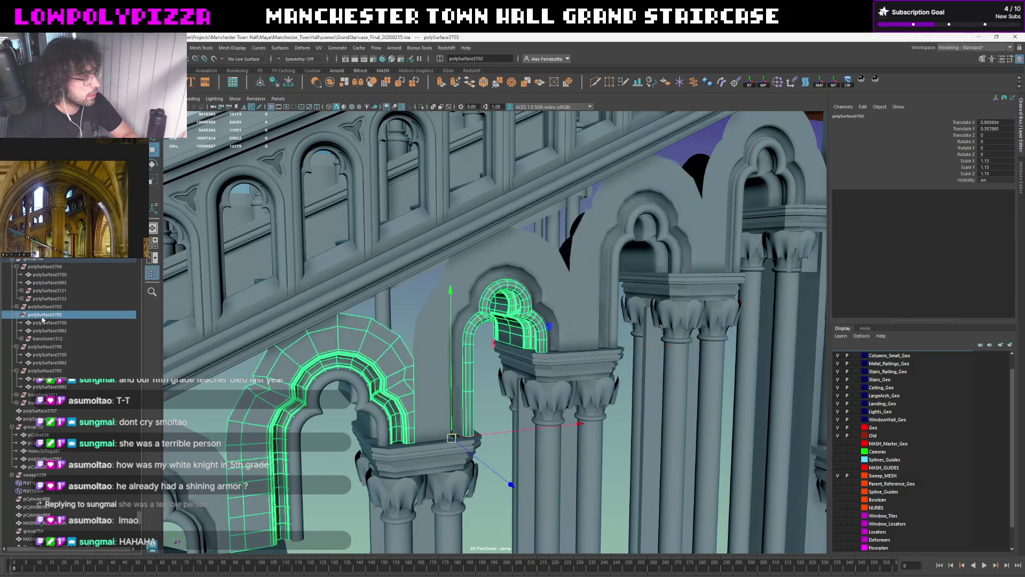
click(36, 307)
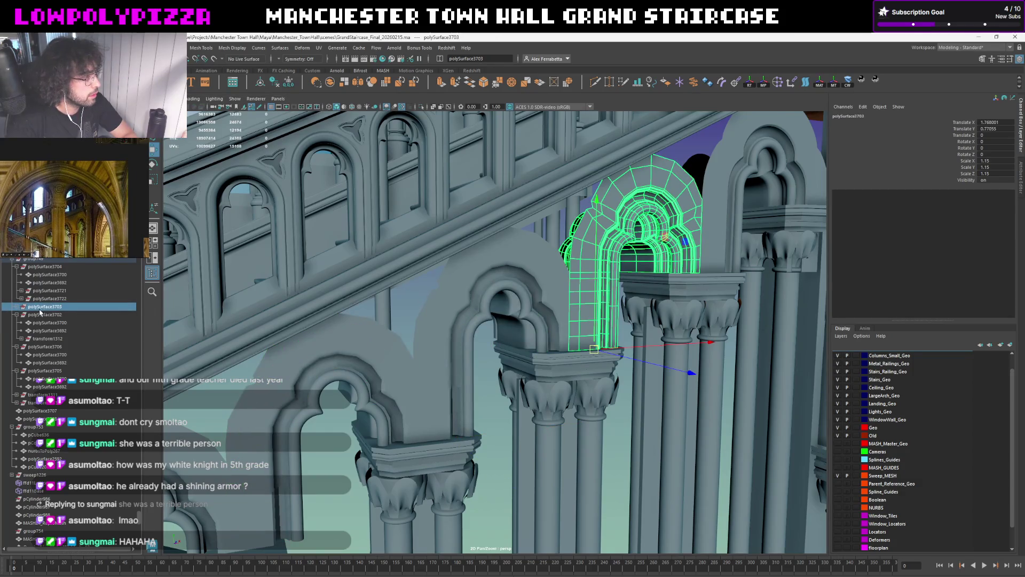
click(22, 308)
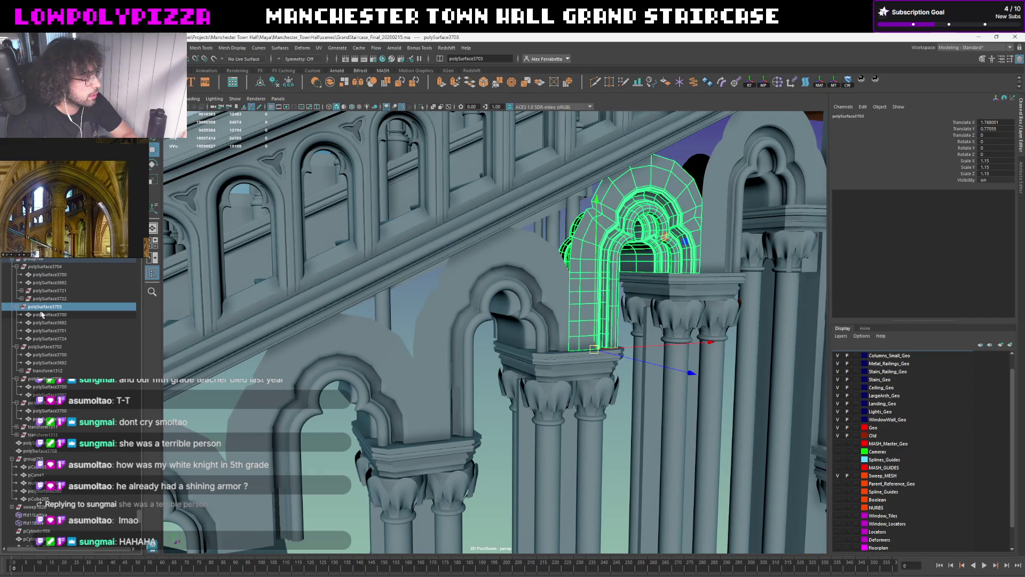
click(583, 241)
key(ctrl+d)
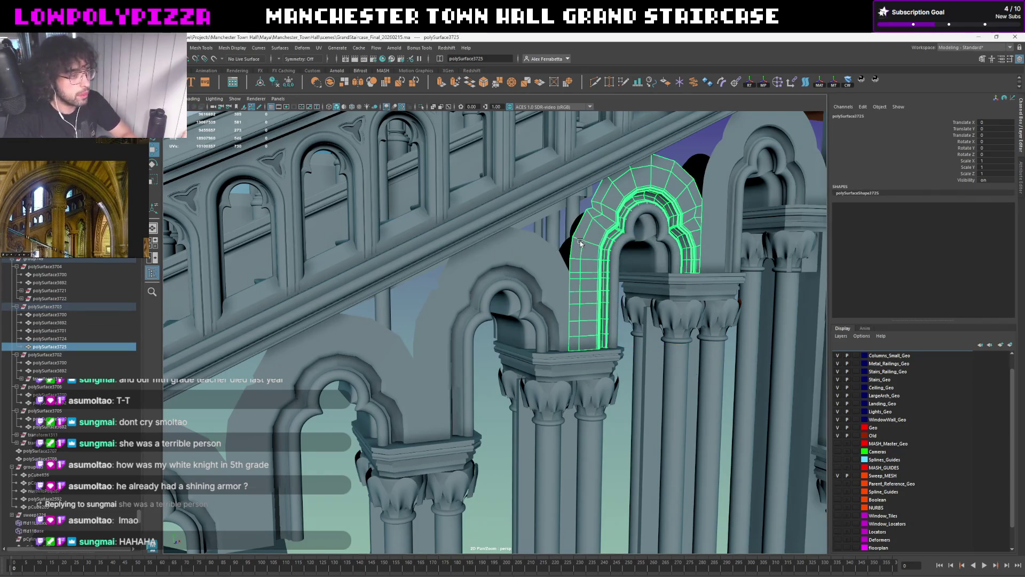
click(73, 330)
click(58, 338)
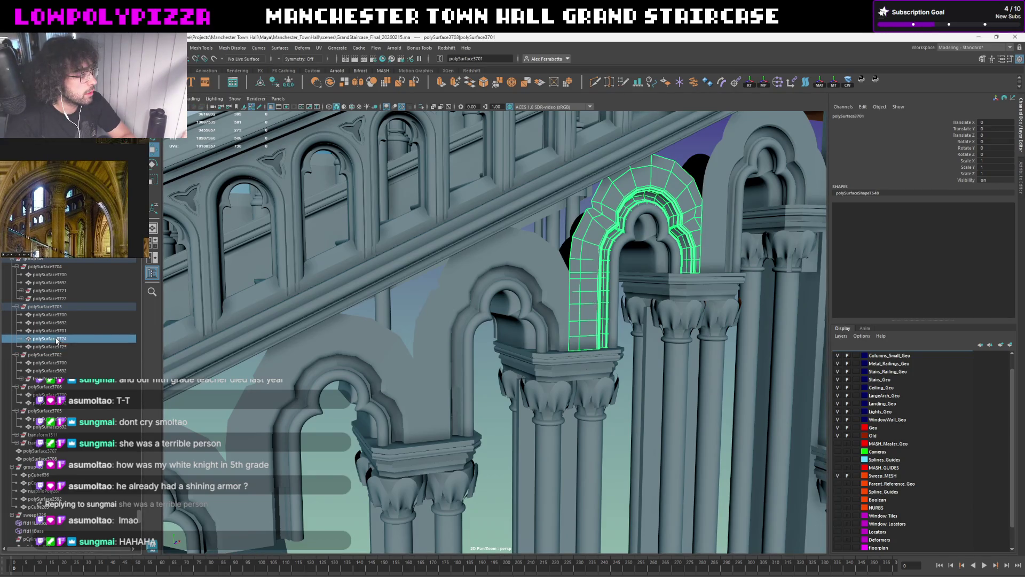
shift+click(51, 349)
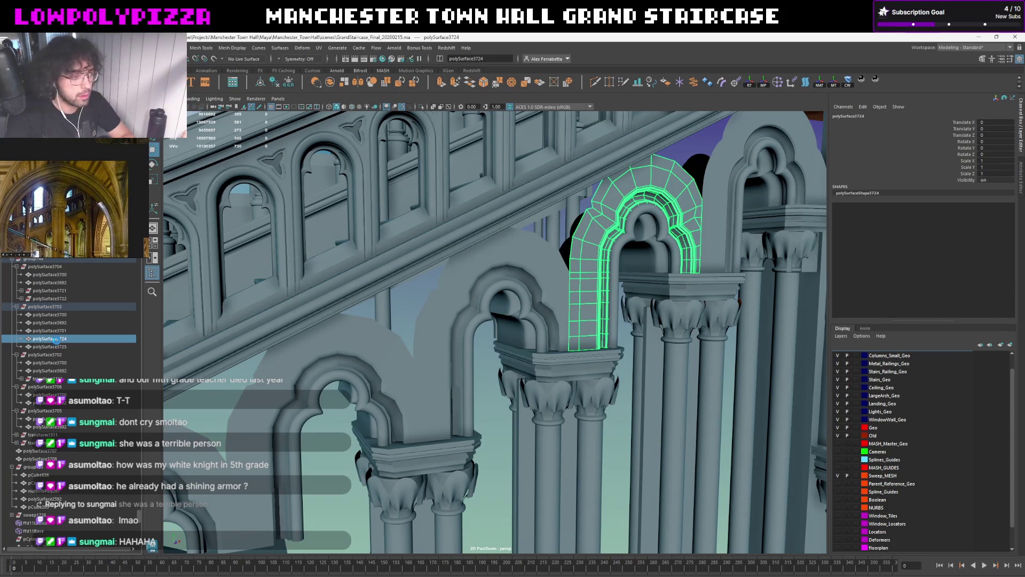
click(571, 243)
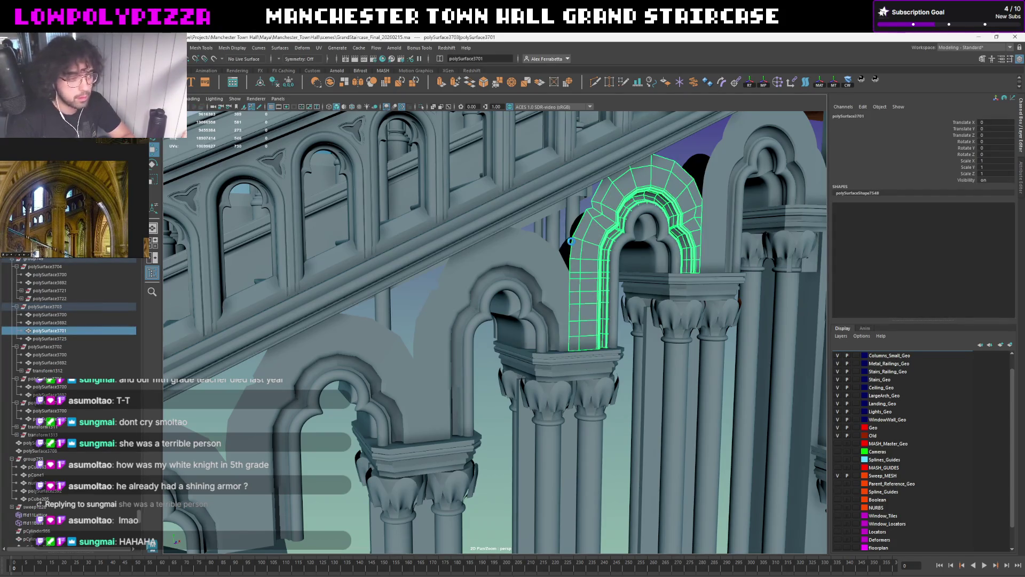
click(571, 243)
click(571, 243)
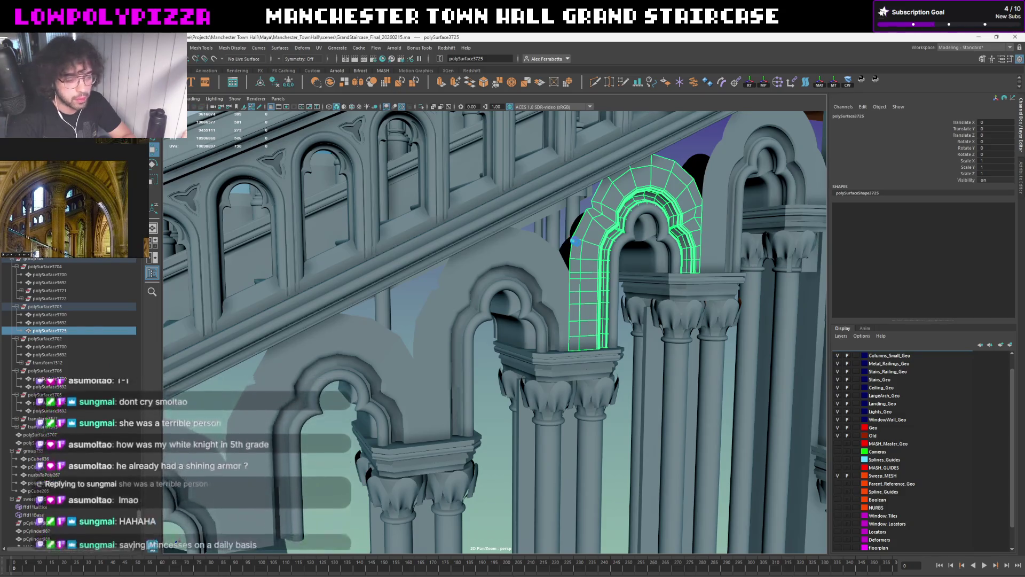
click(571, 243)
scroll(568, 258, up, 5)
scroll(568, 258, down, 5)
scroll(600, 229, up, 2)
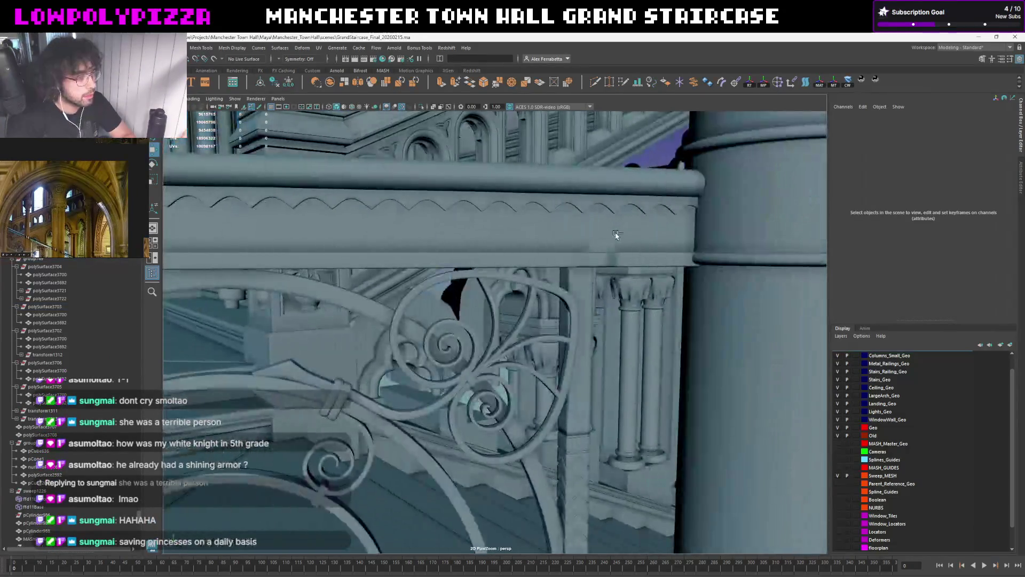
click(614, 217)
scroll(617, 213, up, 3)
scroll(618, 213, down, 3)
click(569, 255)
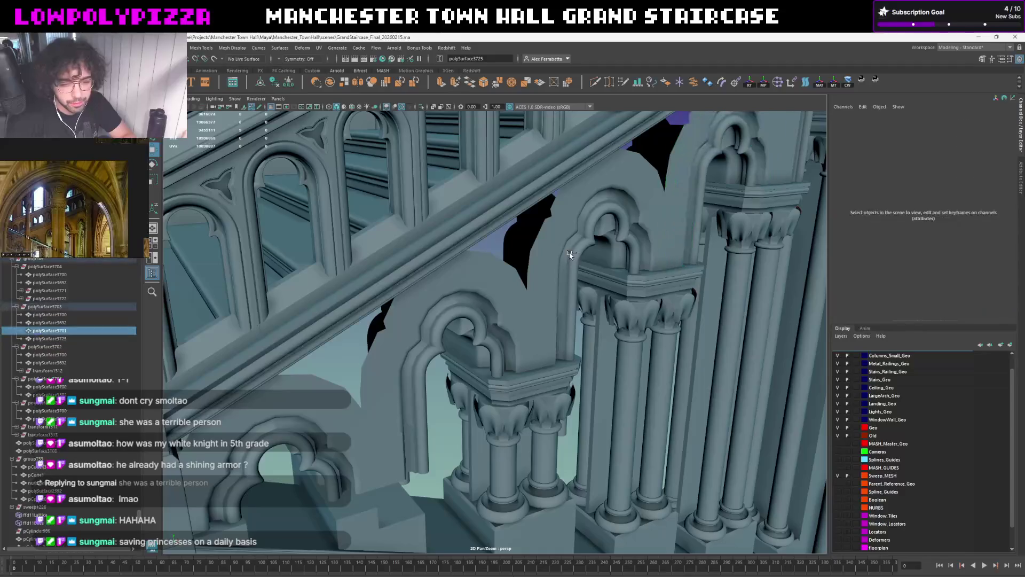
scroll(570, 255, up, 1)
scroll(567, 254, up, 1)
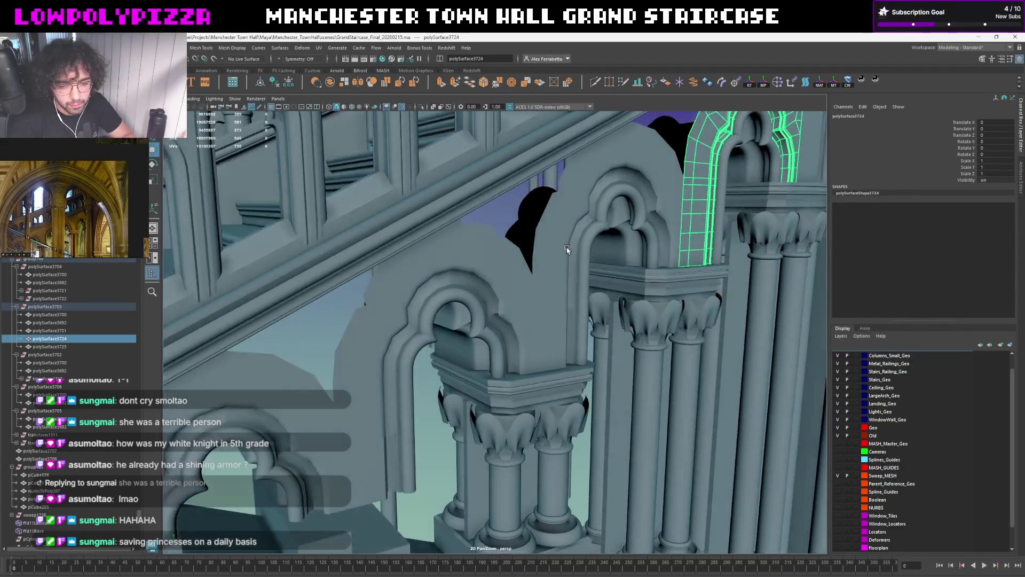
scroll(565, 252, up, 1)
scroll(564, 251, up, 1)
mouse_move(564, 252)
alt+mouse_down()
mouse_move(468, 272)
mouse_move(414, 267)
mouse_move(426, 268)
alt+mouse_up()
key(Right)
key(Right)
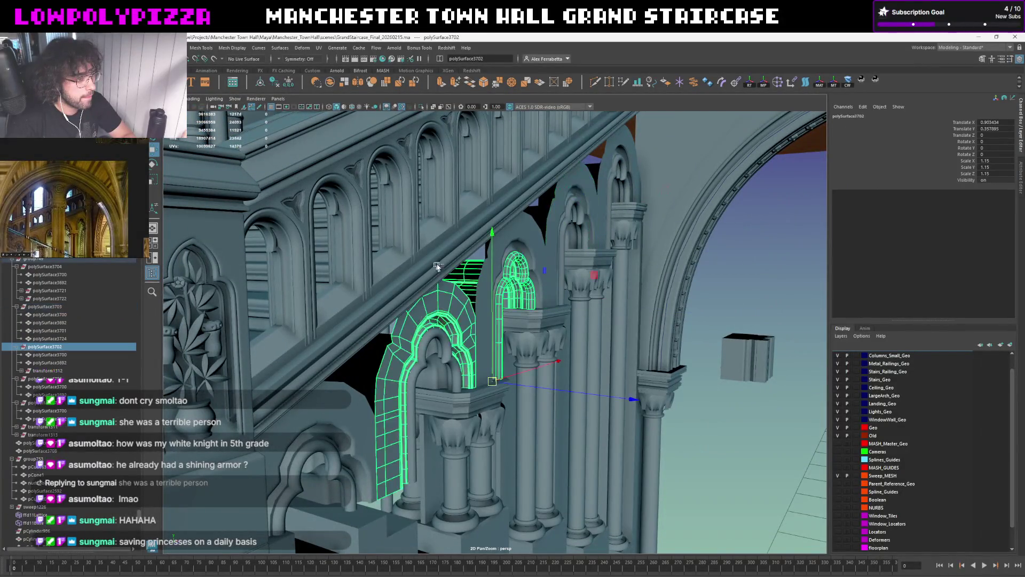
key(Left)
key(Up)
key(Down)
key(Right)
click(508, 258)
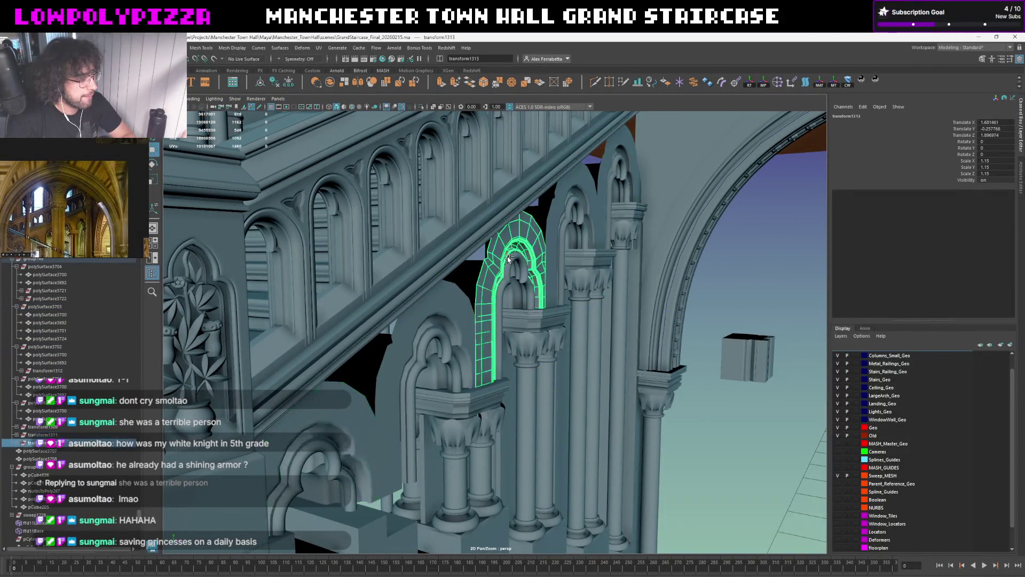
key(Left)
scroll(507, 258, up, 3)
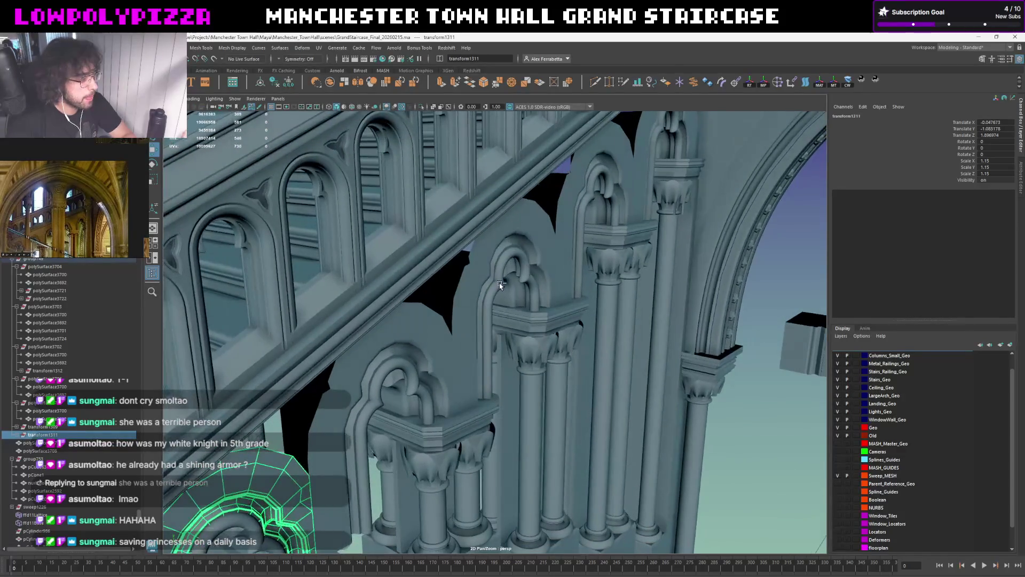
key(Right)
scroll(405, 362, down, 2)
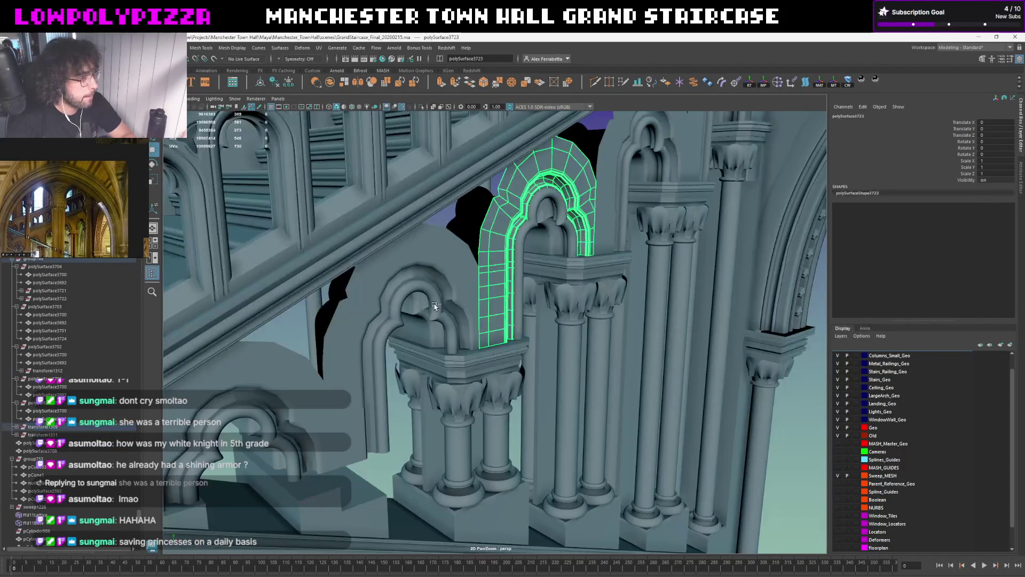
click(417, 298)
scroll(455, 272, up, 2)
scroll(455, 271, down, 2)
key(Down)
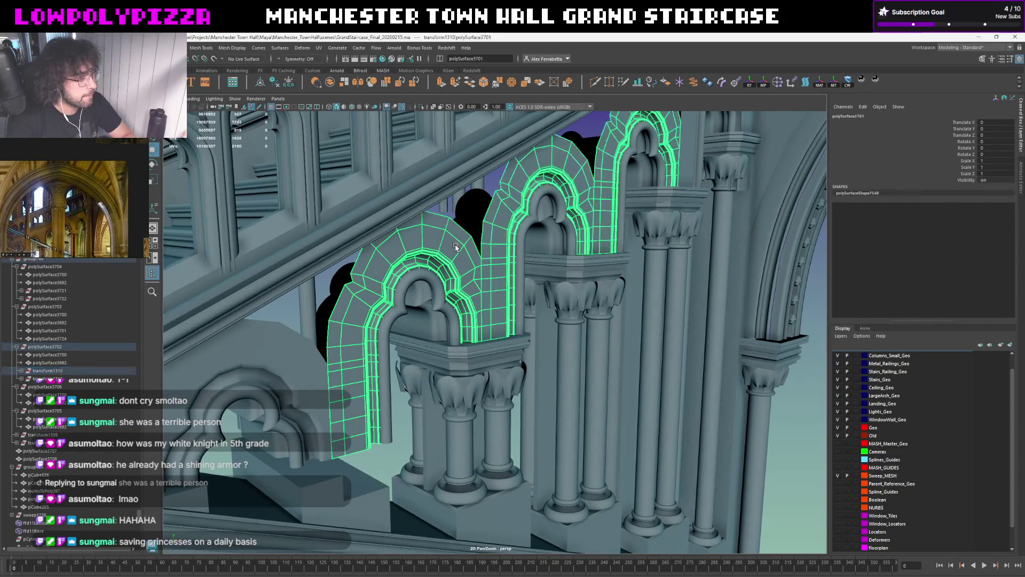
key(ctrl+1)
key(ctrl+1)
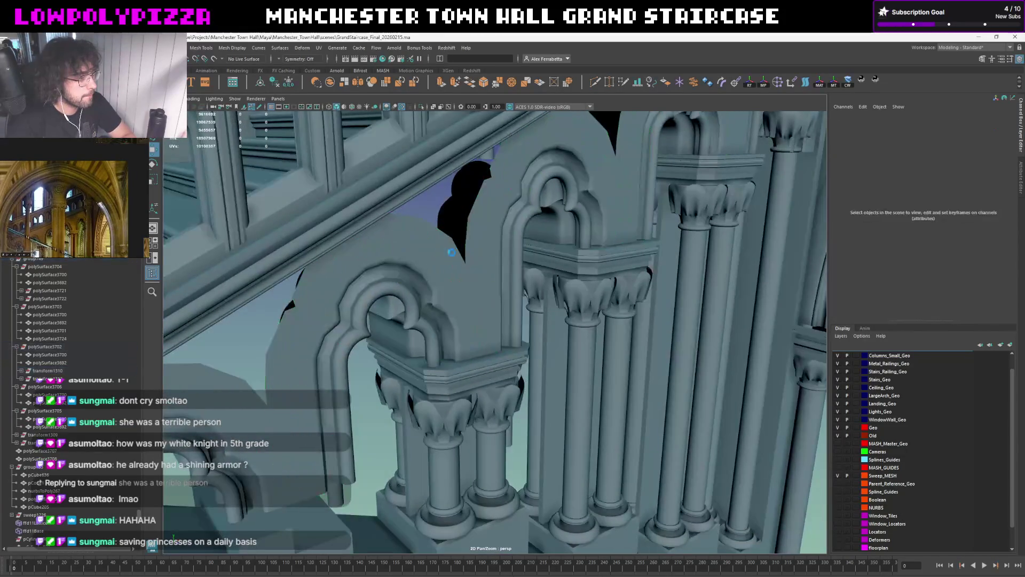
scroll(448, 279, up, 2)
scroll(448, 280, up, 1)
click(343, 362)
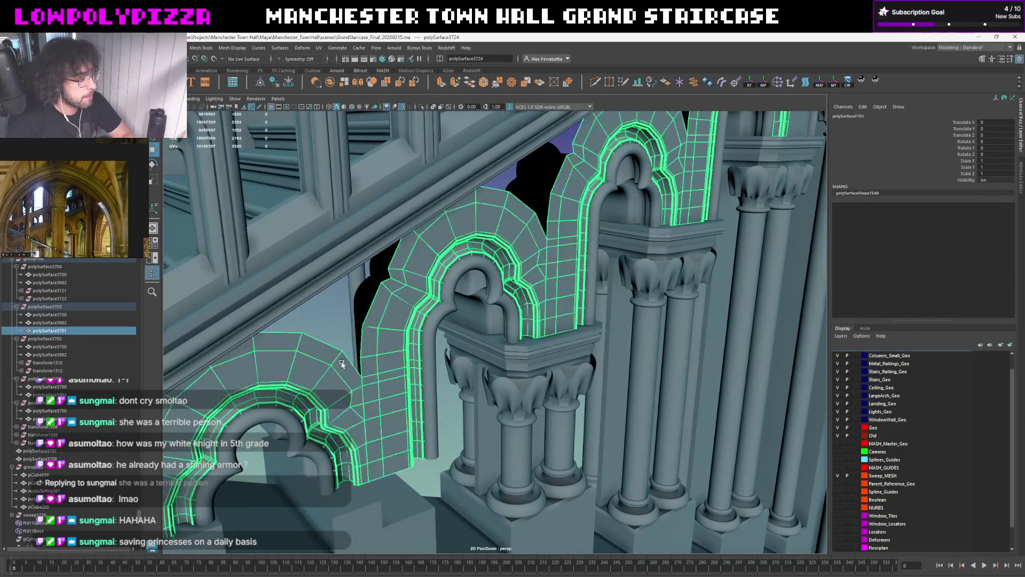
click(341, 348)
click(341, 349)
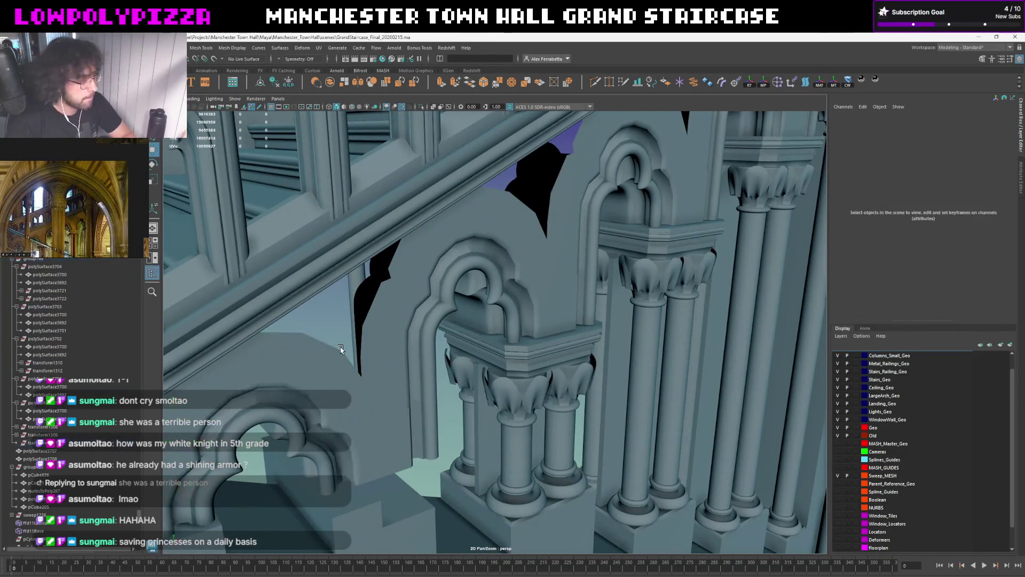
click(343, 349)
key(Up)
key(Down)
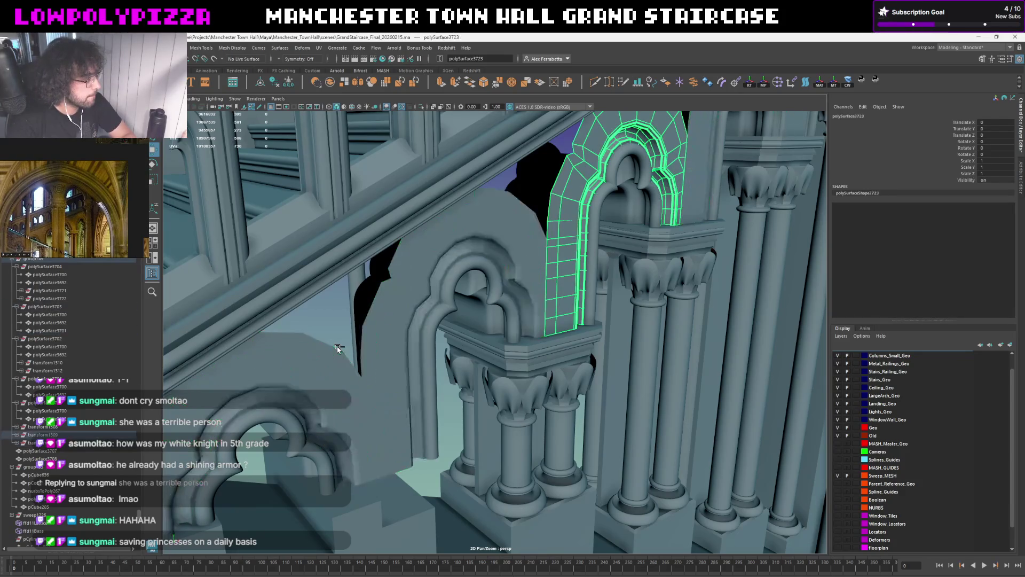
key(Right)
key(Up)
scroll(339, 346, down, 3)
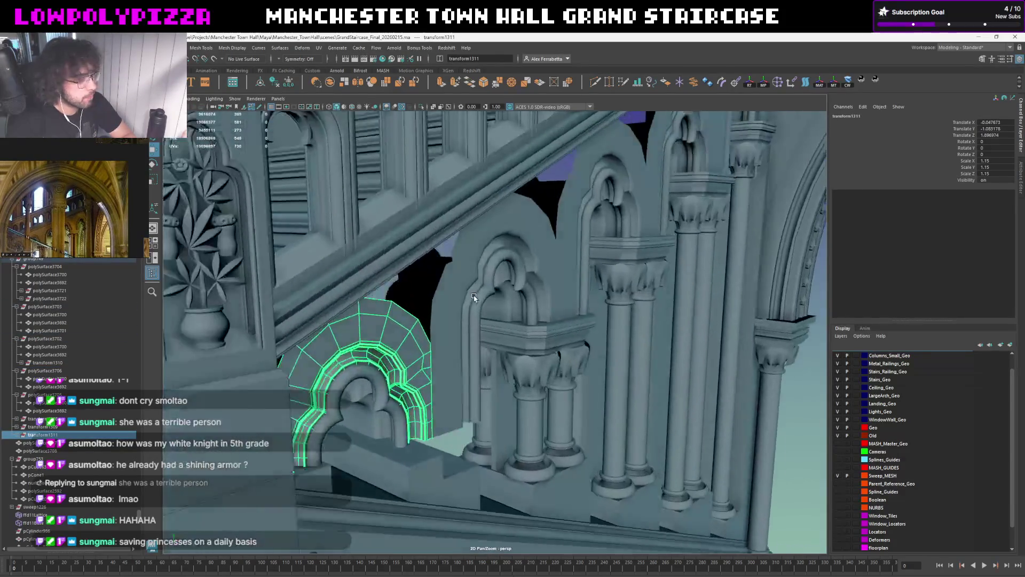
scroll(489, 260, up, 3)
alt+drag(488, 261, 474, 286)
key(Right)
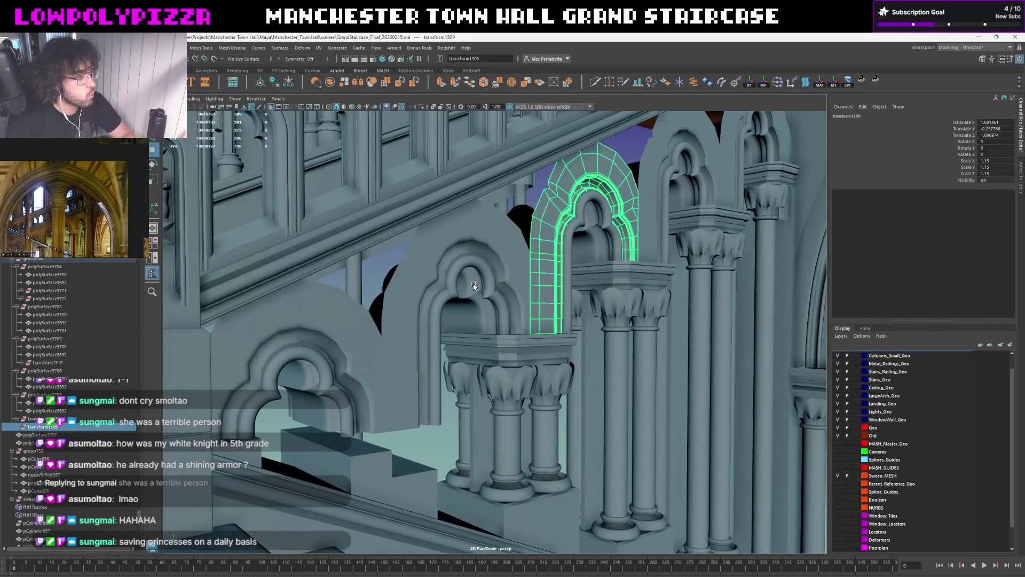
alt+drag(531, 264, 254, 364)
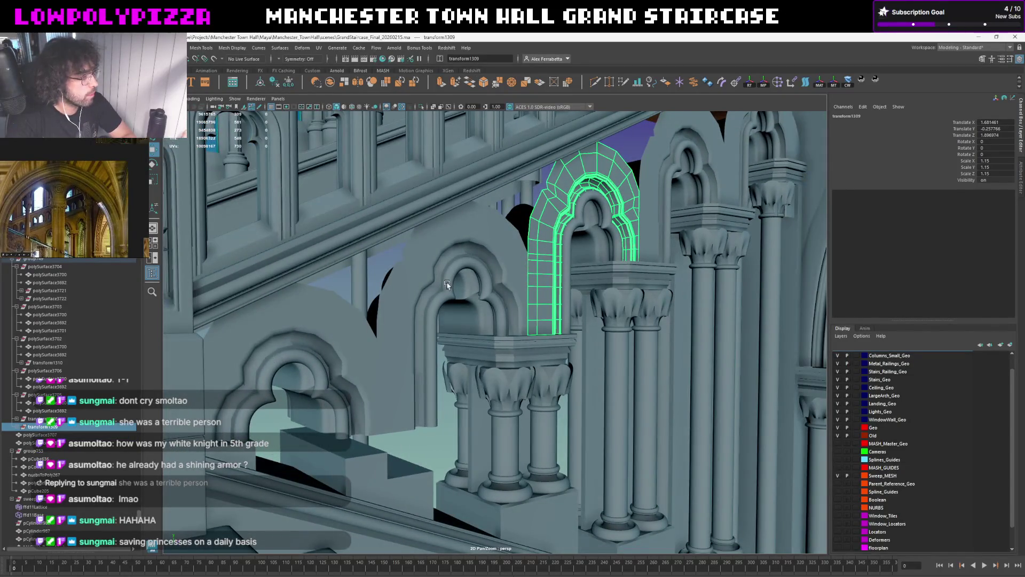
click(370, 300)
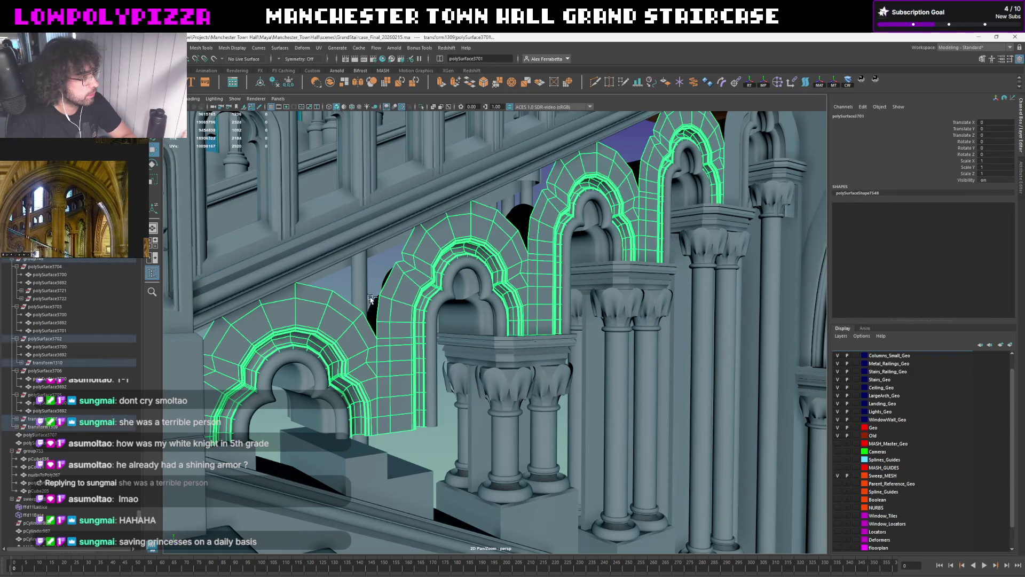
alt+drag(425, 293, 348, 304)
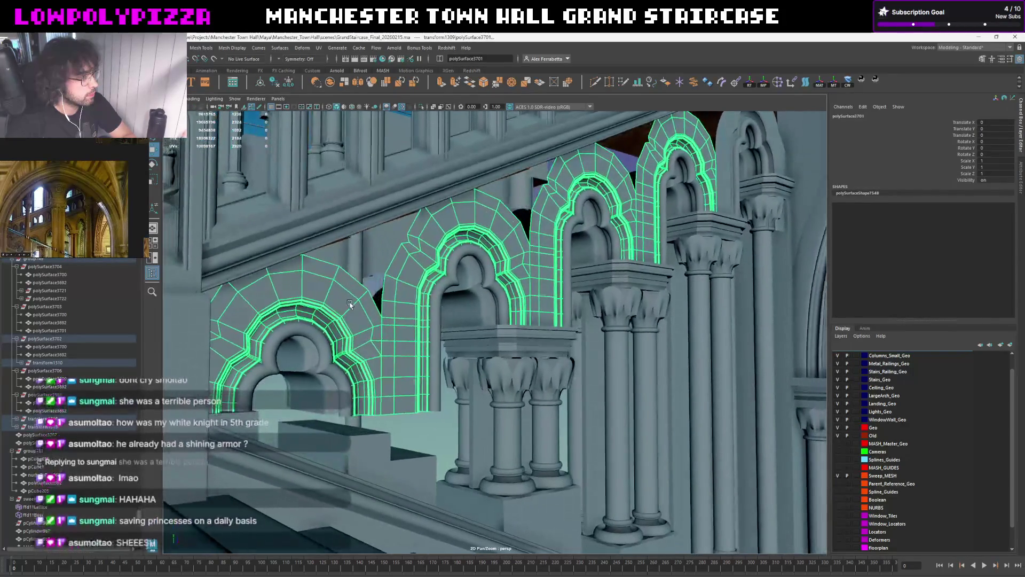
ctrl+click(590, 215)
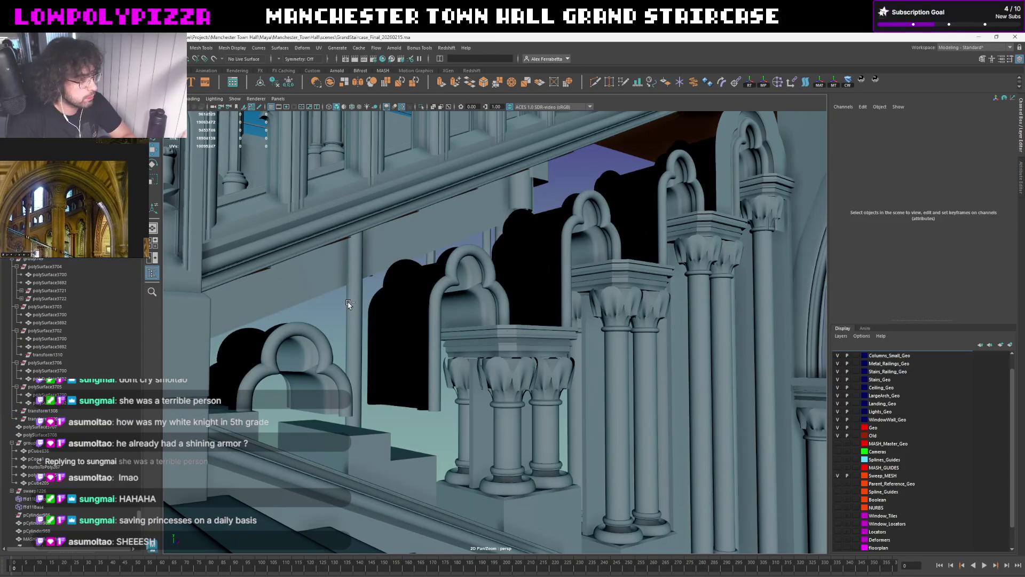
click(730, 158)
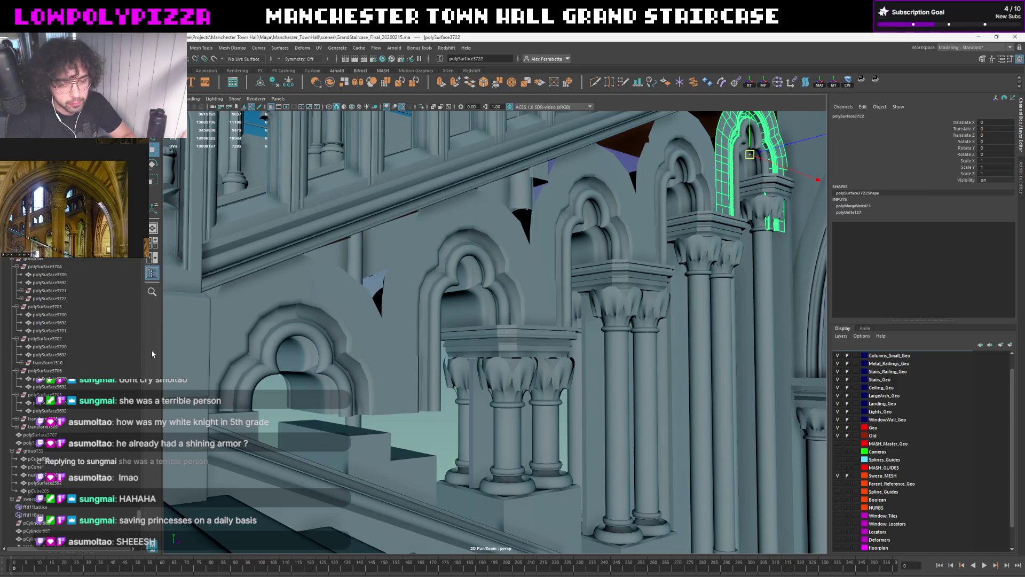
click(271, 302)
key(f)
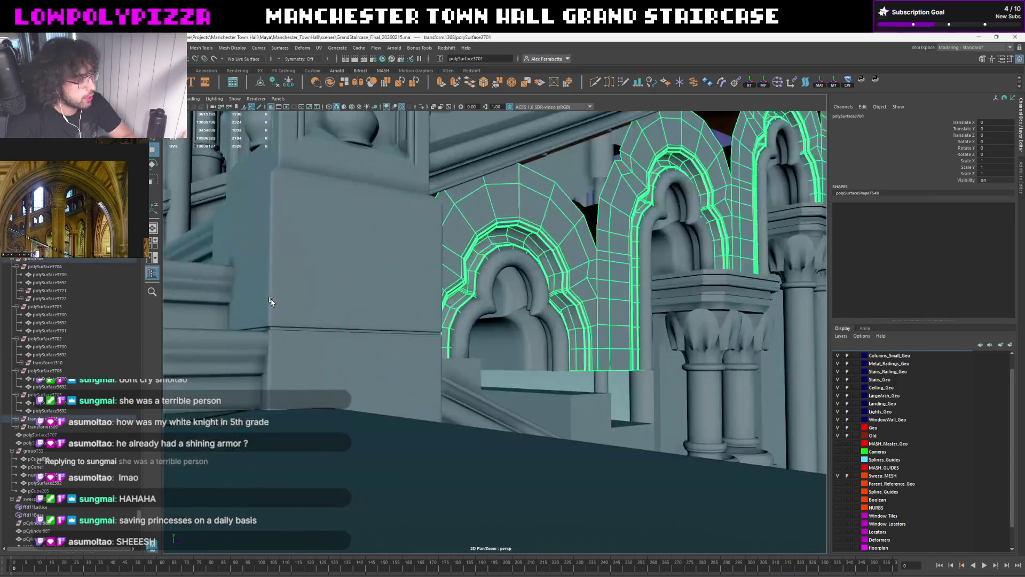
alt+drag(275, 302, 355, 297)
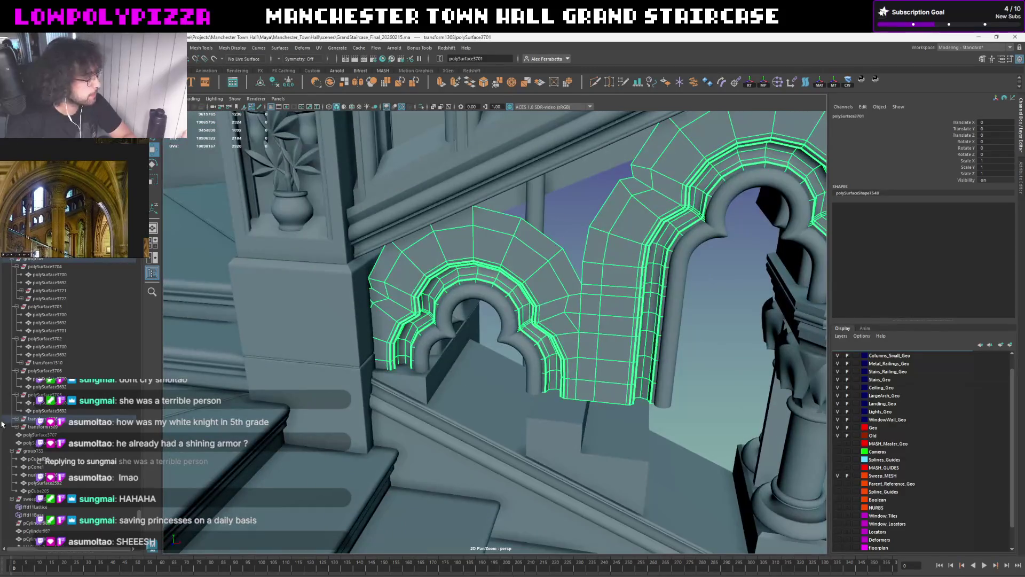
click(16, 419)
click(46, 433)
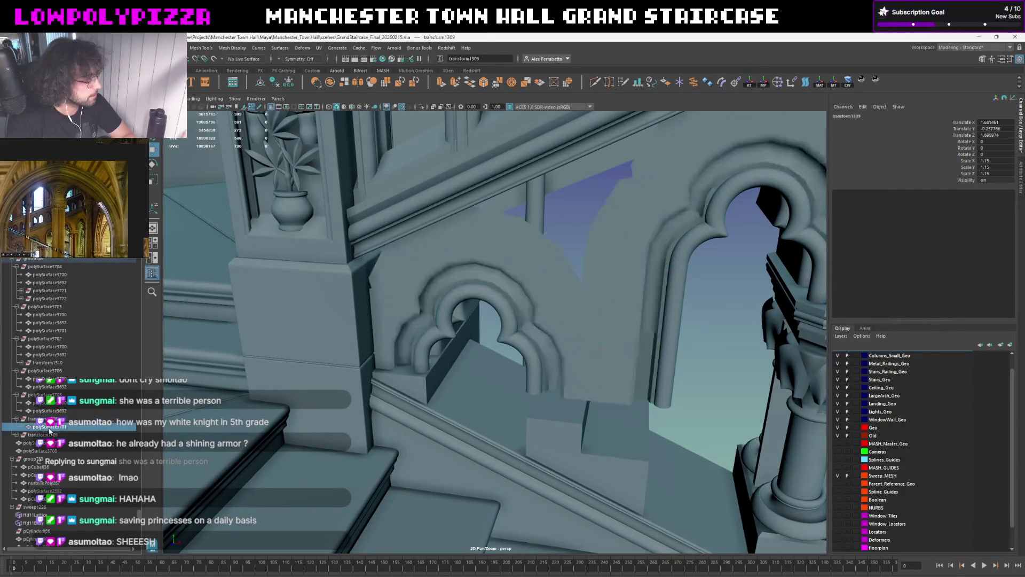
alt+drag(553, 301, 449, 335)
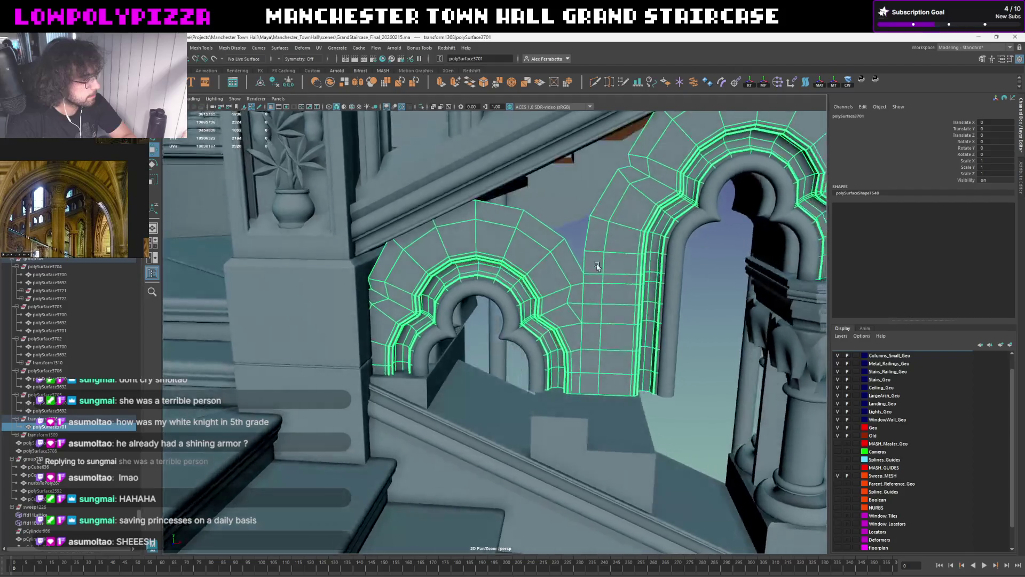
scroll(449, 335, up, 3)
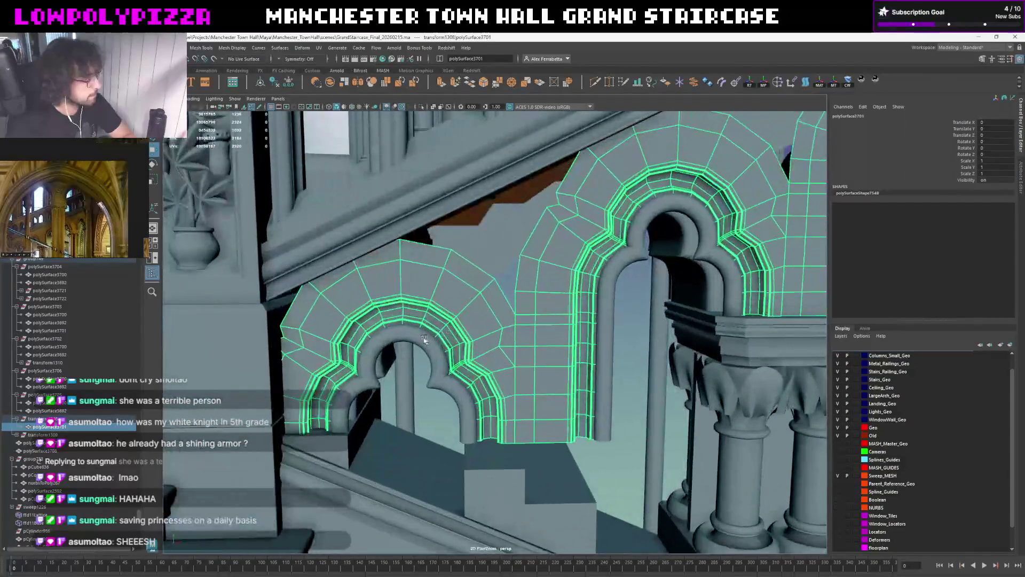
click(415, 340)
click(76, 427)
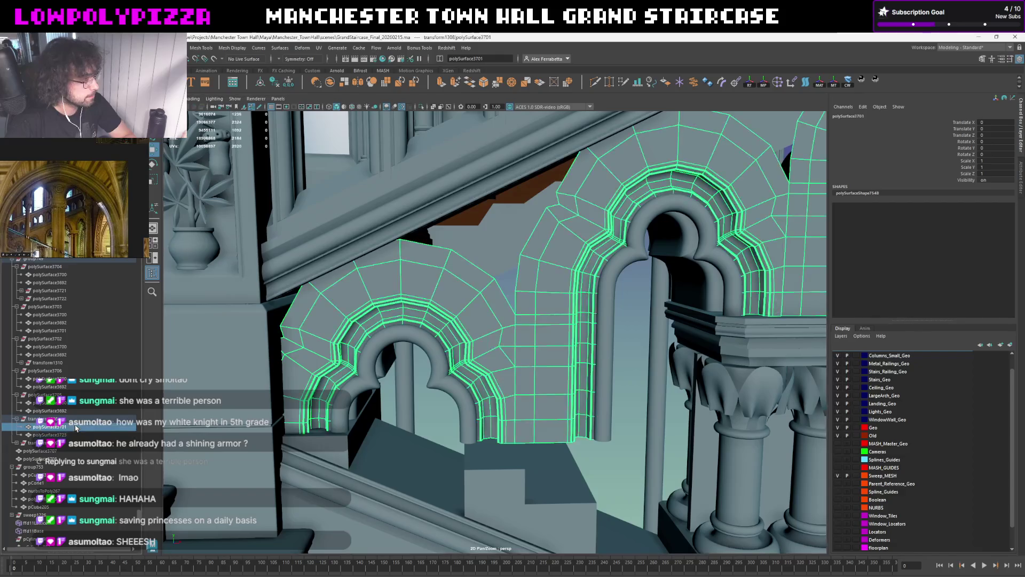
alt+drag(433, 304, 470, 292)
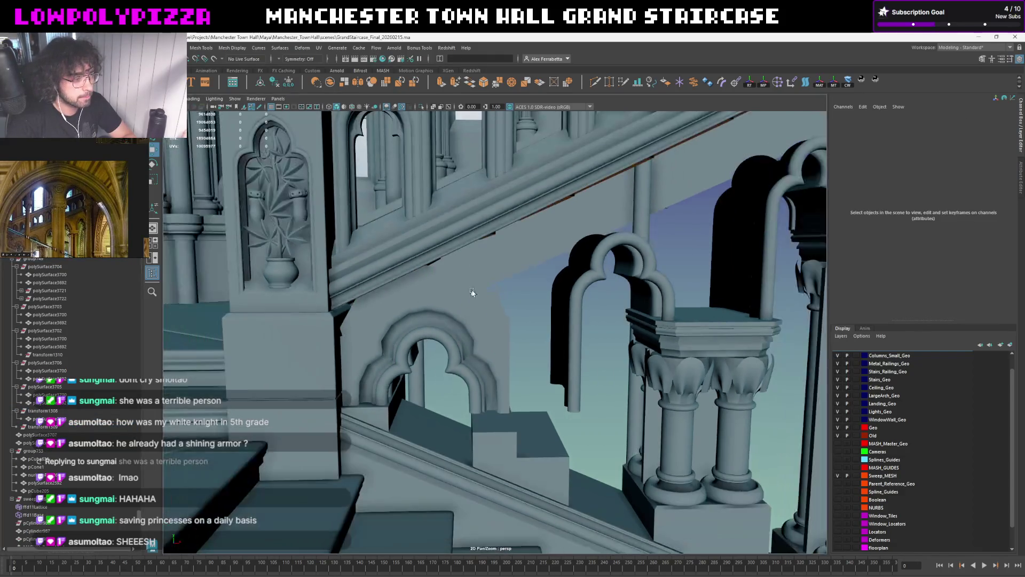
click(478, 303)
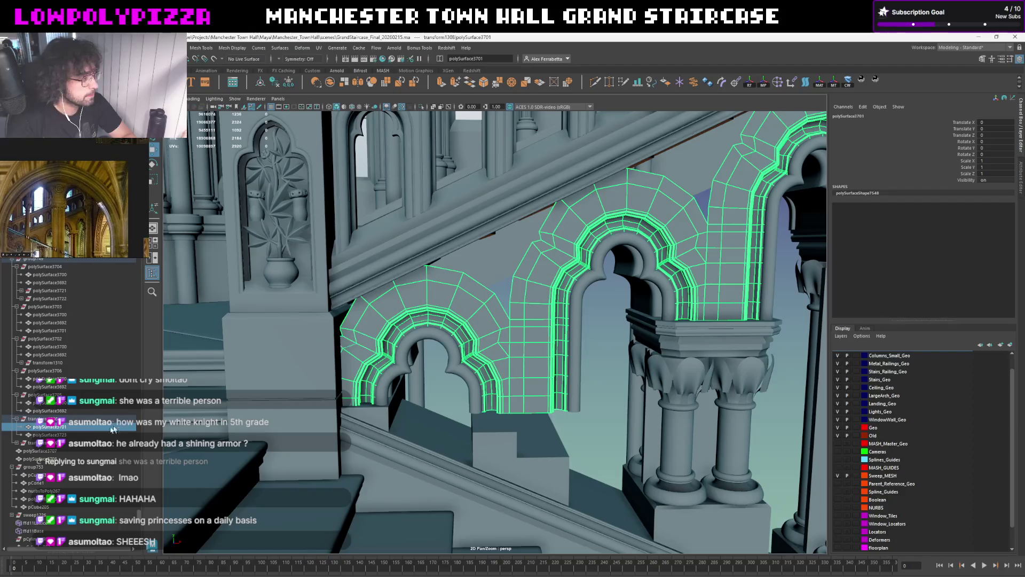
click(77, 435)
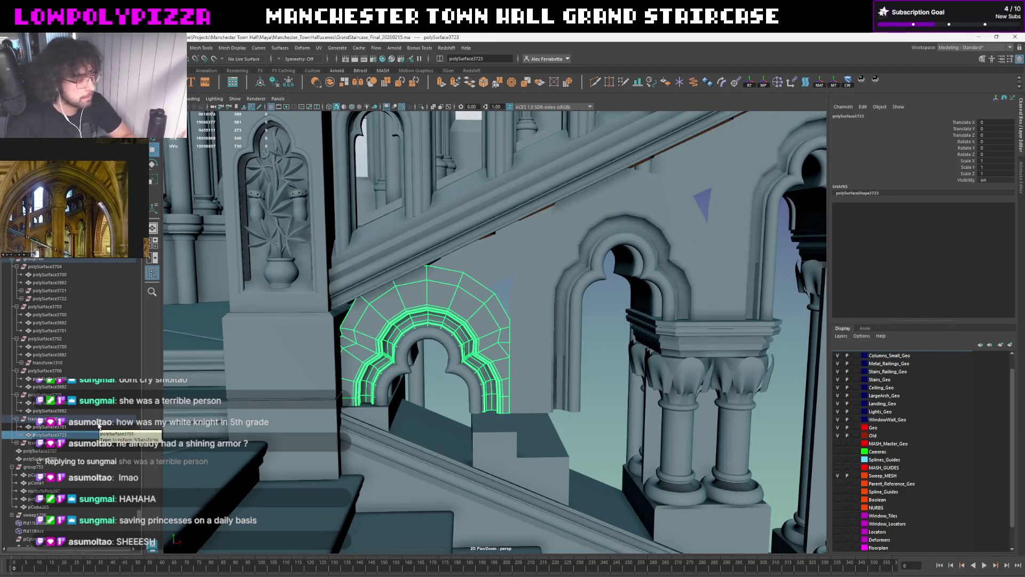
shift+click(475, 310)
key(f)
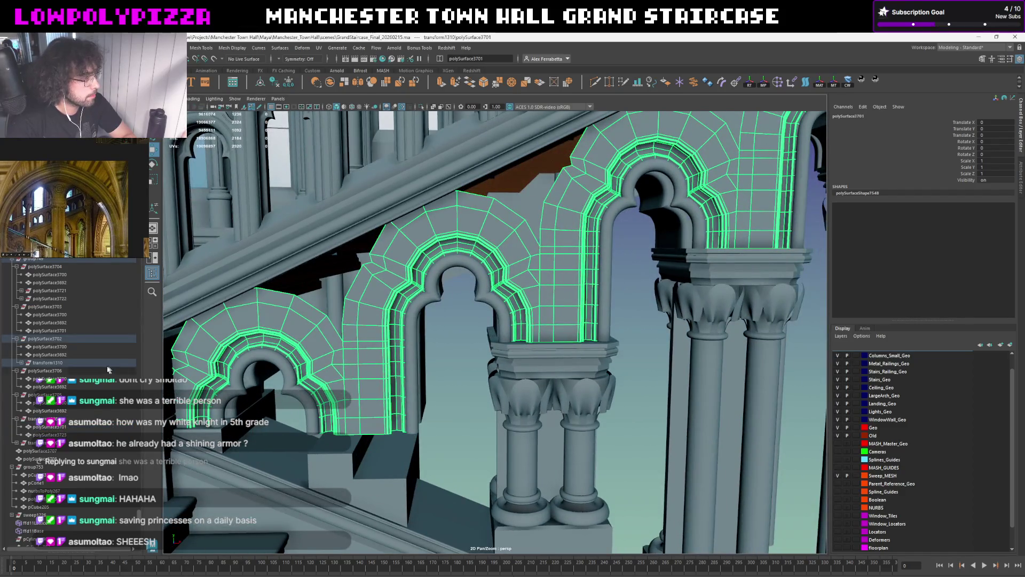
click(22, 363)
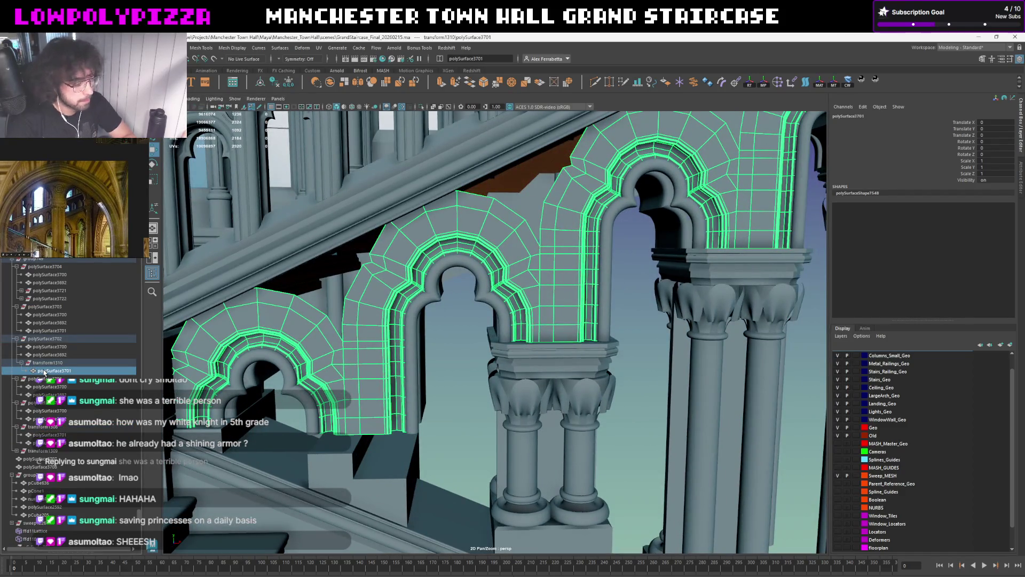
click(43, 371)
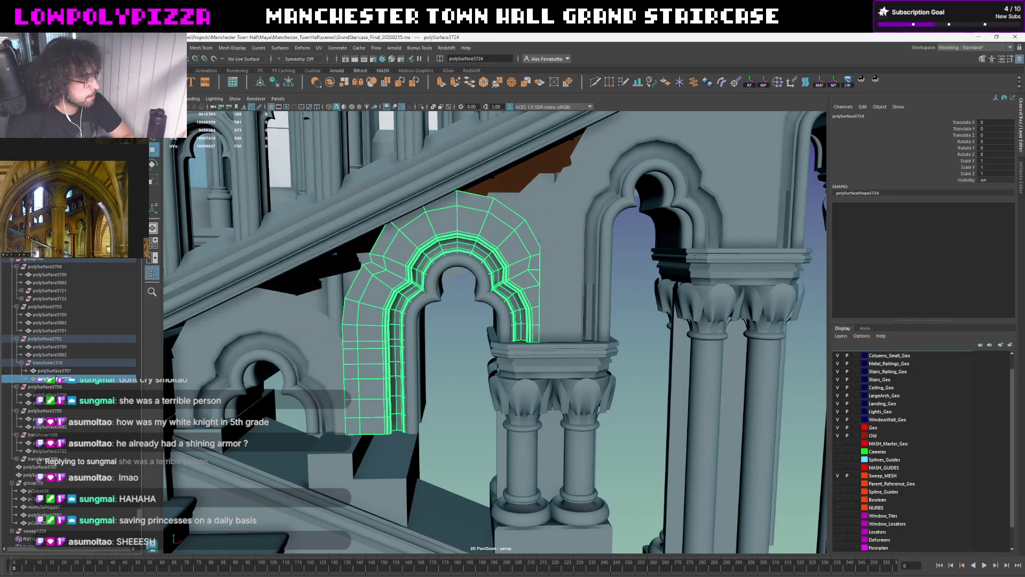
shift+click(44, 405)
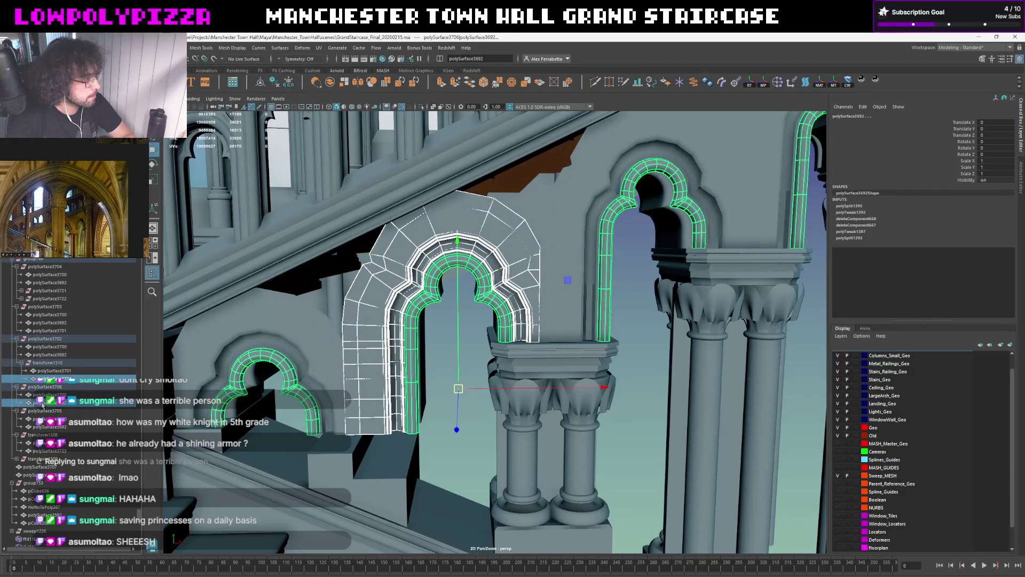
ctrl+click(42, 405)
click(42, 426)
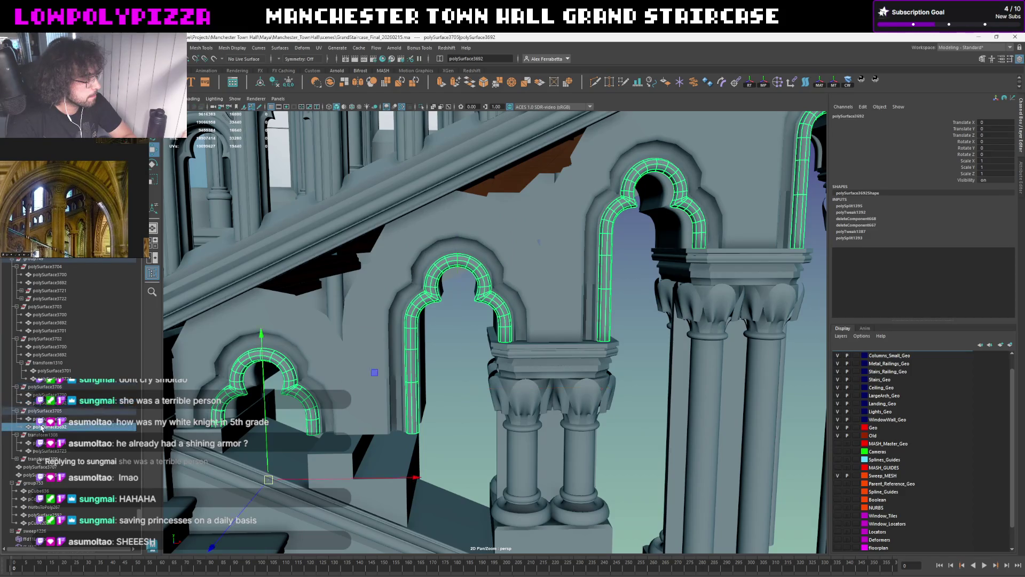
click(43, 418)
click(40, 435)
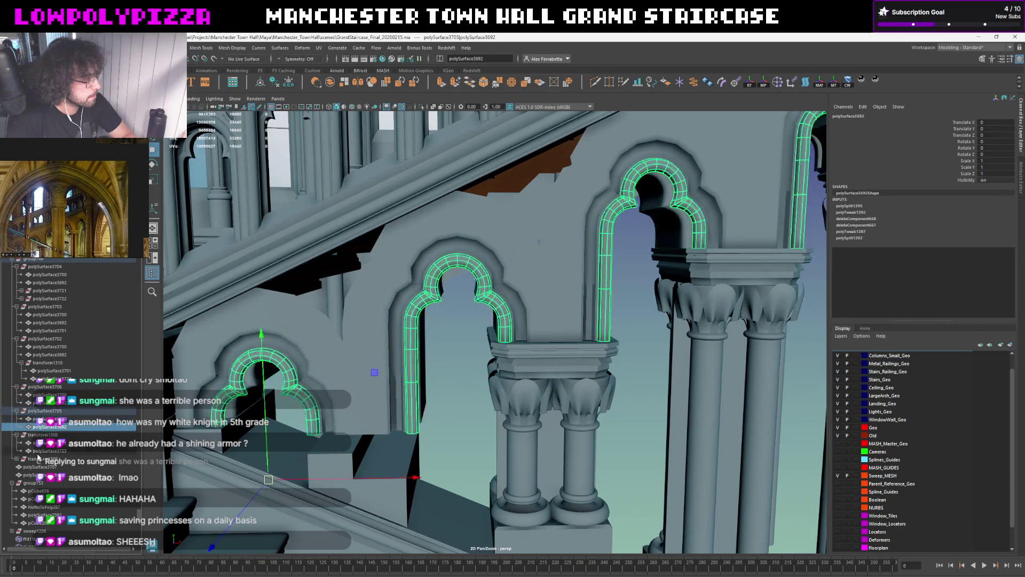
click(50, 410)
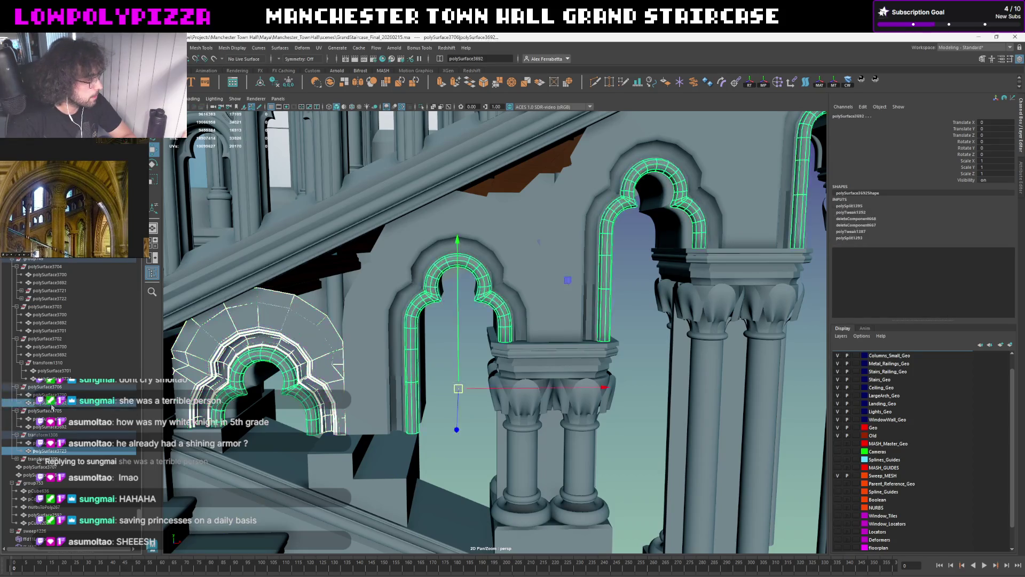
click(43, 394)
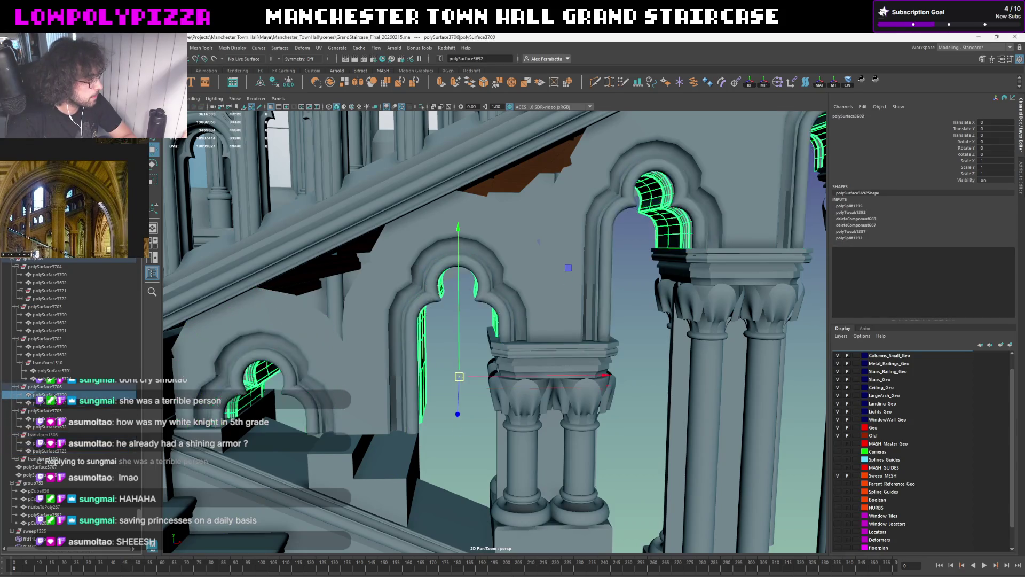
click(56, 391)
click(63, 386)
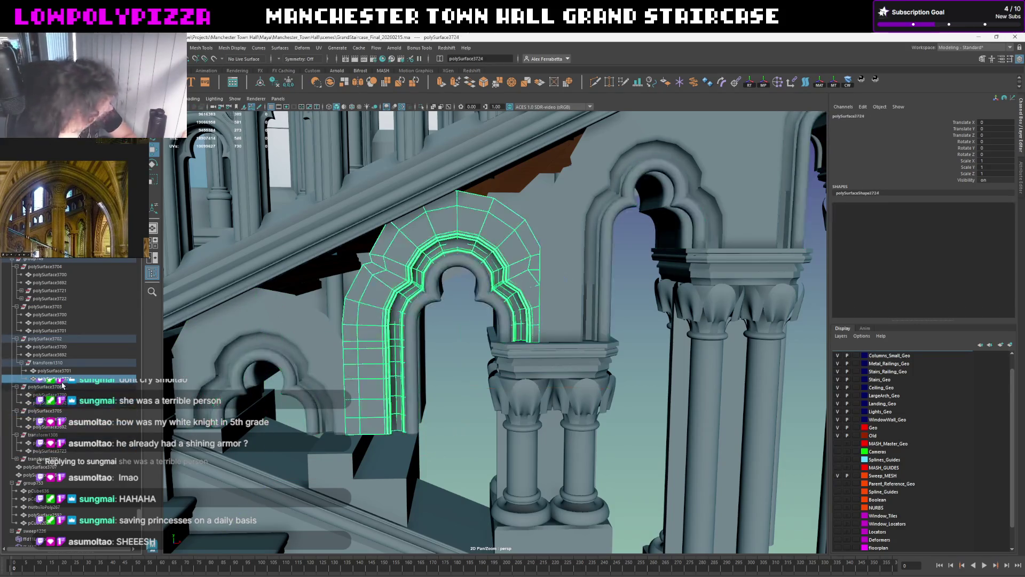
key(Down)
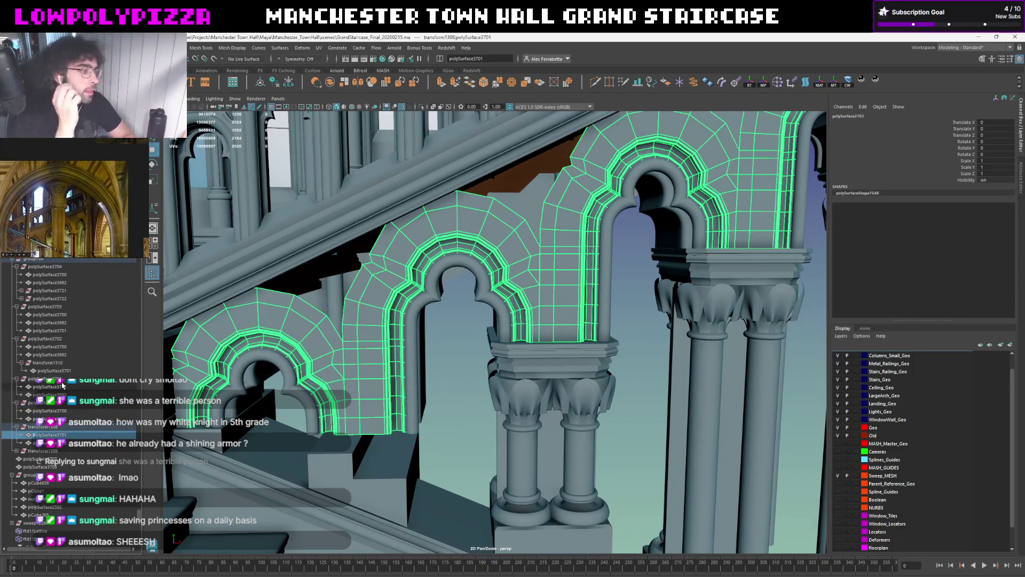
key(Down)
key(Down)
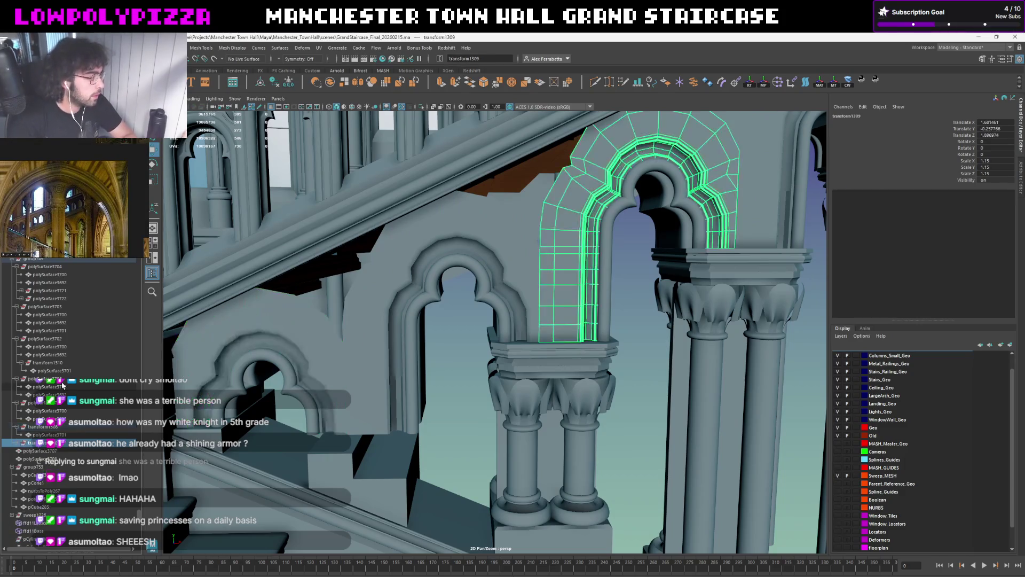
key(Down)
alt+drag(115, 349, 489, 306)
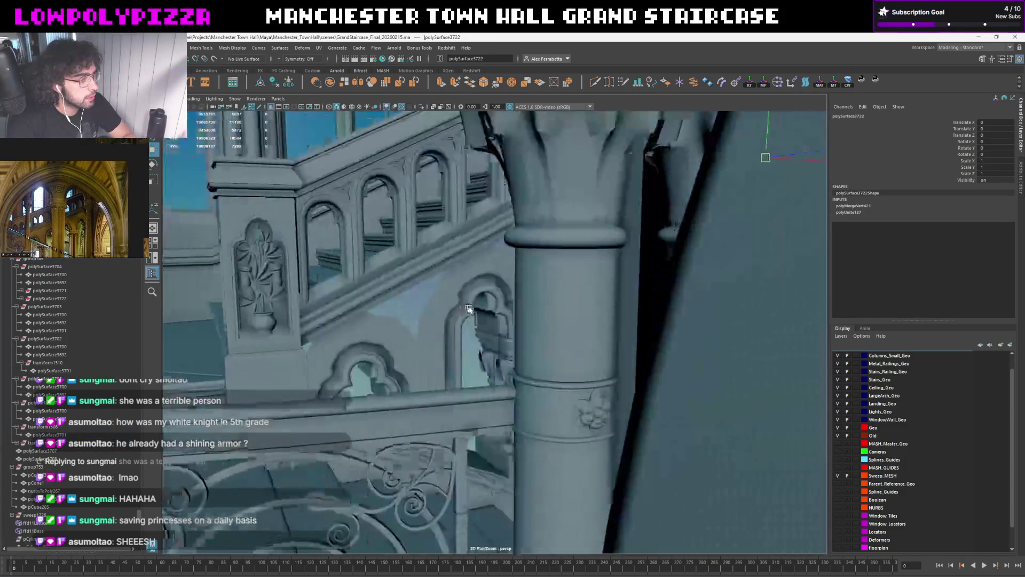
Select the lower-left arch and duplicate it onto its own new transform
key(f)
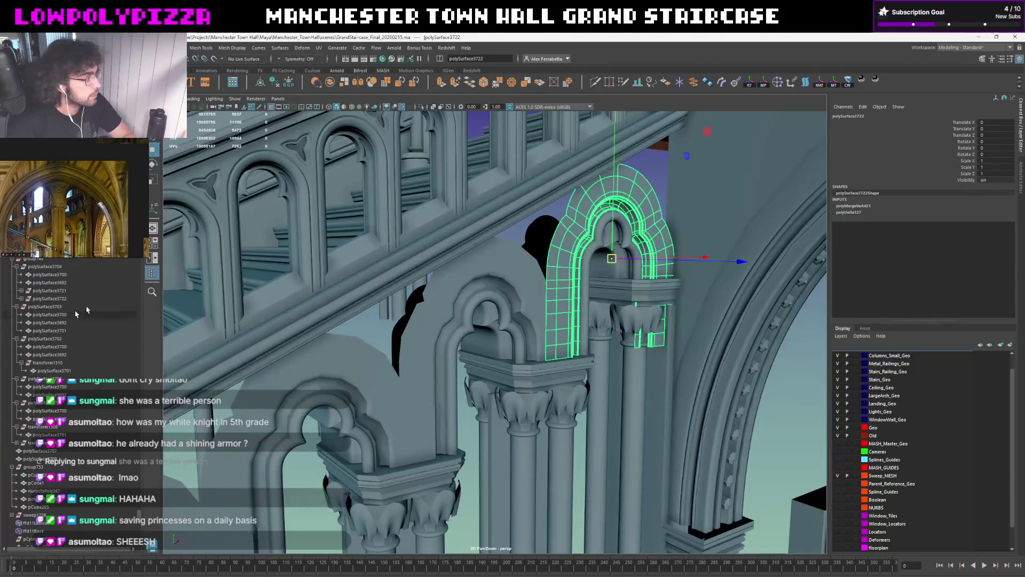
click(517, 265)
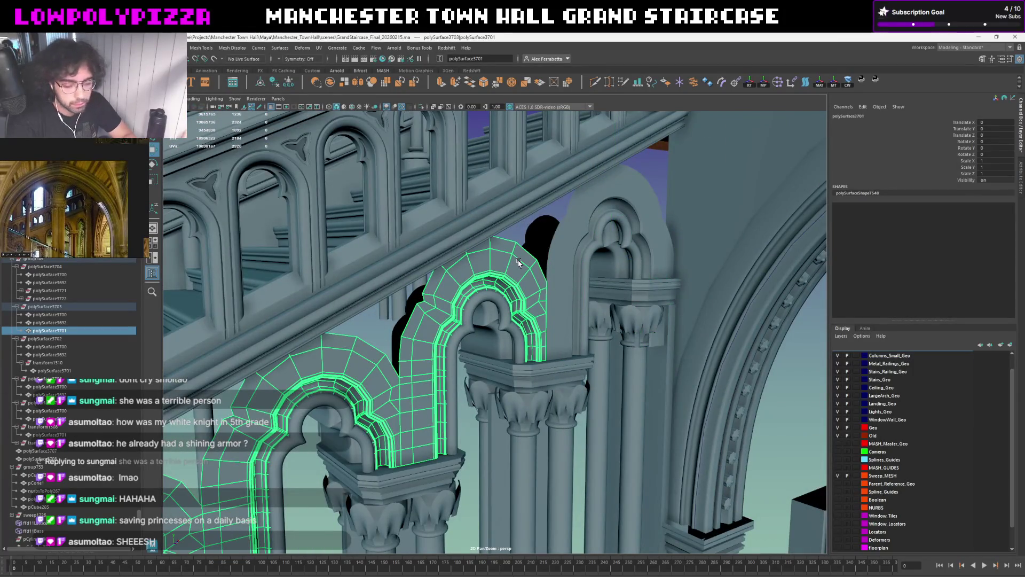
alt+drag(462, 279, 426, 344)
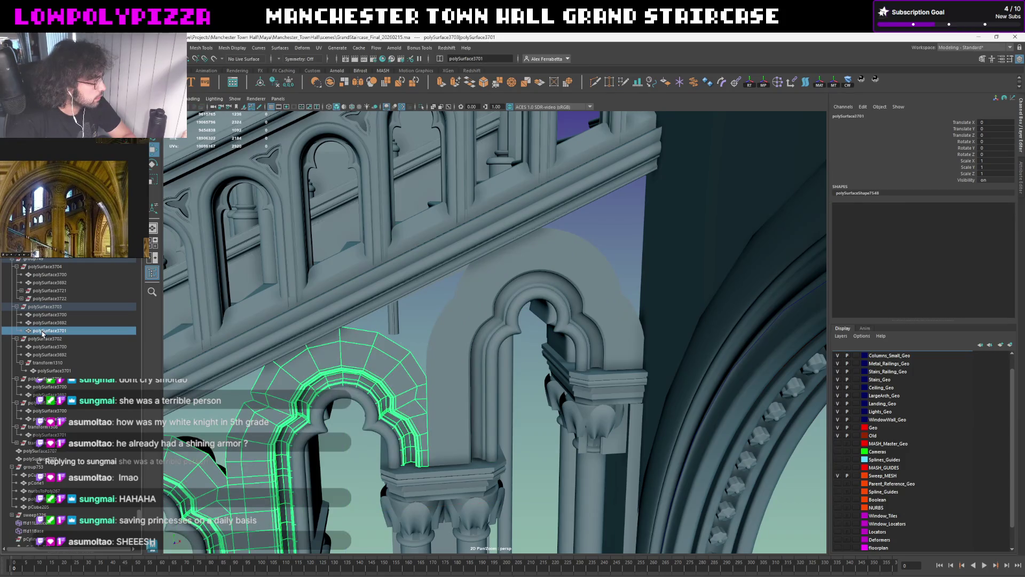
key(ctrl+d)
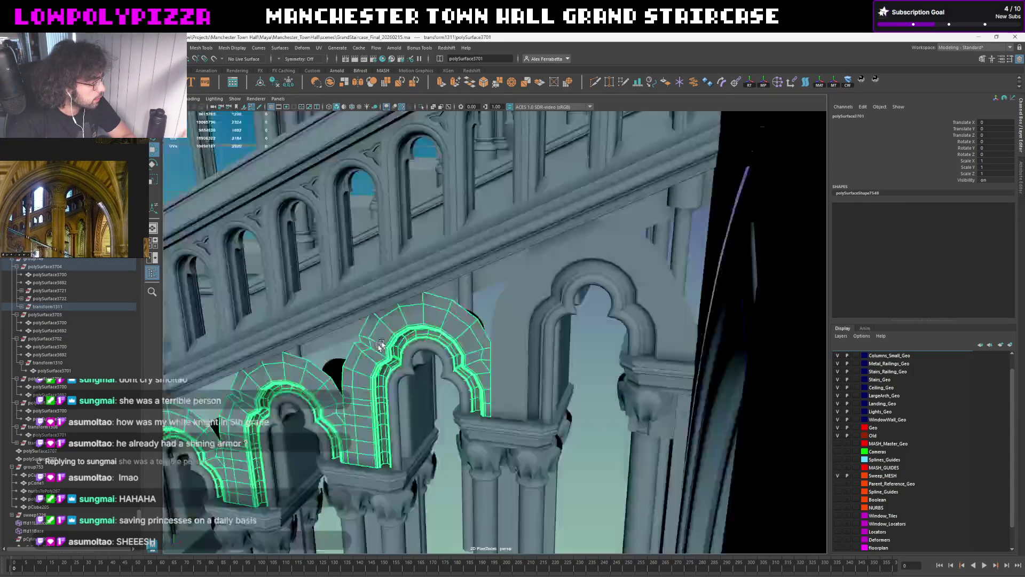
Convert the instanced arch into the independent object transform1311_polySurface3701 via Modify > Convert
alt+drag(414, 360, 409, 320)
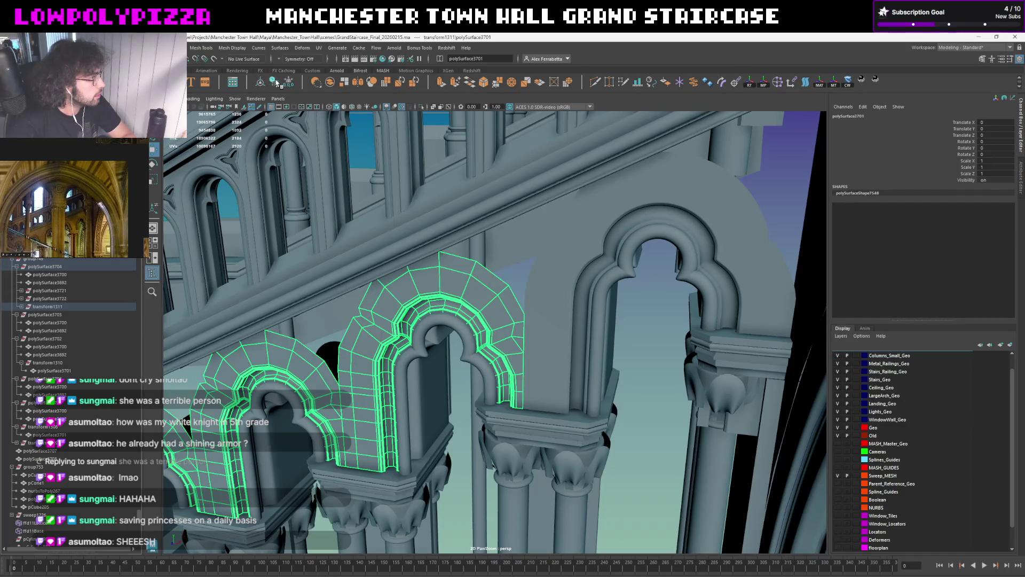
click(97, 48)
mouse_move(99, 266)
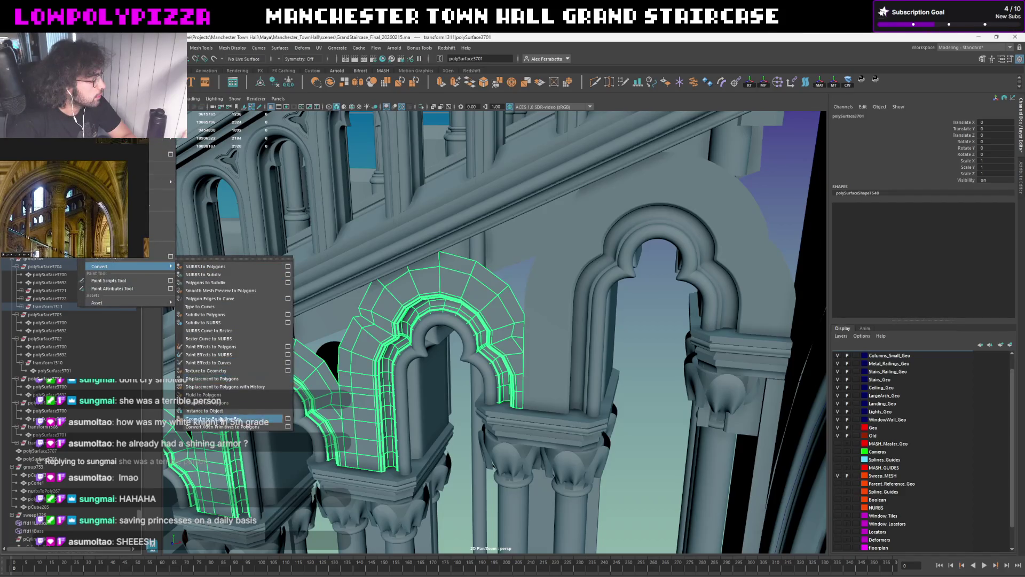
click(217, 411)
mouse_move(376, 342)
alt+middle_down()
mouse_move(412, 307)
mouse_move(626, 211)
alt+middle_up()
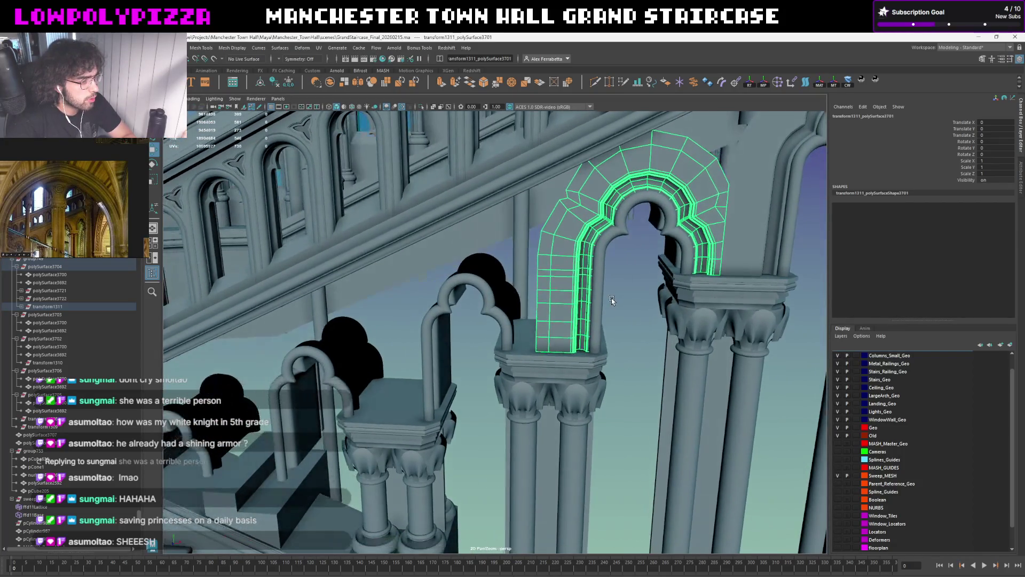
Select the left arch alone and move its pivot to the arch's right corner
alt+middle_drag(611, 298, 704, 315)
mouse_move(728, 278)
alt+mouse_down()
mouse_move(545, 336)
mouse_move(441, 323)
mouse_move(397, 286)
alt+mouse_up()
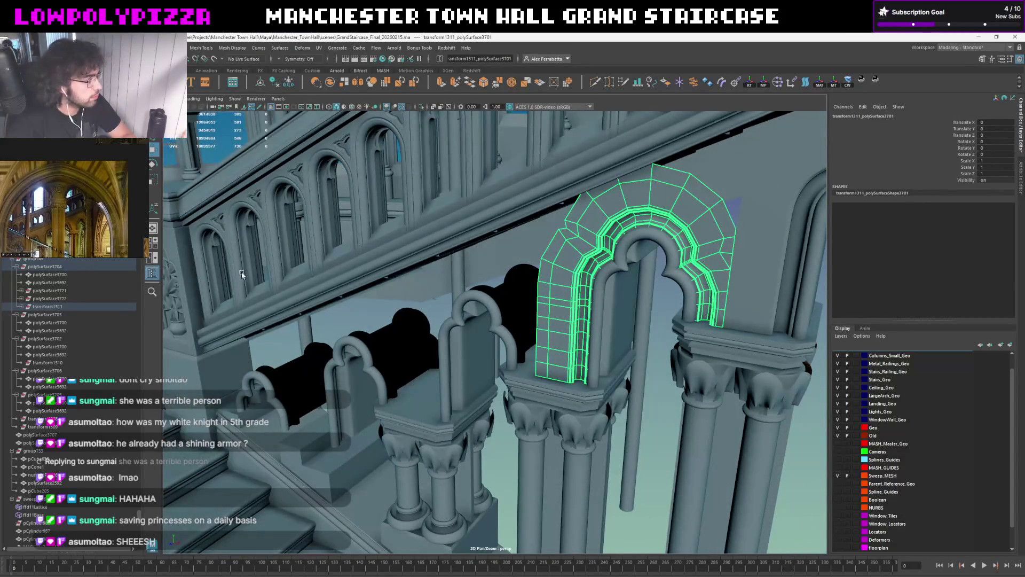
alt+drag(614, 271, 648, 312)
click(648, 312)
click(702, 234)
shift+click(618, 258)
click(557, 244)
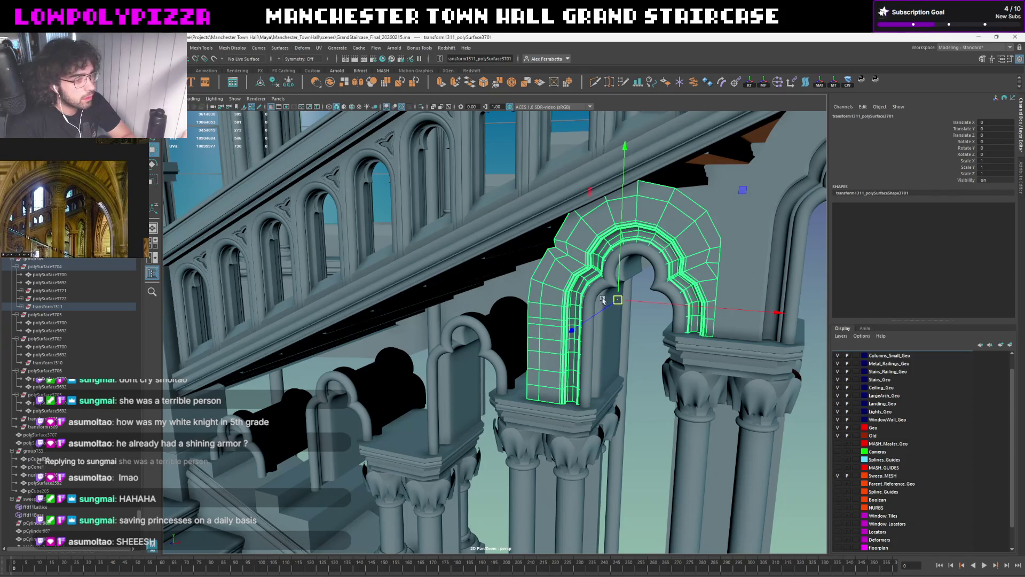
mouse_move(619, 301)
mouse_down()
mouse_move(719, 265)
mouse_move(525, 340)
mouse_up()
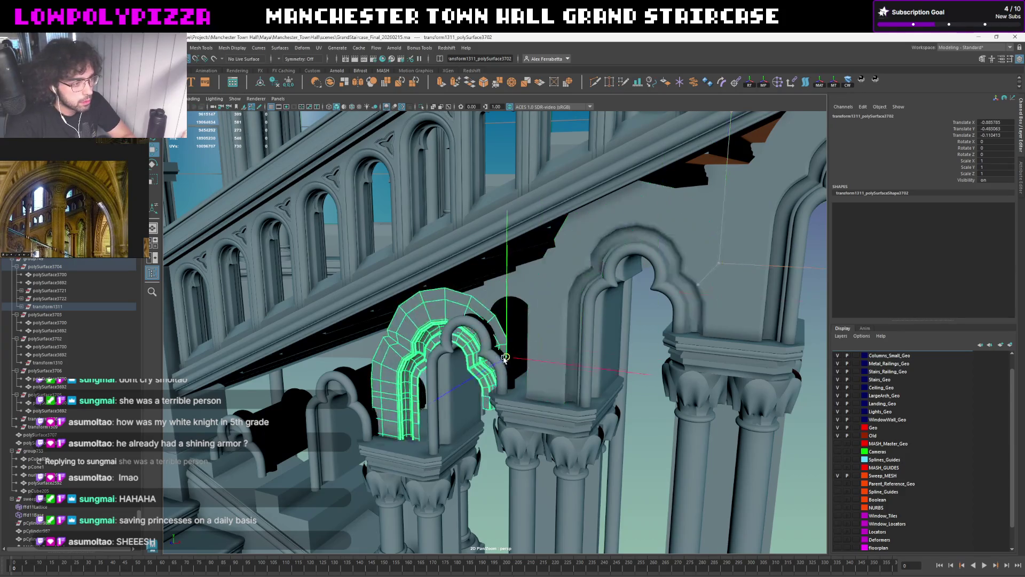
scroll(525, 335, up, 2)
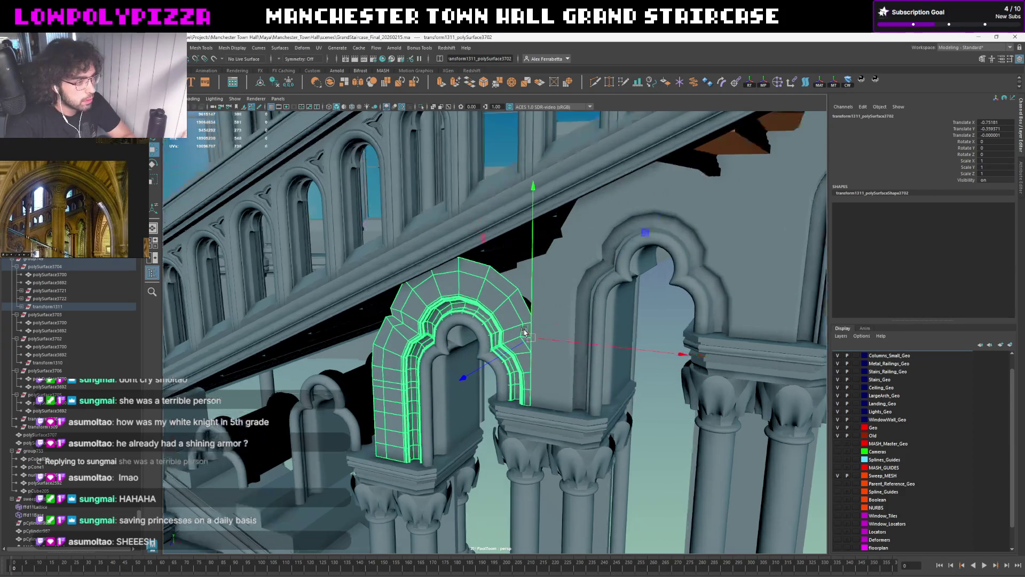
With wireframe on shaded, snap-move the arch onto the next column down the staircase
click(354, 107)
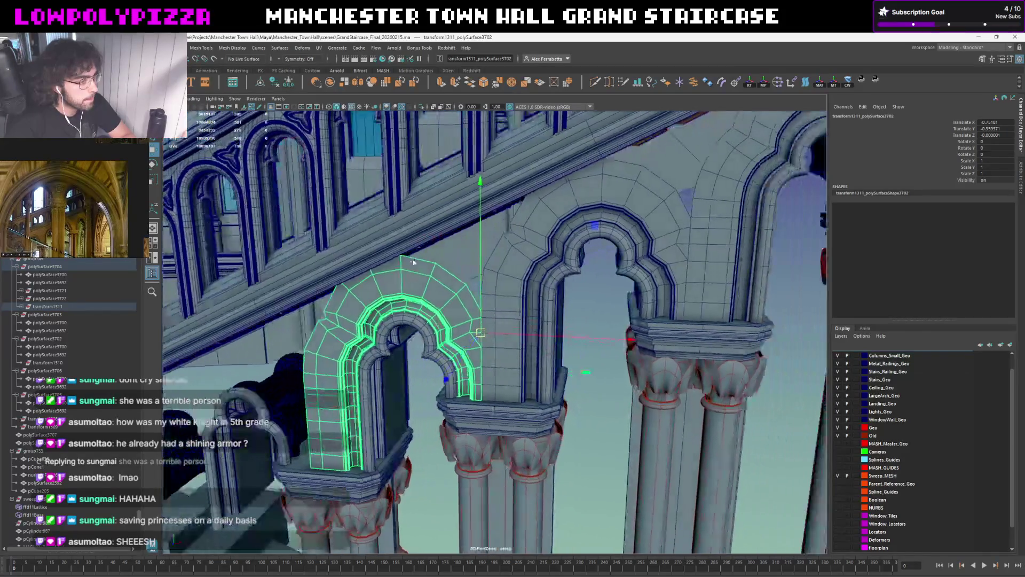
alt+drag(480, 280, 593, 235)
drag(649, 260, 462, 341)
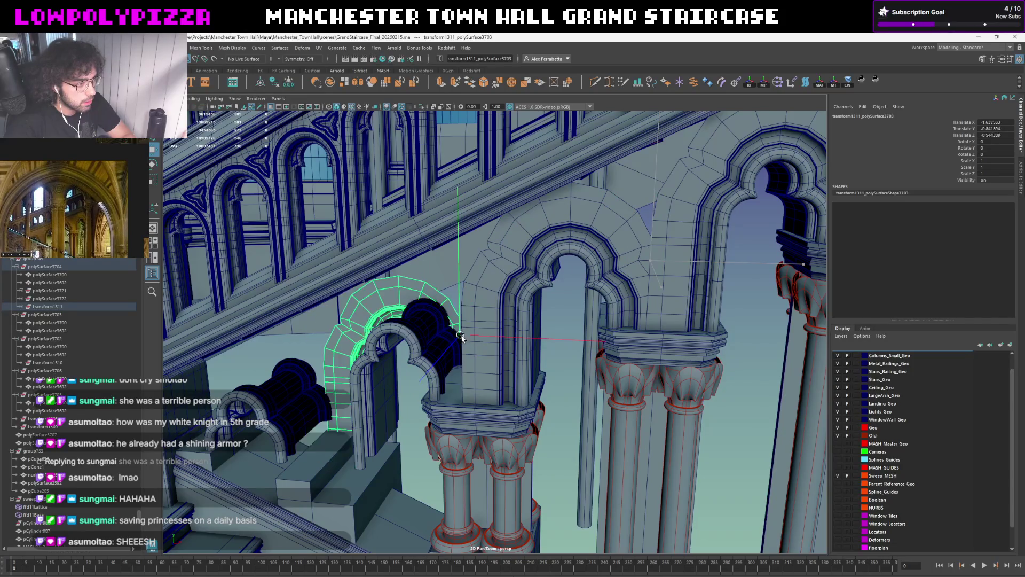
mouse_move(463, 342)
alt+mouse_down()
mouse_move(568, 296)
mouse_move(363, 393)
mouse_move(369, 377)
alt+mouse_up()
alt+middle_drag(404, 359, 545, 293)
Shift-select the left, middle and right arches together and frame them
click(551, 315)
click(436, 319)
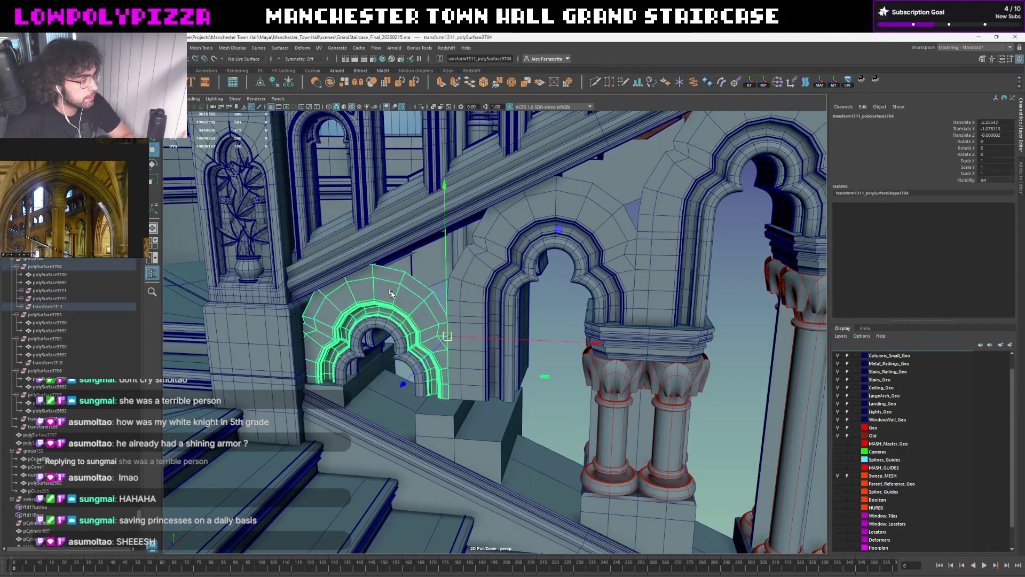
click(469, 291)
shift+click(386, 282)
key(f)
shift+click(410, 300)
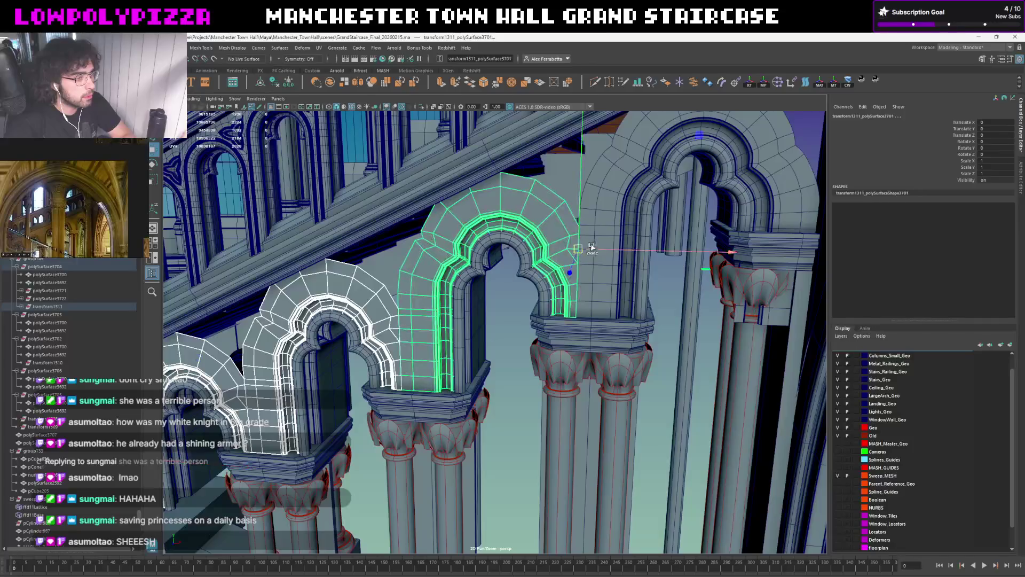
shift+click(606, 224)
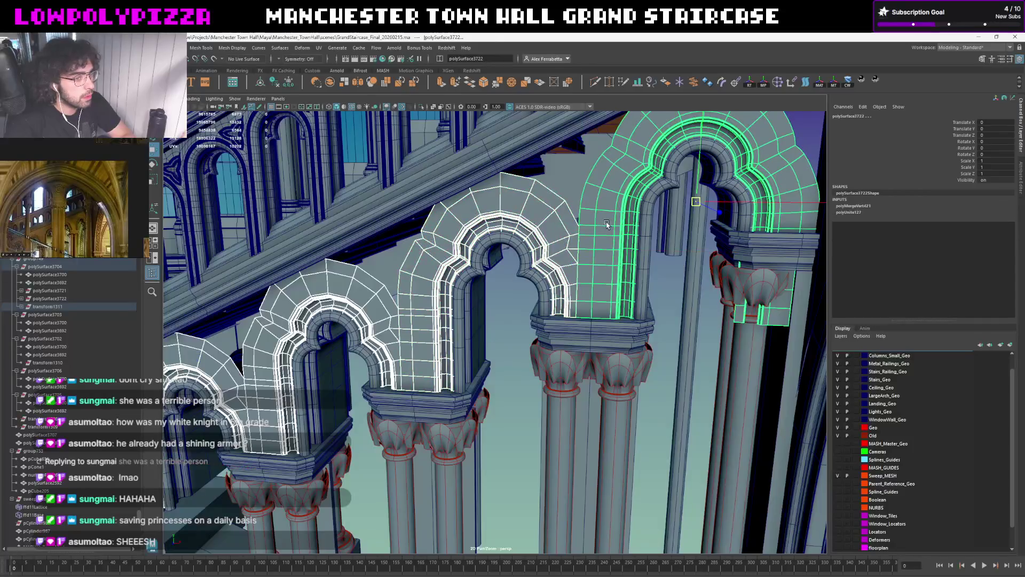
Combine the three arches and merge their overlapping vertices with a 0.001 distance threshold
click(332, 84)
scroll(372, 193, up, 5)
scroll(381, 302, down, 3)
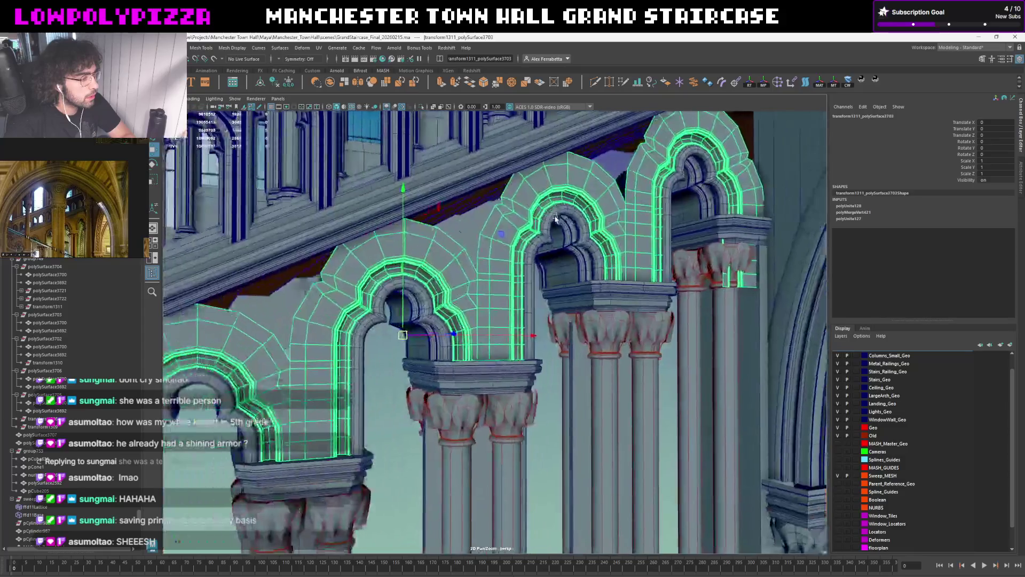
scroll(417, 280, down, 3)
scroll(480, 256, down, 2)
scroll(516, 241, down, 2)
right_drag(515, 241, 499, 241)
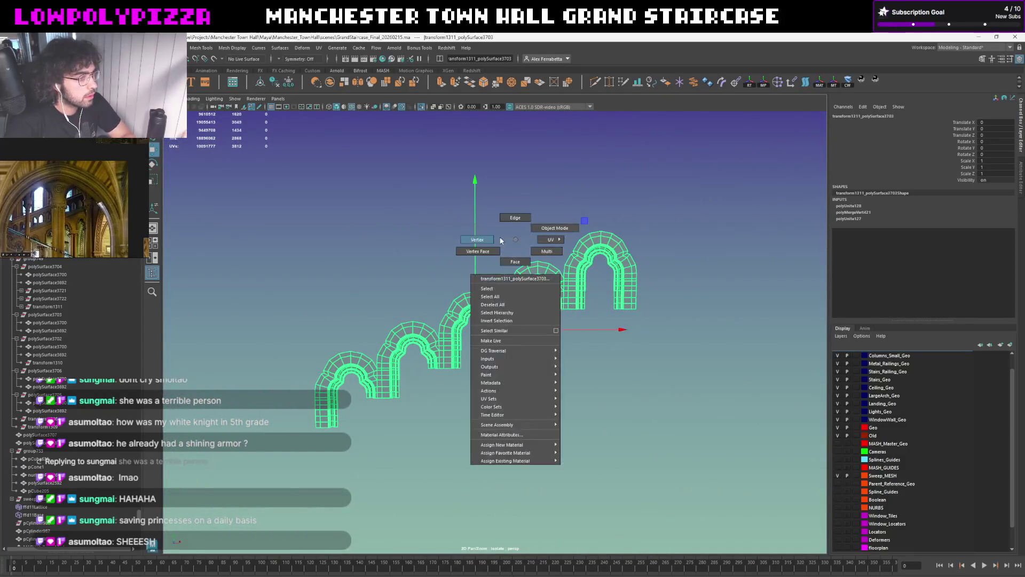
scroll(630, 222, down, 2)
drag(664, 197, 341, 467)
scroll(385, 417, up, 2)
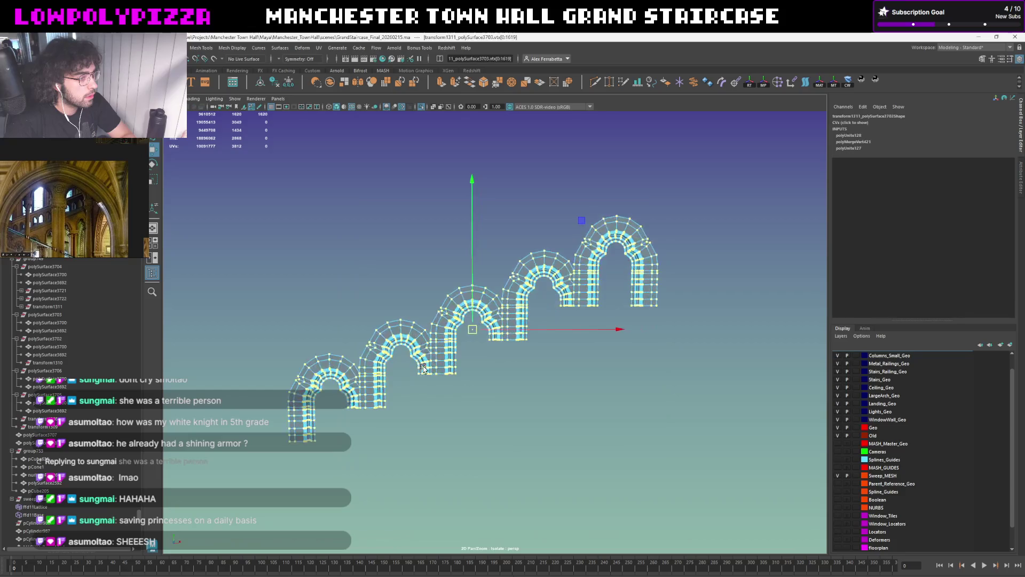
shift+right_drag(435, 339, 462, 300)
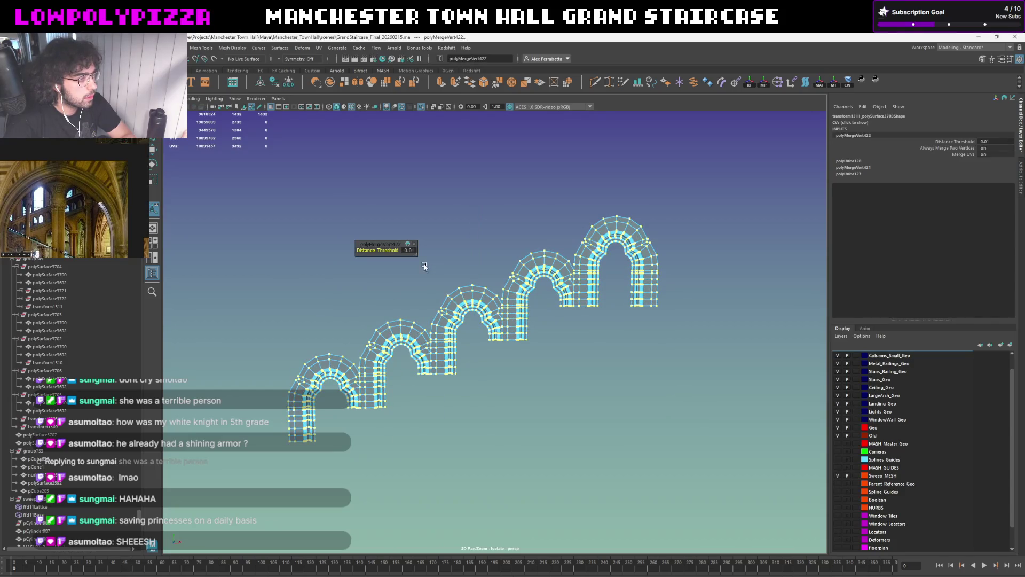
key(Return)
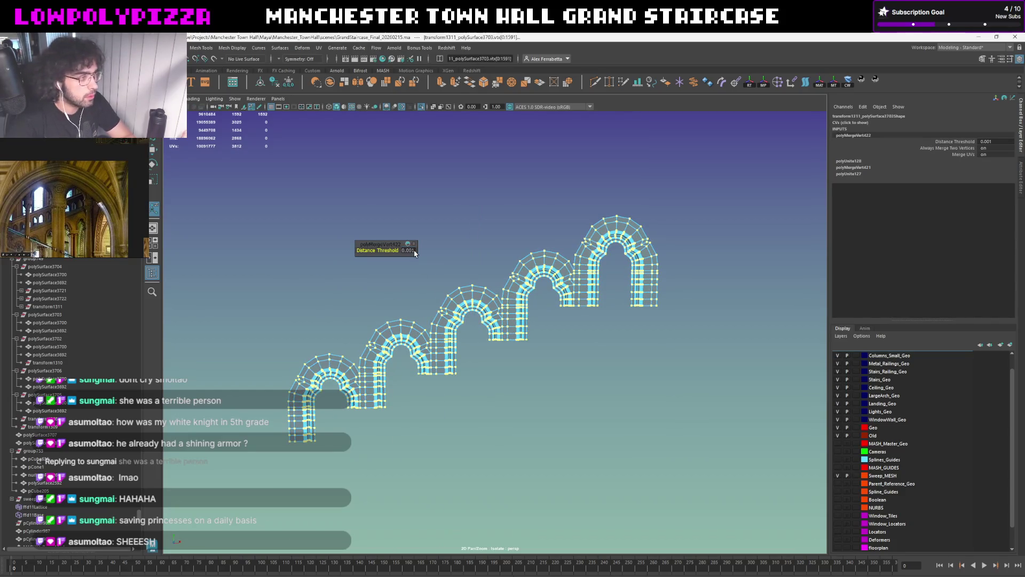
scroll(433, 321, up, 3)
scroll(433, 320, up, 3)
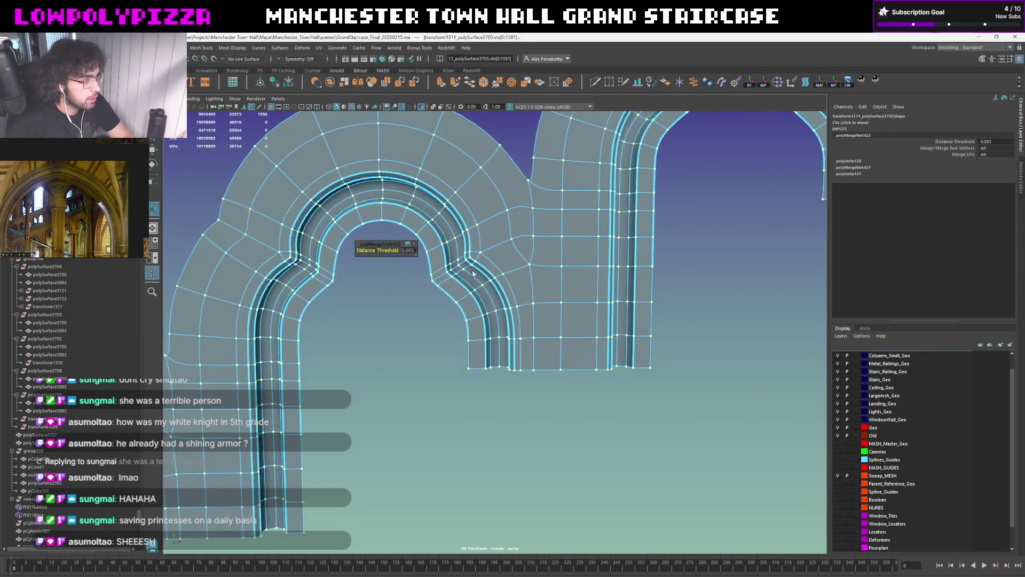
Check the merged arch mesh's open border edge loop, then return to object selection
key(F8)
click(448, 439)
scroll(401, 424, down, 3)
scroll(550, 320, up, 1)
click(550, 323)
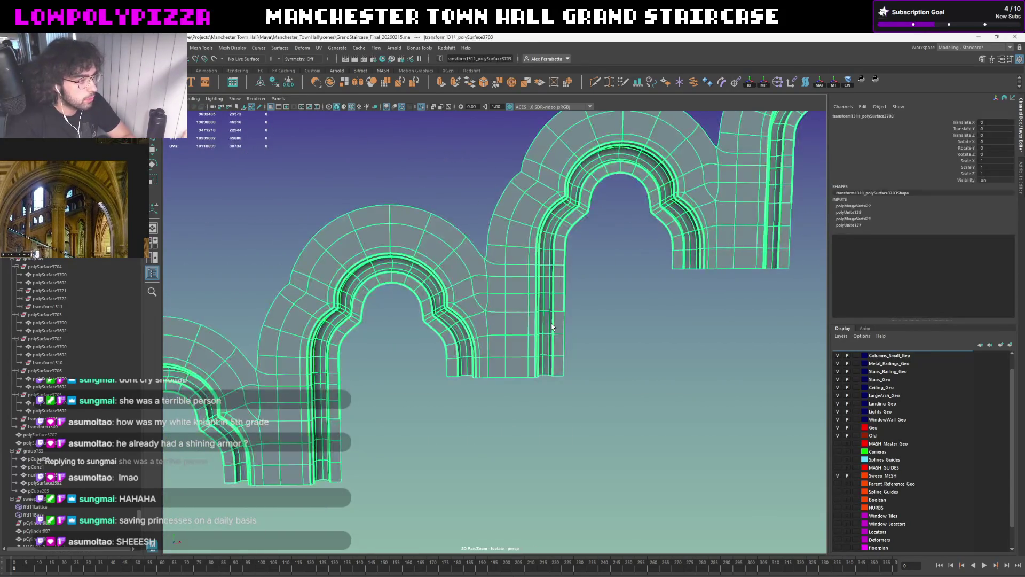
scroll(551, 326, up, 3)
key(F10)
double_click(579, 320)
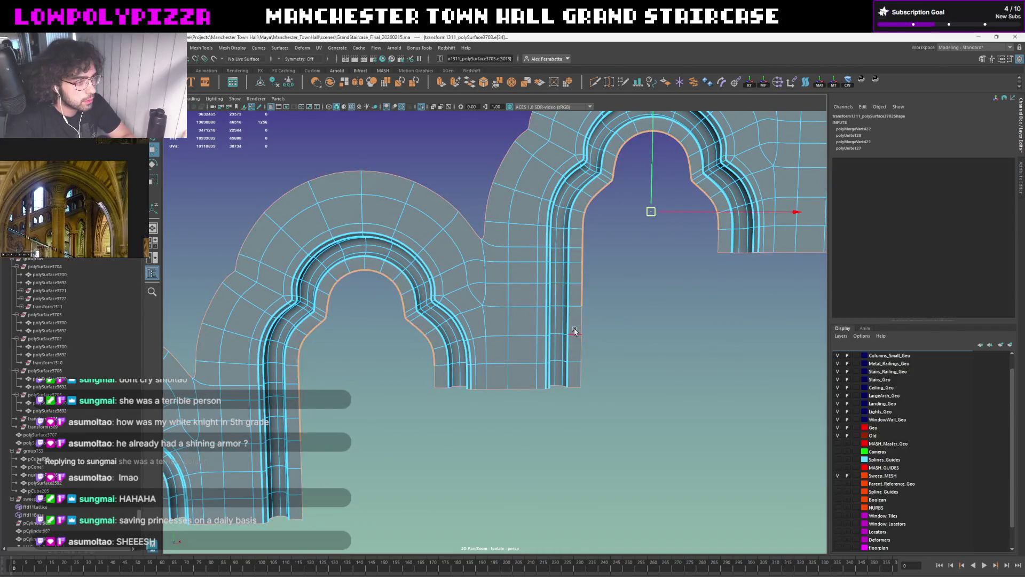
scroll(623, 293, down, 1)
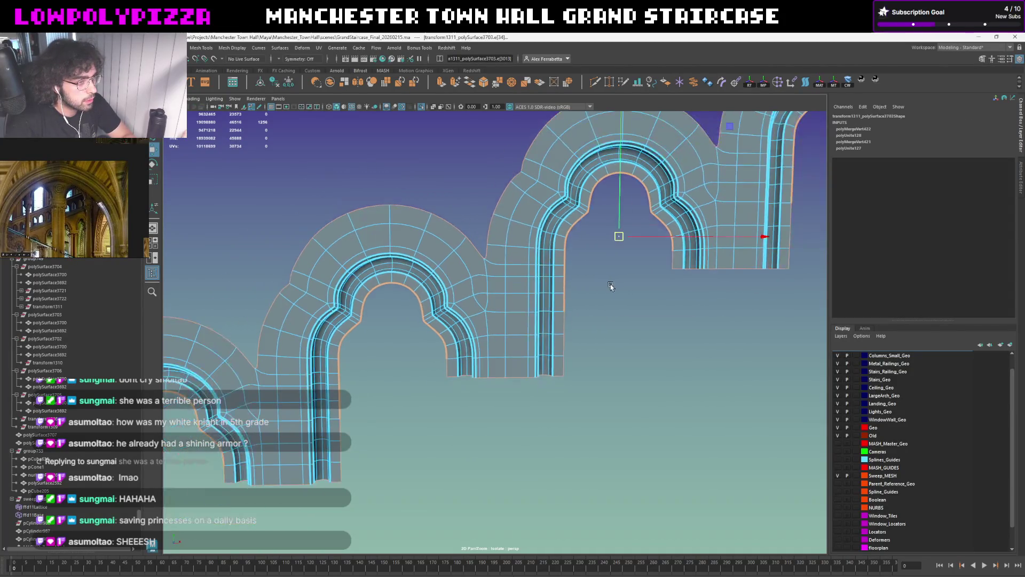
key(F8)
Exit Isolate Select to show the whole staircase scene around the arch chain
click(589, 279)
click(511, 320)
key(ctrl+1)
mouse_move(497, 322)
alt+mouse_down()
mouse_move(562, 300)
mouse_move(425, 331)
alt+mouse_up()
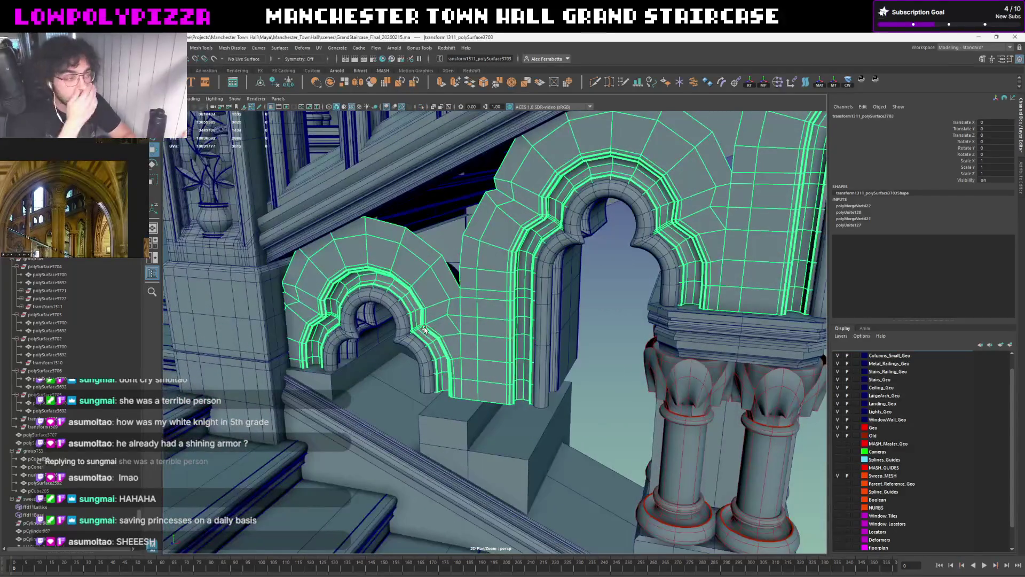
Select the wall piece between the two arches and switch it to edge editing
mouse_move(425, 330)
alt+mouse_down()
mouse_move(620, 354)
mouse_move(537, 375)
mouse_move(527, 337)
alt+mouse_up()
click(630, 355)
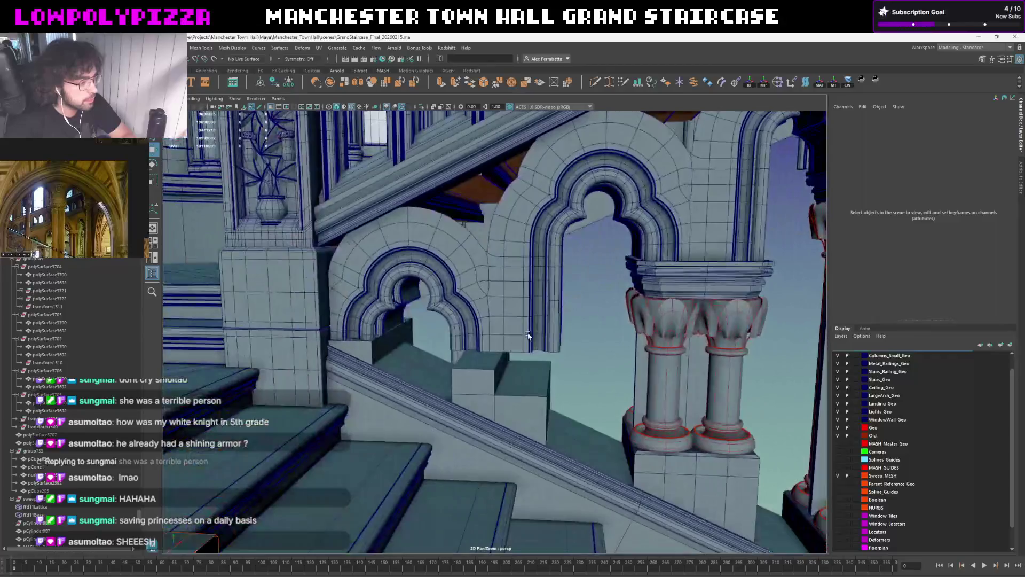
click(527, 337)
alt+right_drag(527, 338, 544, 337)
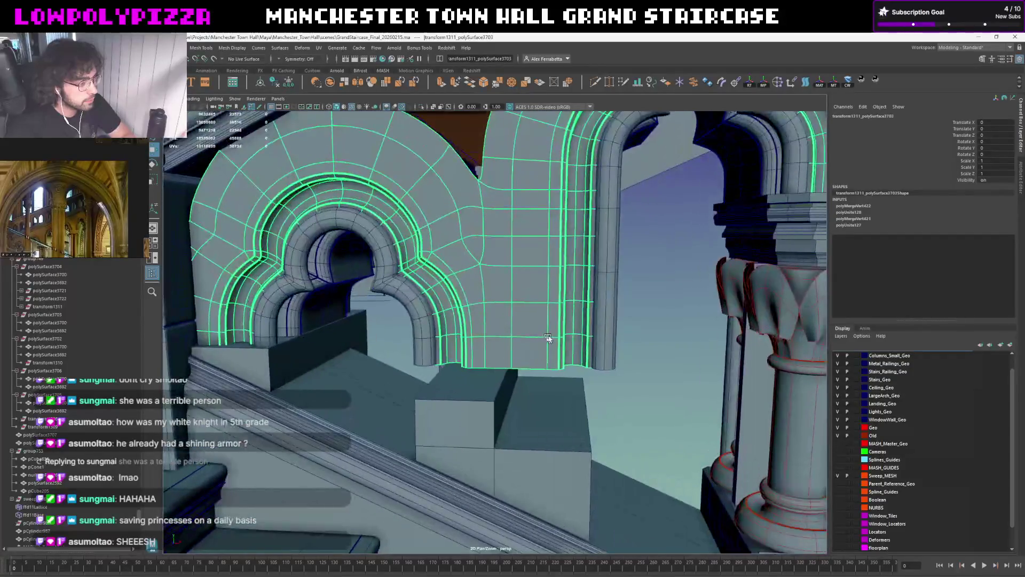
click(603, 332)
mouse_move(603, 331)
alt+mouse_down()
mouse_move(606, 305)
mouse_move(500, 333)
mouse_move(495, 321)
alt+mouse_up()
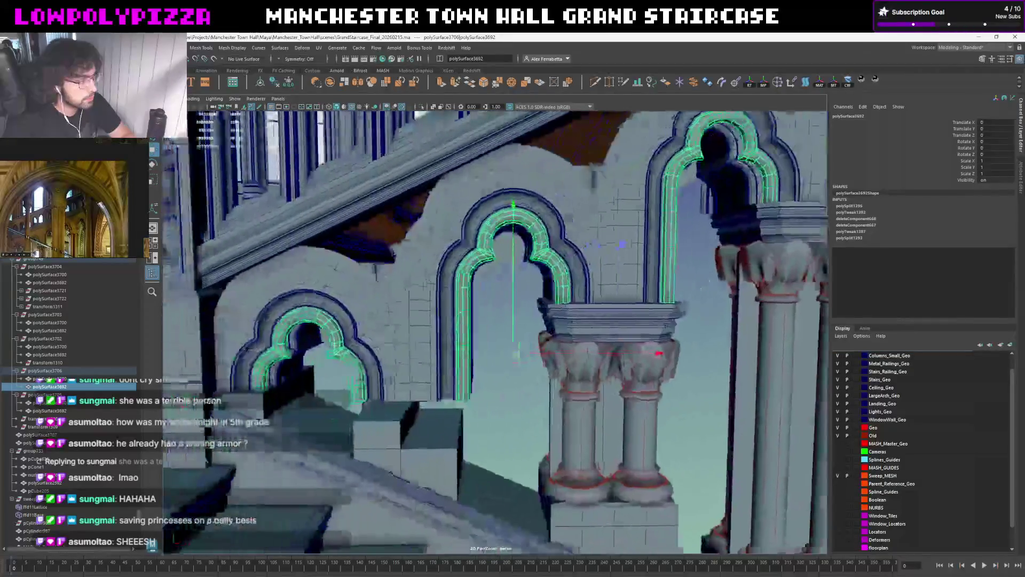
alt+right_drag(495, 321, 491, 310)
click(490, 310)
scroll(487, 321, up, 3)
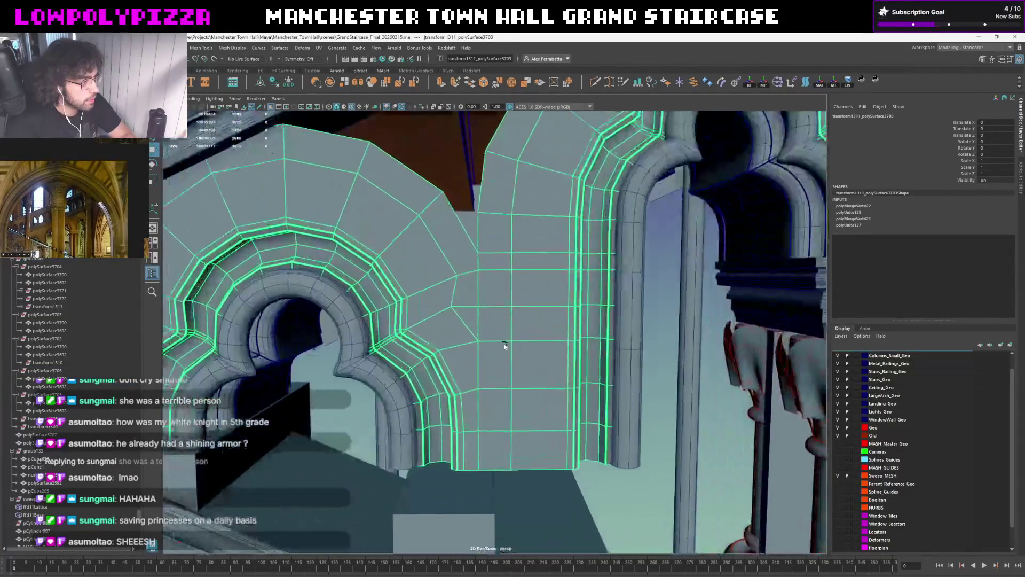
key(F10)
click(476, 296)
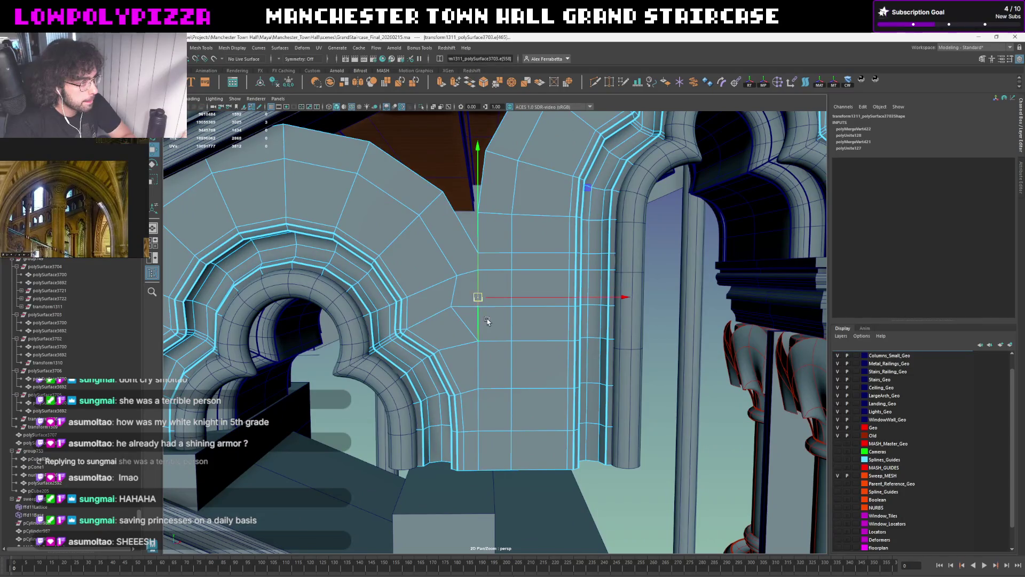
Pick the two unwanted stray edges running across the wall panel
right_drag(487, 320, 461, 329)
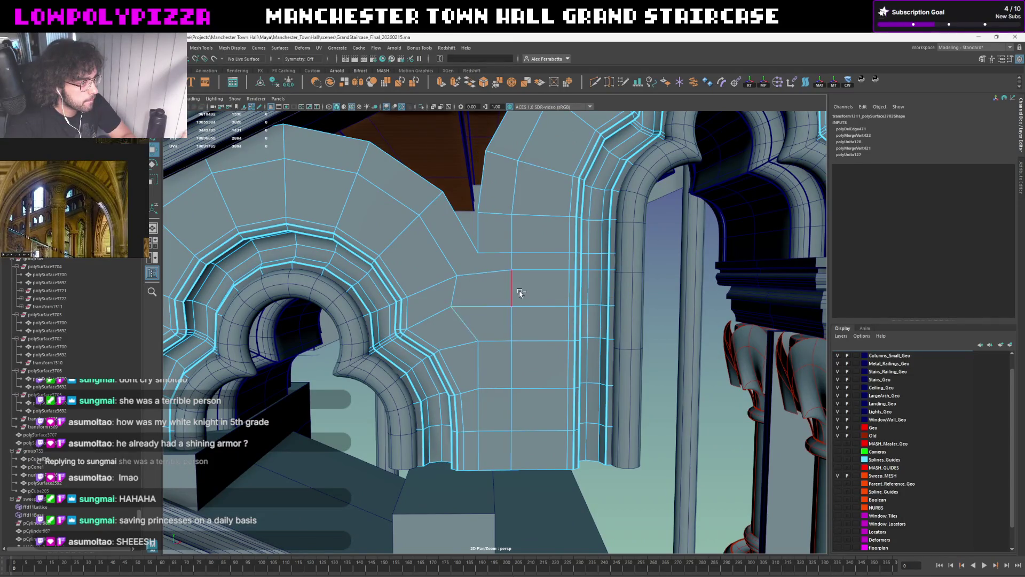
alt+middle_drag(500, 332, 487, 296)
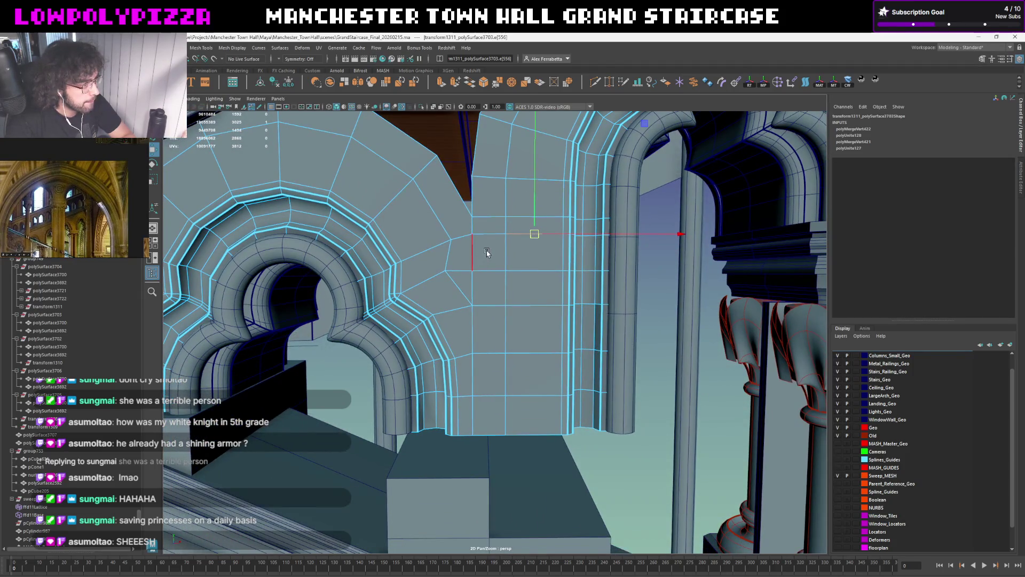
alt+middle_drag(480, 263, 465, 315)
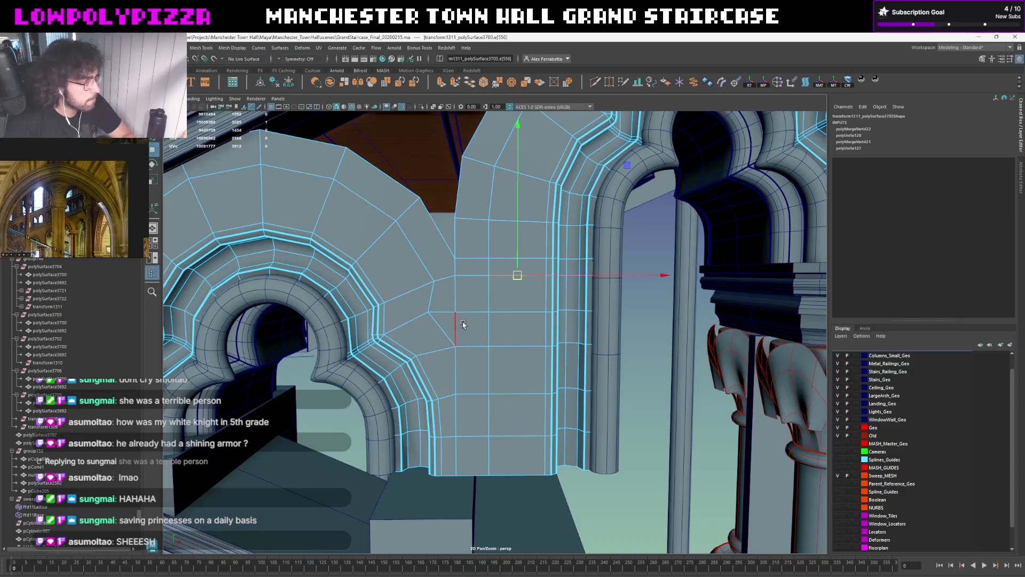
alt+middle_drag(442, 310, 448, 286)
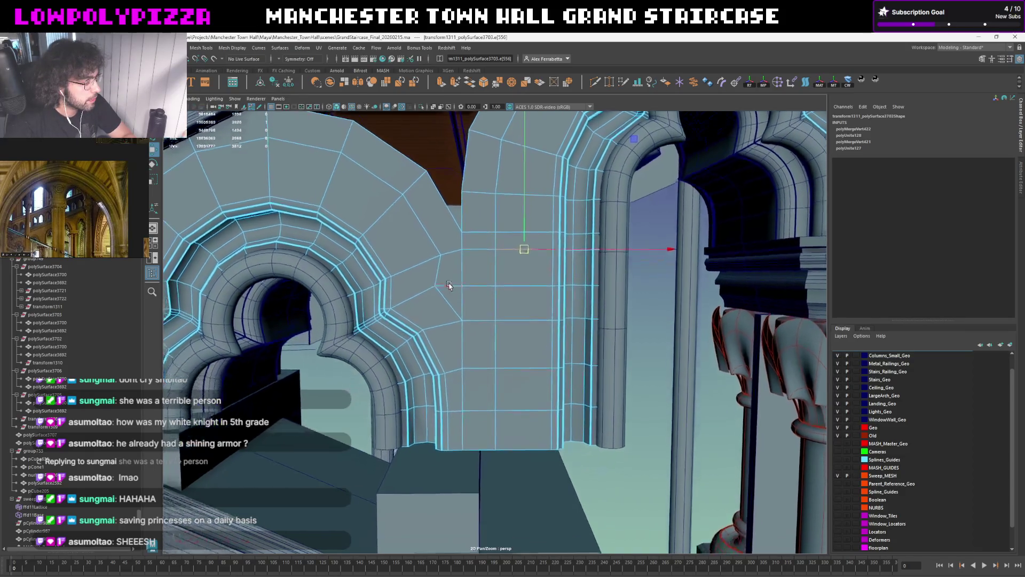
alt+drag(464, 318, 471, 289)
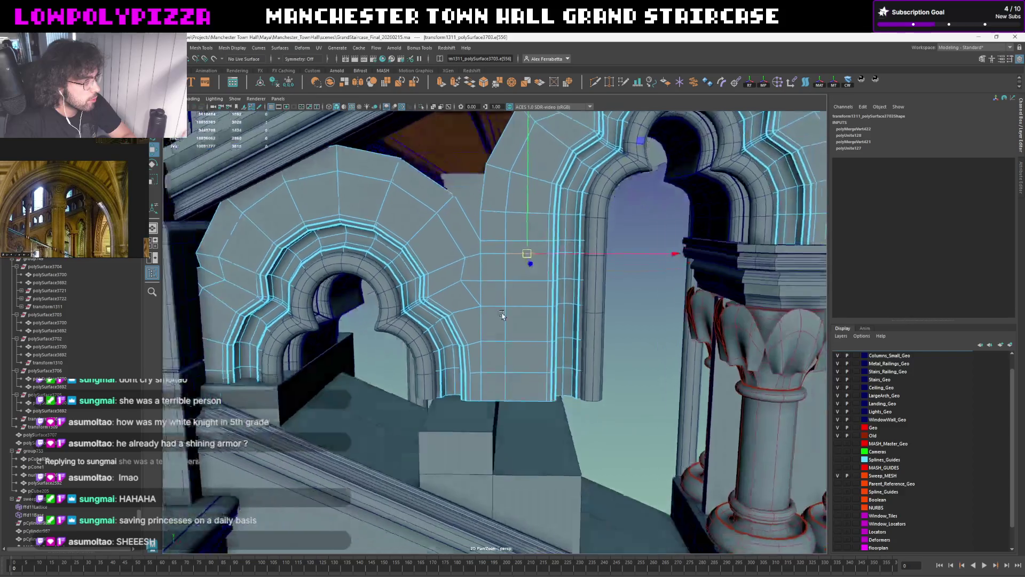
click(470, 290)
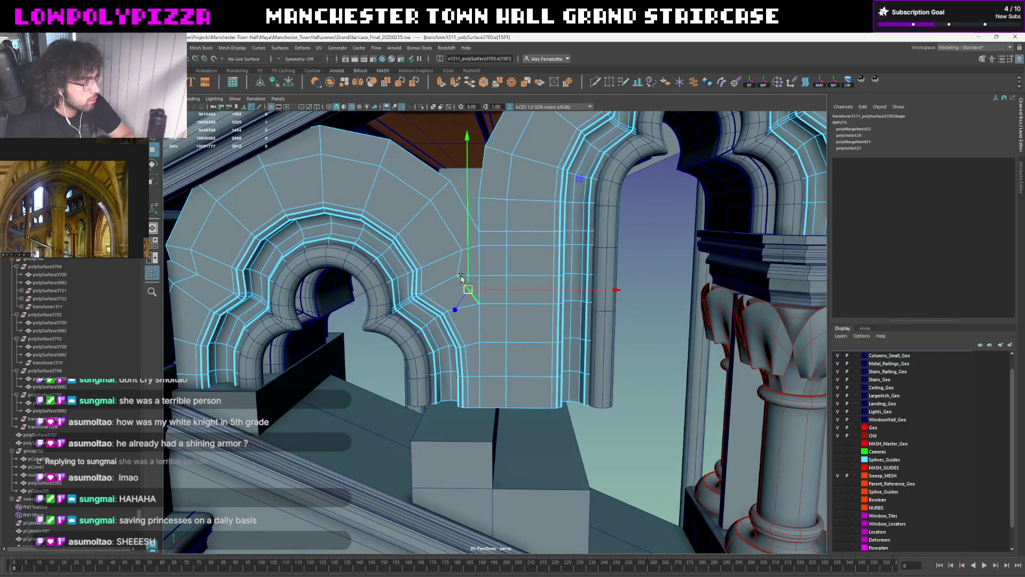
alt+middle_drag(462, 278, 500, 323)
shift+click(497, 300)
Delete the selected wall edges, checking the result in smooth preview with an undo/redo
shift+right_click(487, 304)
click(465, 310)
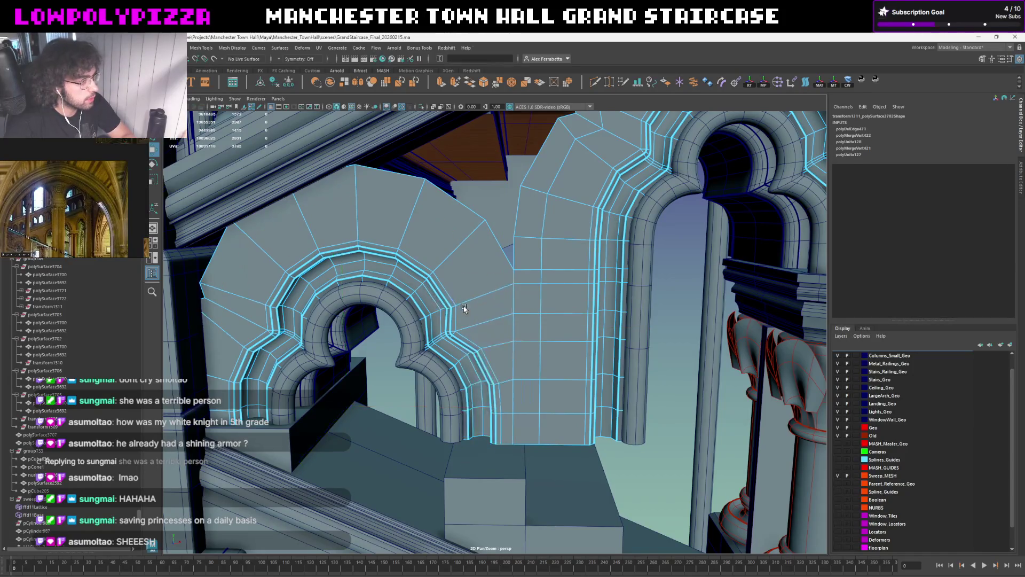
key(3)
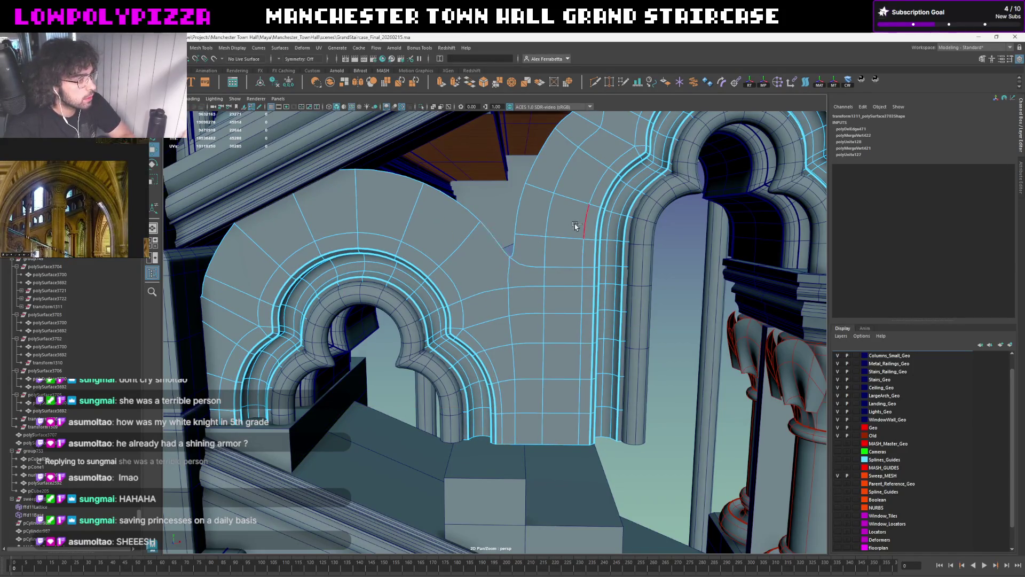
key(ctrl+z)
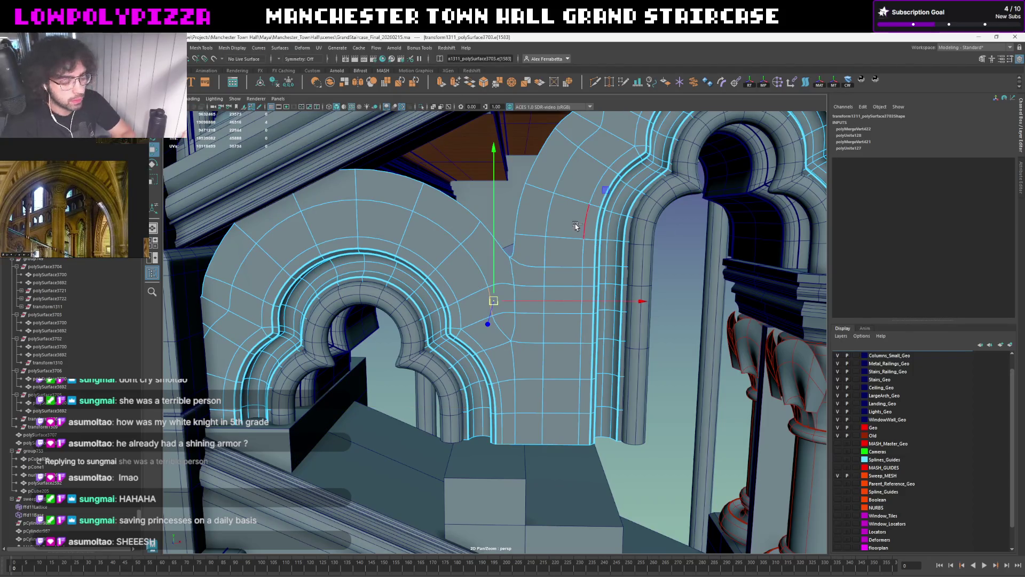
key(Delete)
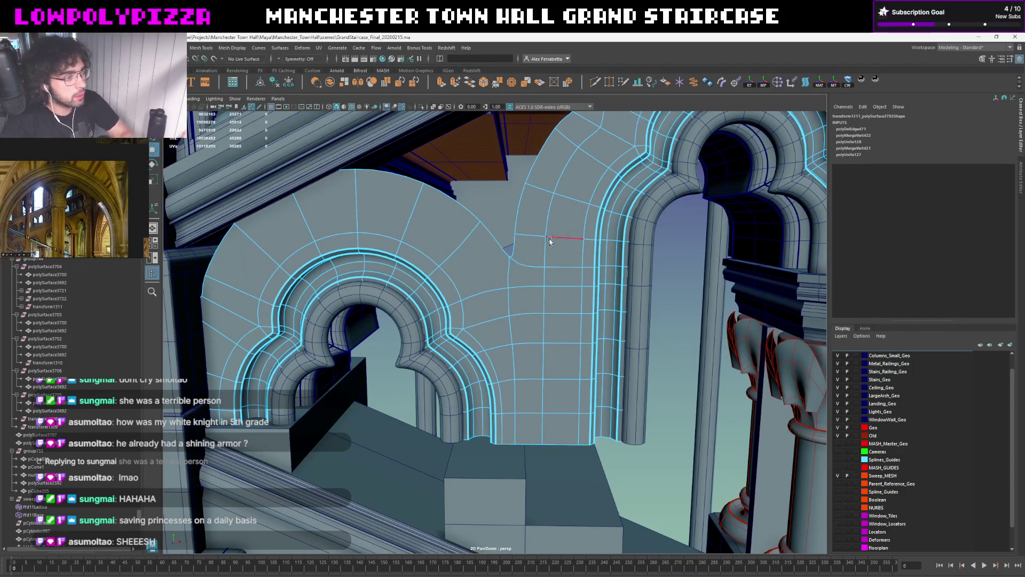
Delete the extra edge on the wall panel beside the right arch and return to low-poly display
mouse_move(552, 239)
alt+mouse_down()
mouse_move(329, 288)
mouse_move(315, 353)
alt+mouse_up()
click(329, 288)
click(393, 274)
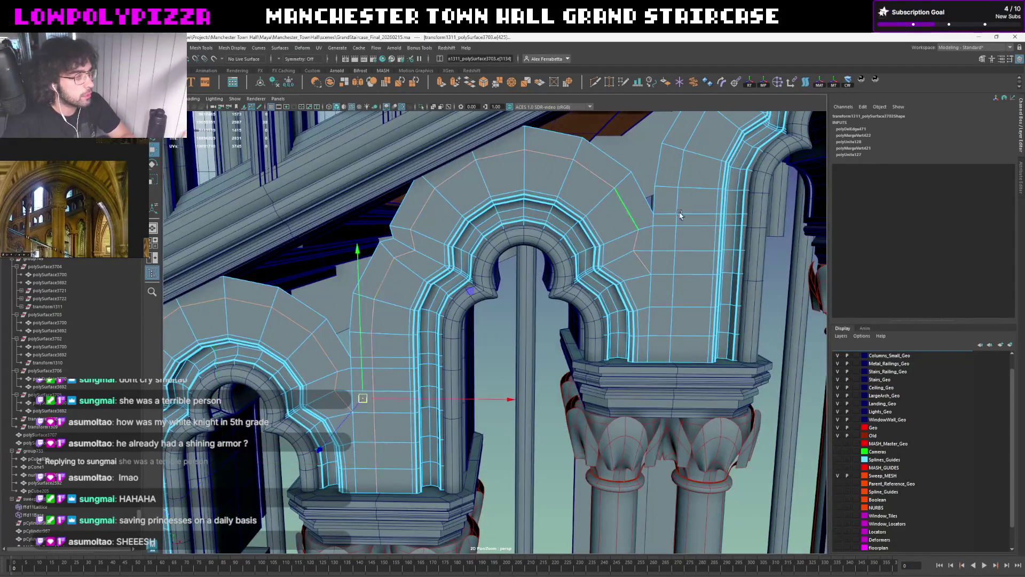
alt+drag(393, 275, 364, 270)
alt+drag(629, 216, 427, 288)
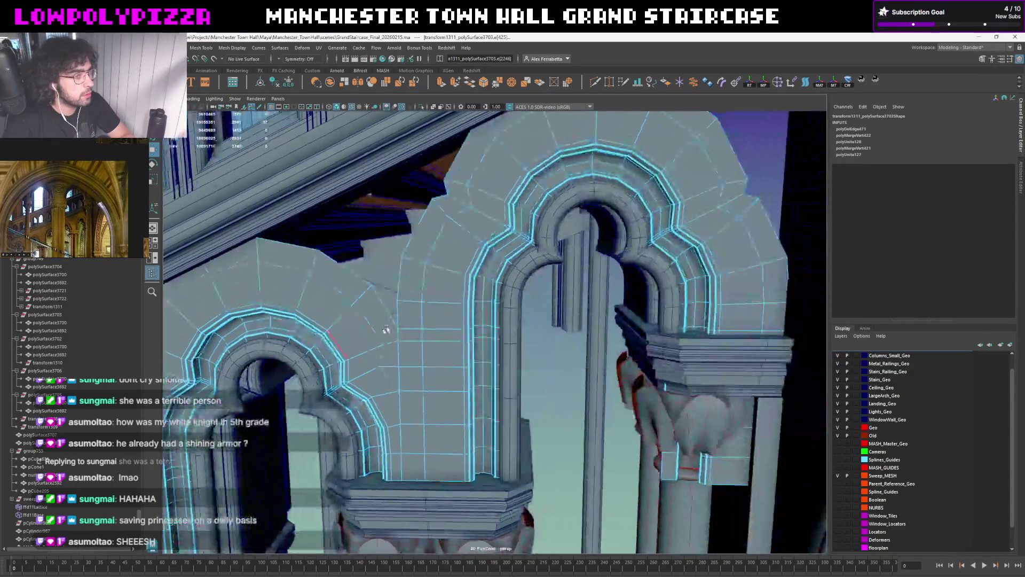
shift+right_drag(427, 289, 425, 337)
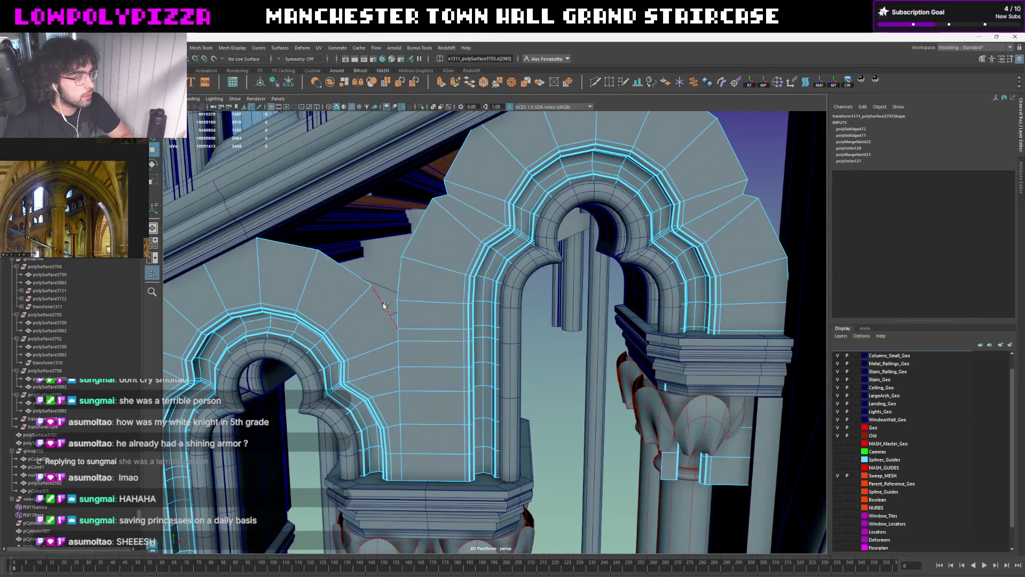
mouse_move(425, 336)
alt+mouse_down()
mouse_move(552, 224)
mouse_move(425, 313)
alt+mouse_up()
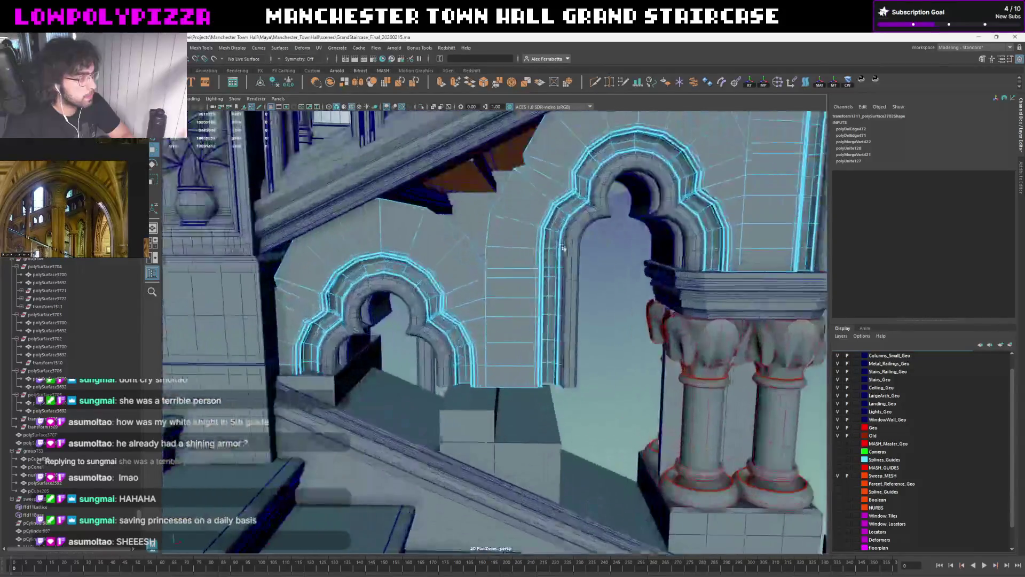
key(1)
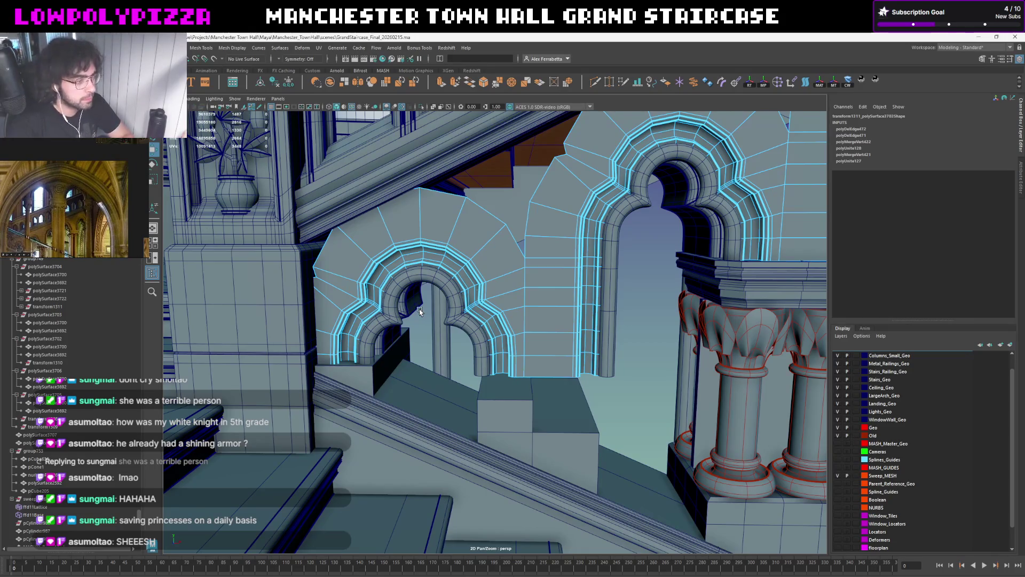
alt+right_drag(419, 311, 486, 293)
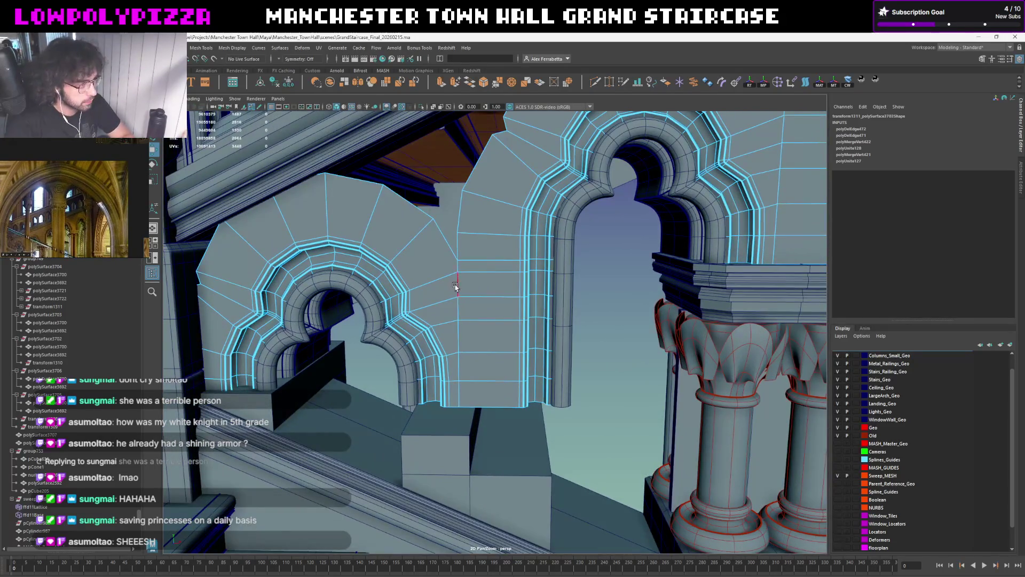
shift+right_click(492, 329)
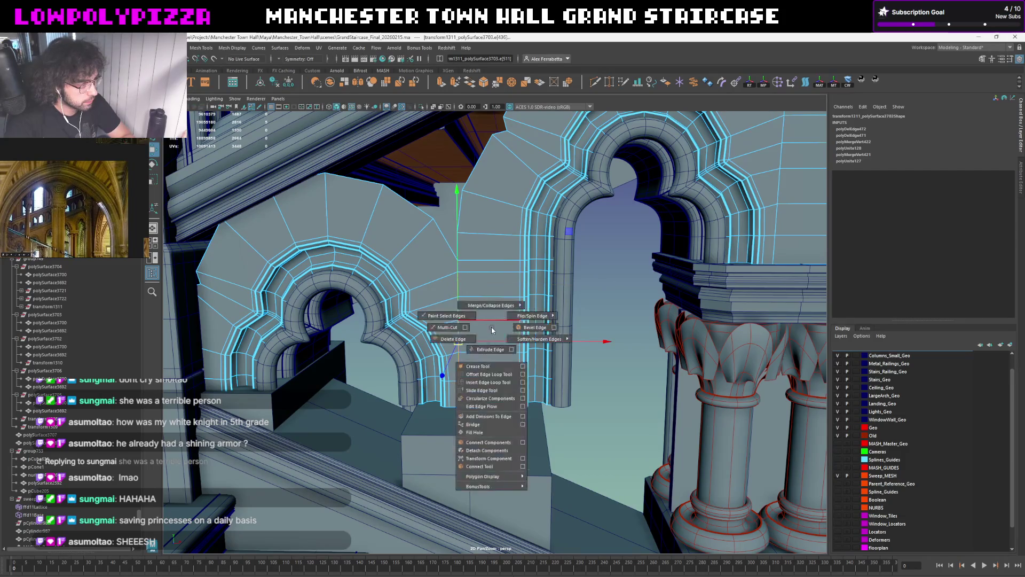
Try making the selected edge follow the surrounding curvature, then undo it
click(484, 406)
alt+drag(488, 390, 482, 347)
scroll(473, 377, up, 3)
scroll(485, 340, up, 2)
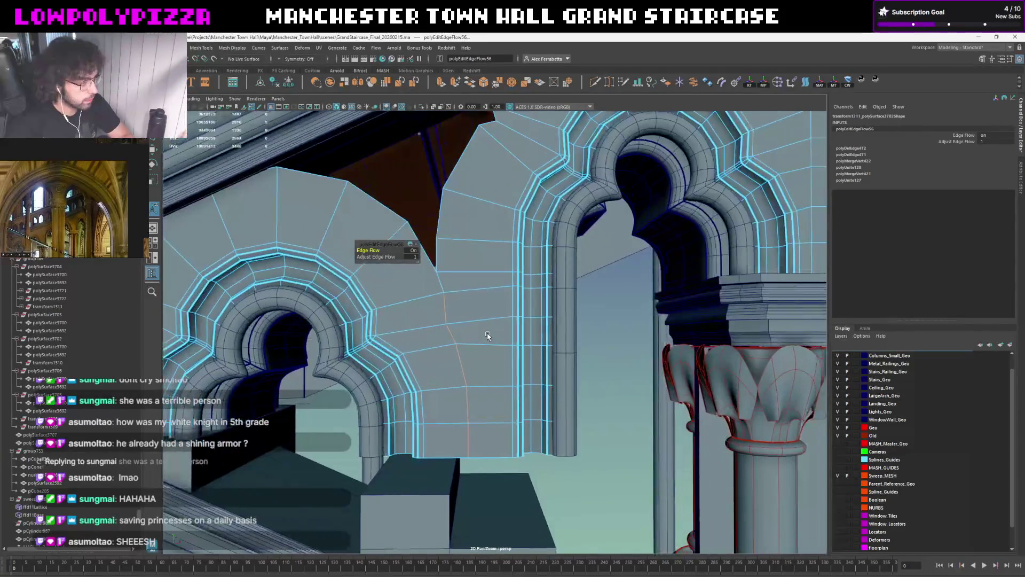
key(ctrl+z)
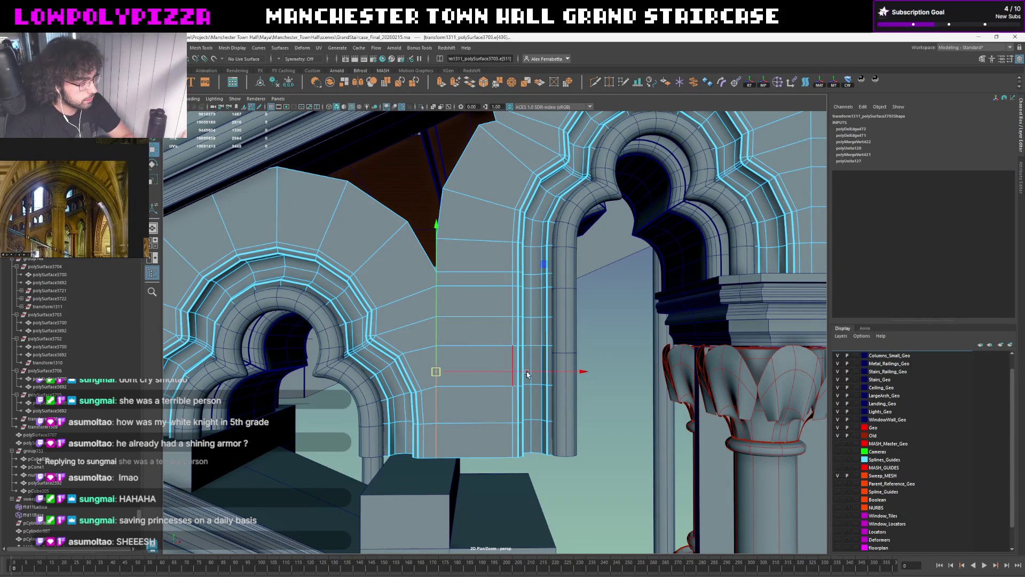
Slide two vertical edges between the arches to the right, then reselect the whole arch mesh
mouse_move(527, 373)
mouse_down()
mouse_move(564, 369)
mouse_move(480, 361)
mouse_up()
alt+drag(543, 345, 481, 302)
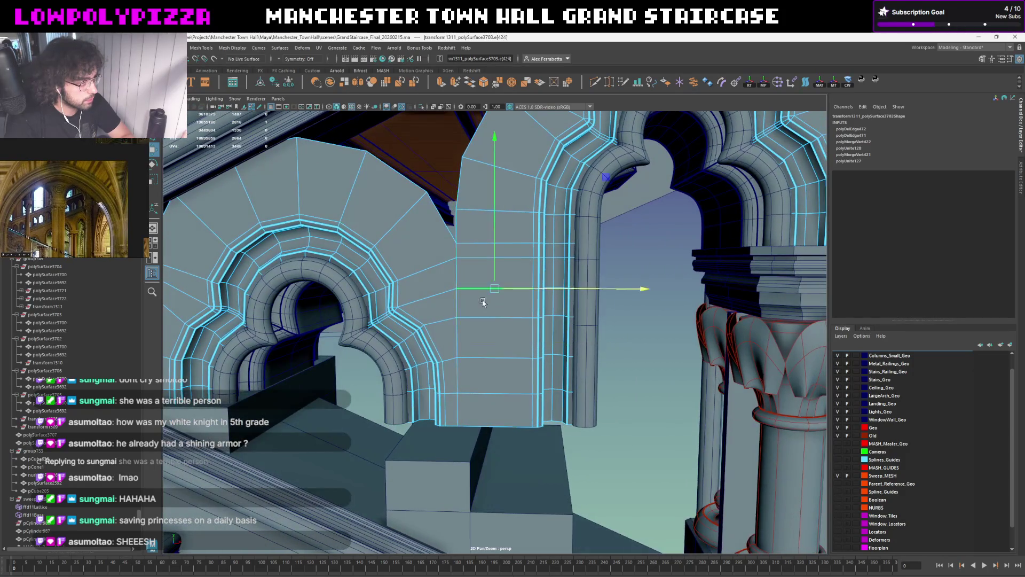
click(462, 403)
mouse_move(540, 359)
mouse_down()
mouse_move(571, 360)
mouse_move(569, 340)
mouse_up()
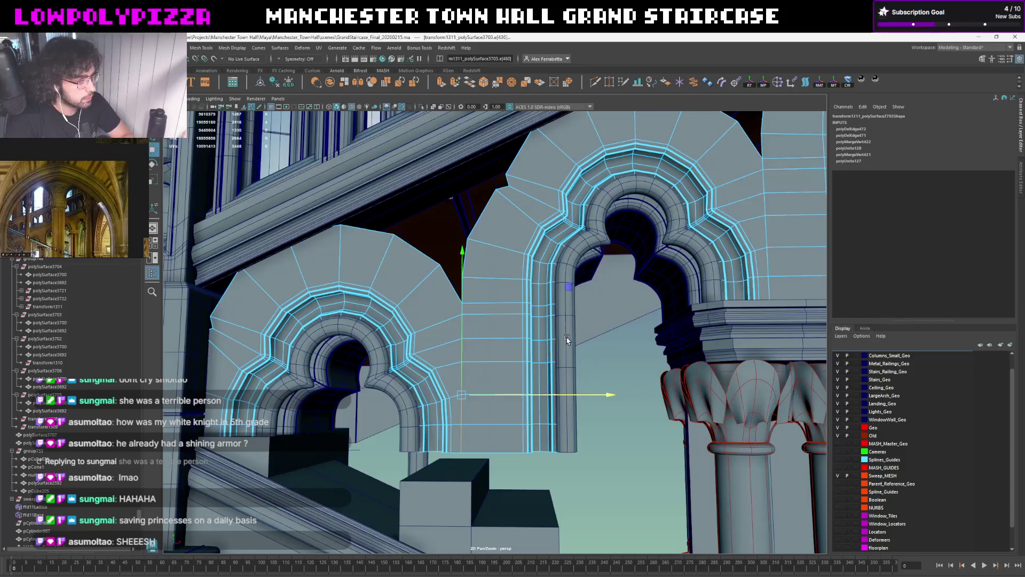
mouse_move(569, 341)
alt+mouse_down()
mouse_move(528, 309)
mouse_move(486, 305)
alt+mouse_up()
key(F8)
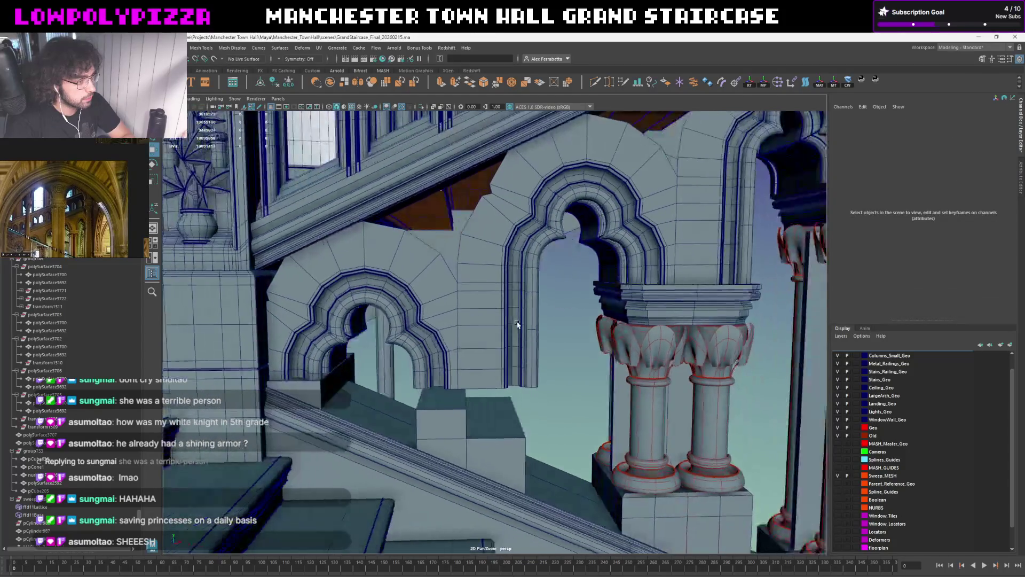
click(471, 316)
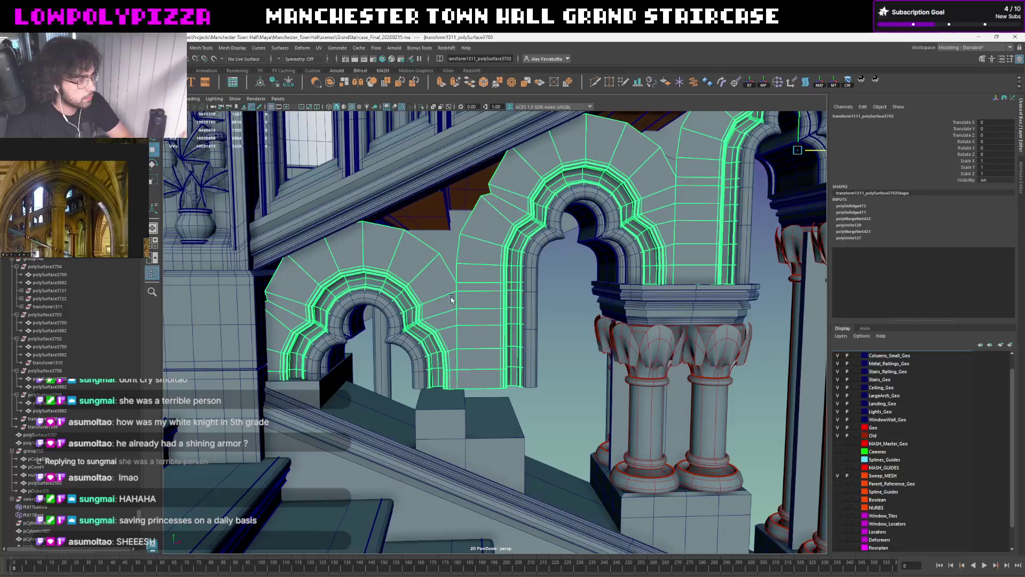
scroll(471, 316, up, 1)
scroll(525, 328, up, 1)
scroll(525, 327, up, 1)
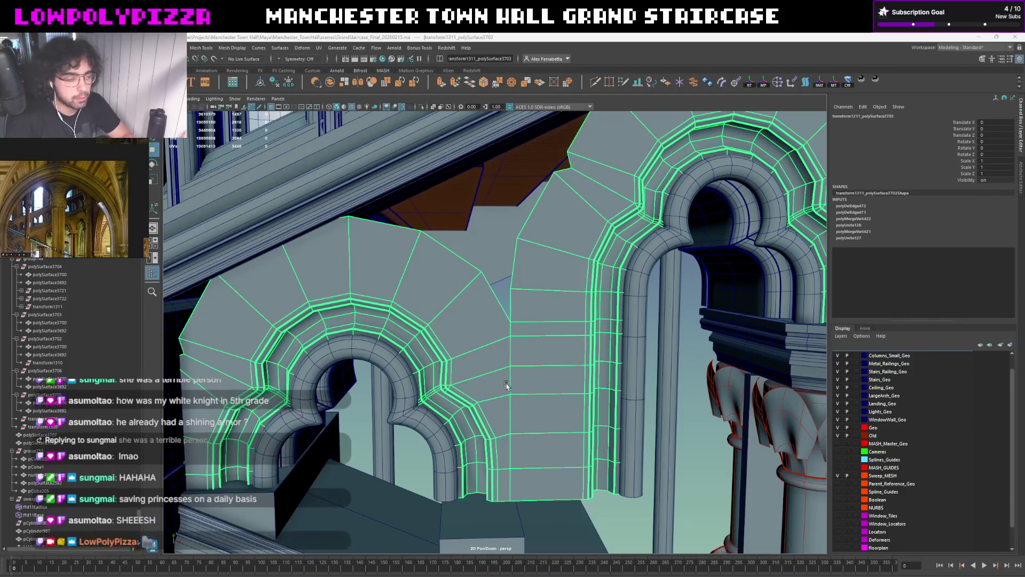
scroll(487, 313, up, 2)
Select the stray edge where the right arch's wall panels meet and delete it via the marking menu
alt+drag(581, 354, 475, 353)
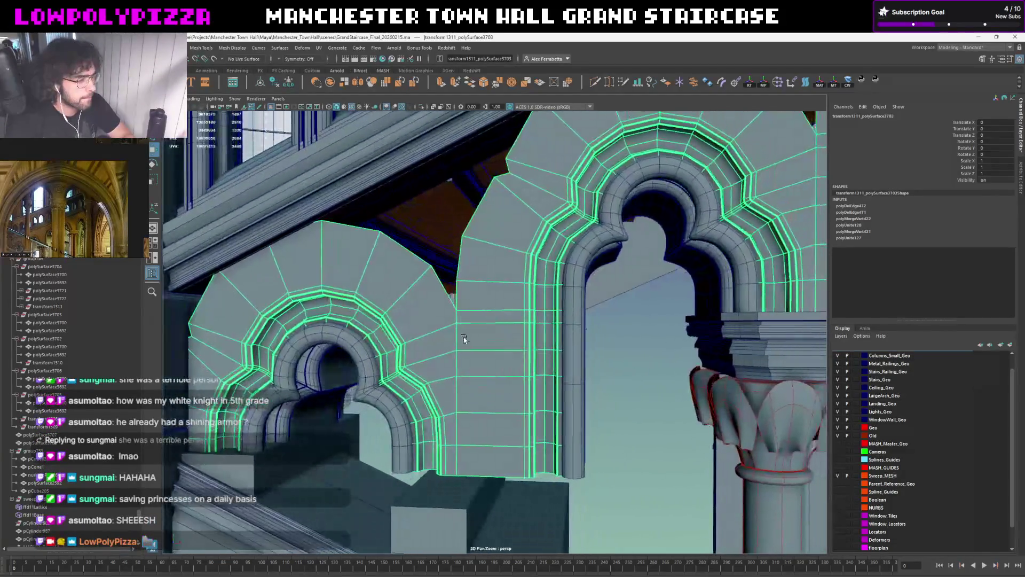
scroll(476, 354, up, 1)
scroll(478, 344, up, 1)
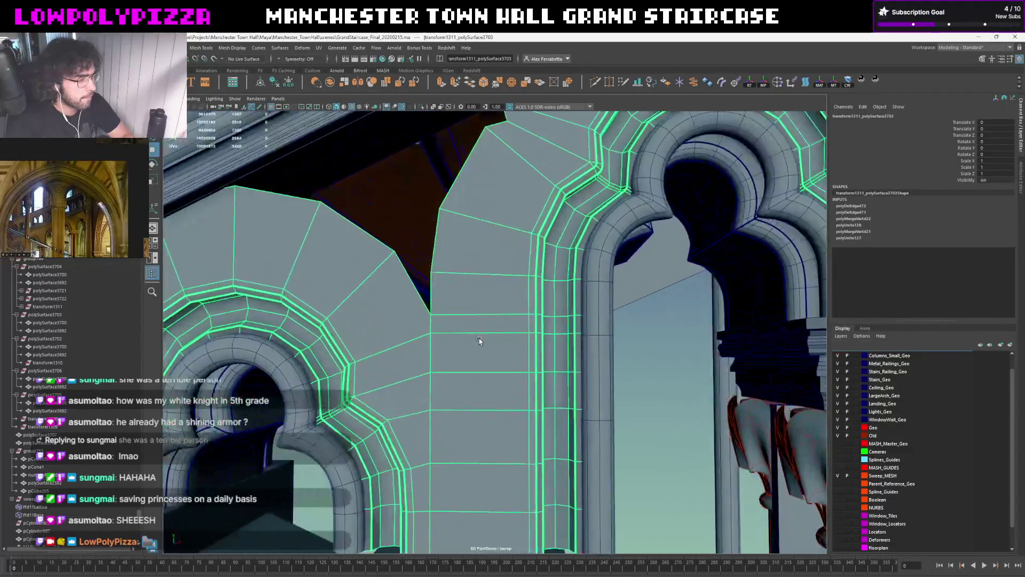
scroll(454, 342, up, 1)
scroll(491, 335, up, 1)
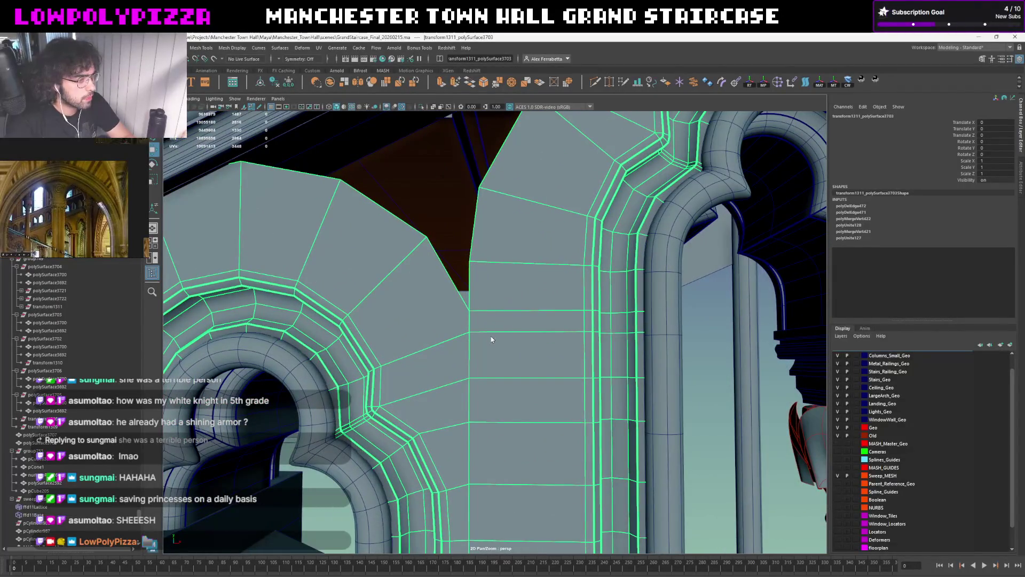
click(471, 337)
key(F9)
click(470, 331)
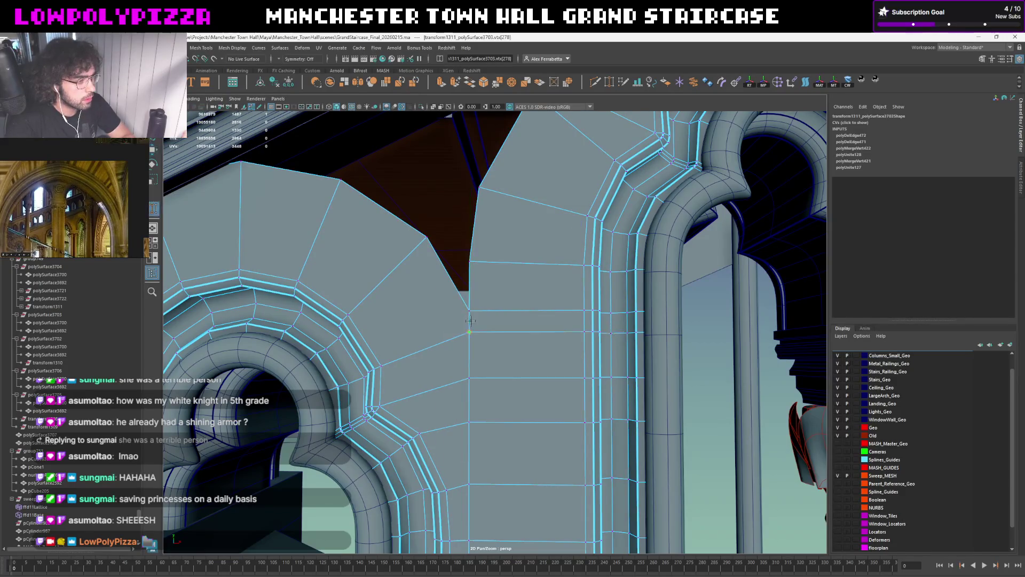
click(473, 316)
scroll(480, 325, down, 1)
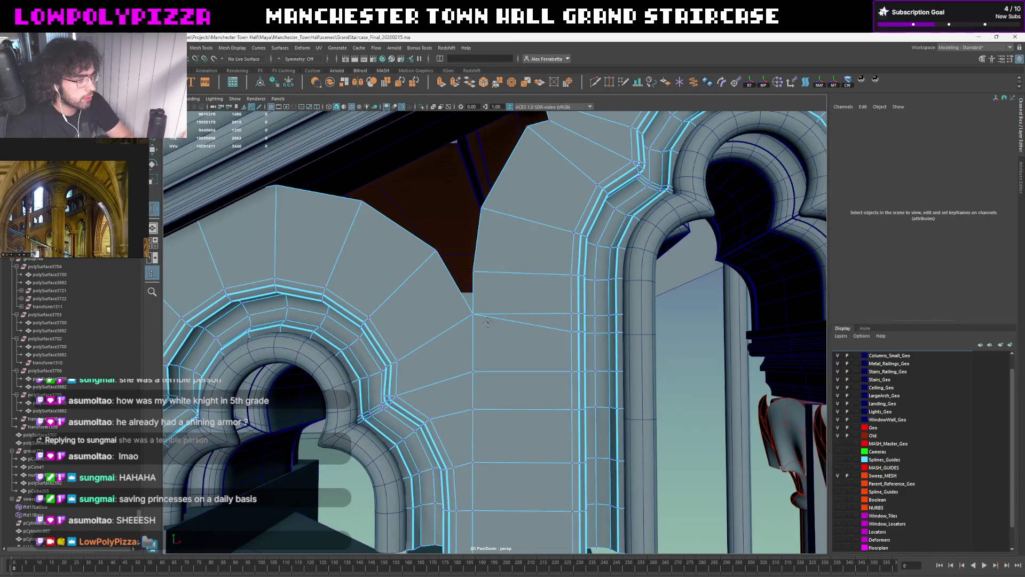
click(544, 328)
key(Caps_Lock)
ctrl+right_drag(544, 328, 531, 340)
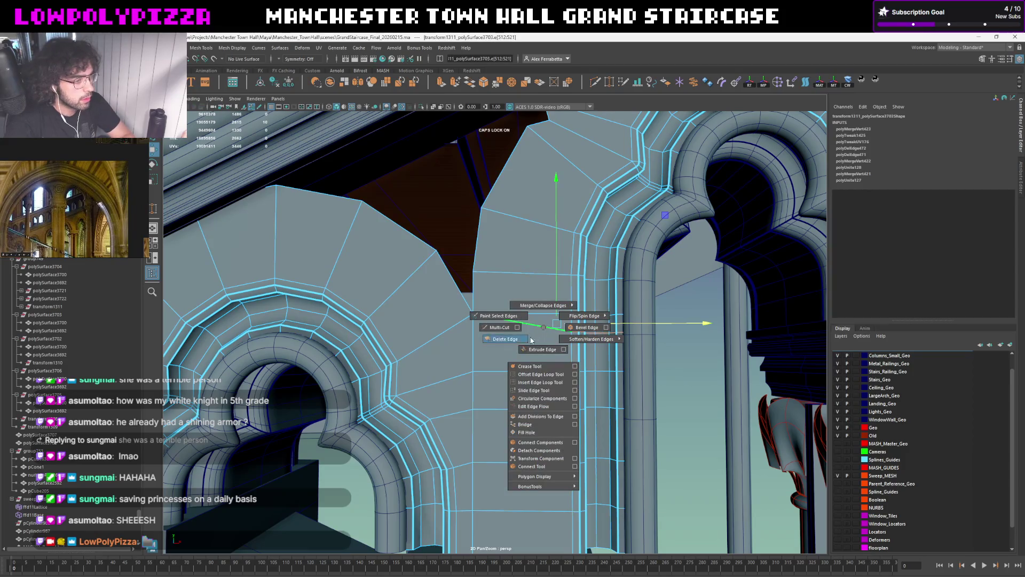
Check the edge deletion in smooth preview by undoing and redoing it
key(3)
scroll(526, 334, down, 2)
scroll(521, 331, down, 1)
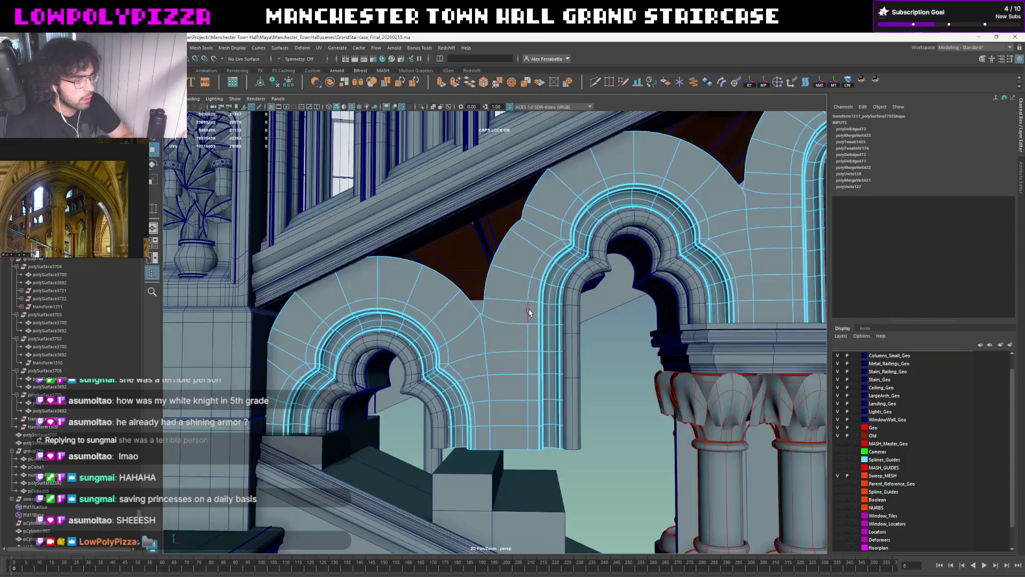
scroll(513, 328, down, 1)
key(ctrl+z)
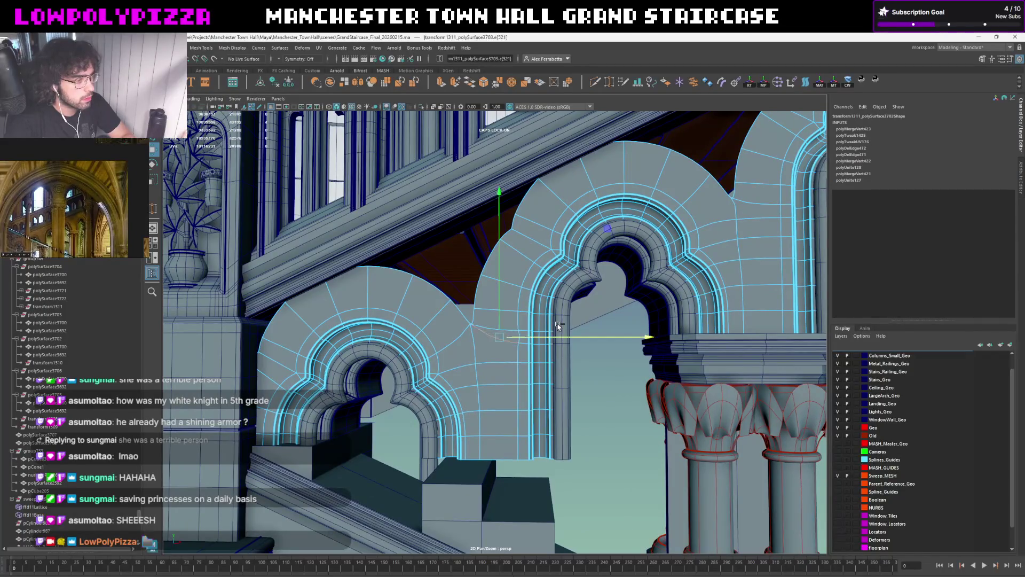
key(ctrl+z)
key(shift+z)
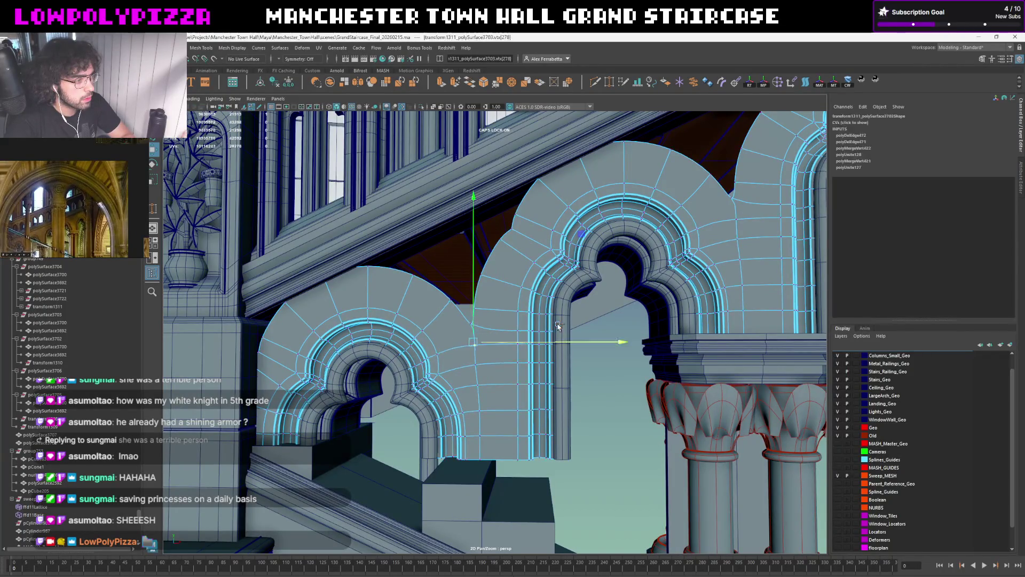
scroll(520, 329, up, 1)
scroll(519, 328, up, 1)
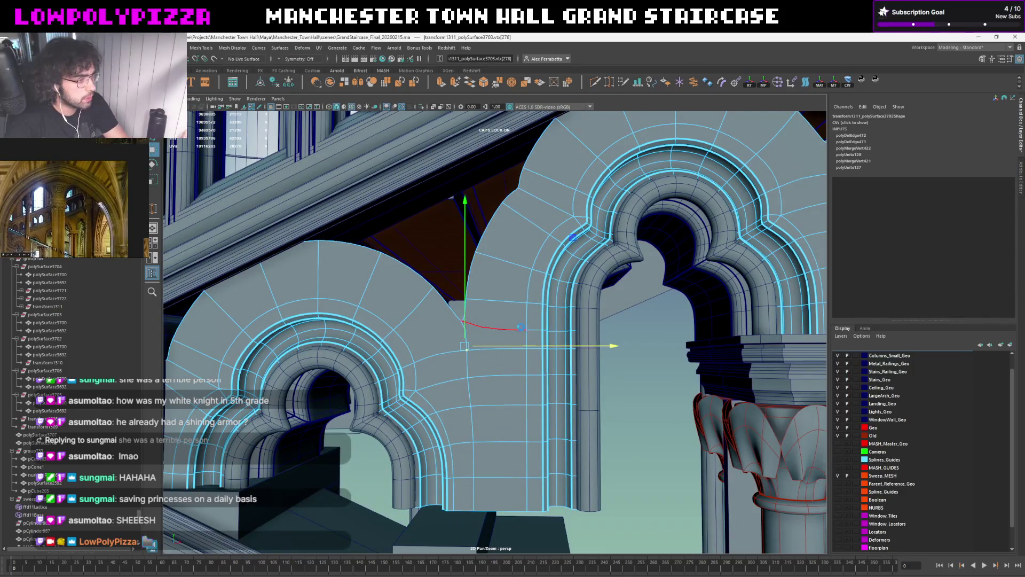
key(shift+z)
key(shift+z)
key(shift+z)
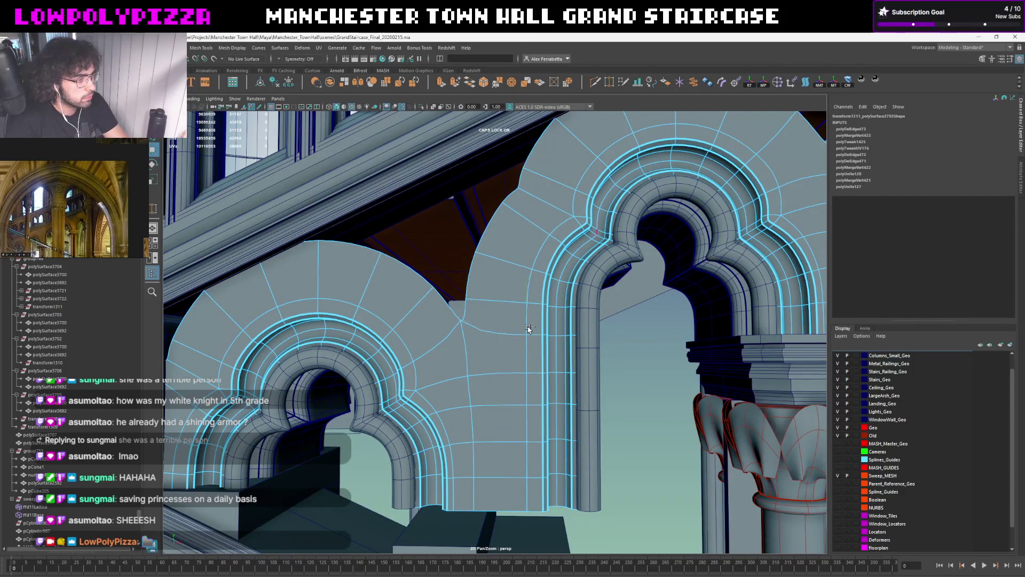
scroll(523, 330, up, 2)
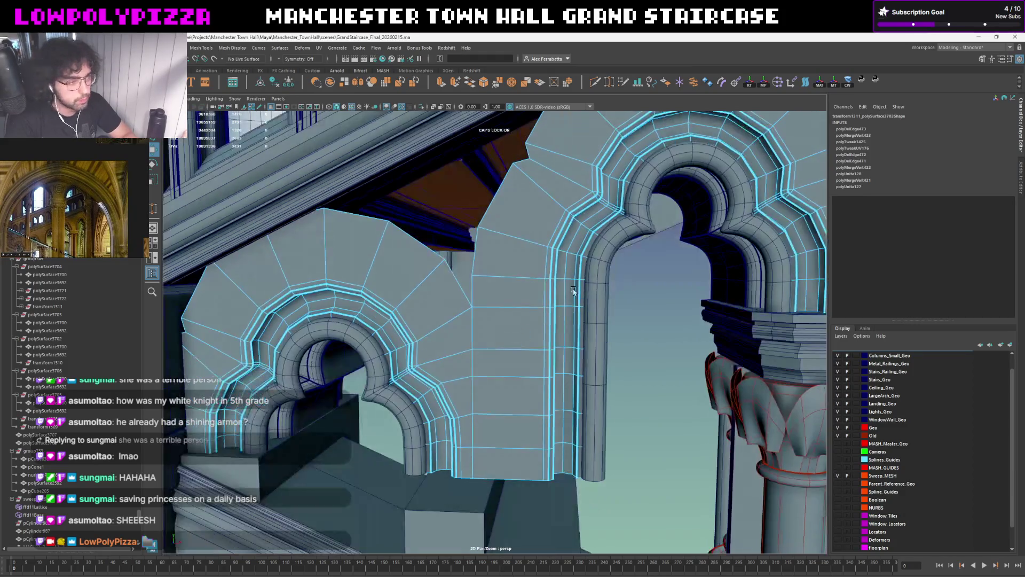
Merge the leftover junction vertex into its neighbour and isolate the arch meshes
alt+drag(522, 330, 517, 202)
scroll(479, 327, down, 2)
alt+drag(512, 241, 479, 328)
click(479, 327)
mouse_move(479, 327)
shift+right_down()
mouse_move(486, 304)
mouse_move(480, 319)
mouse_move(519, 321)
shift+right_up()
click(513, 319)
click(522, 328)
mouse_move(519, 321)
alt+mouse_down()
mouse_move(538, 325)
mouse_move(513, 327)
alt+mouse_up()
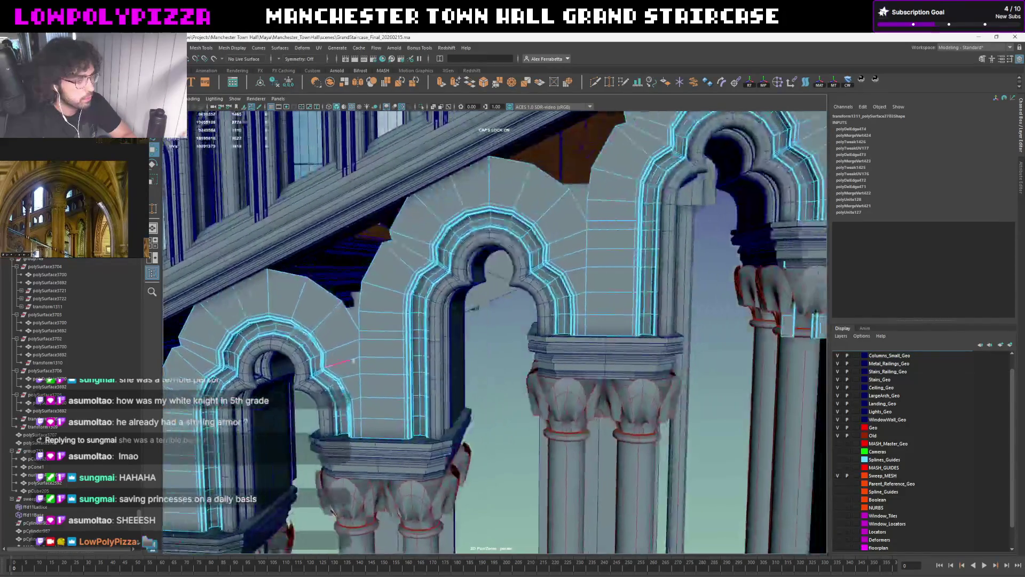
key(F8)
key(ctrl+1)
scroll(490, 329, up, 2)
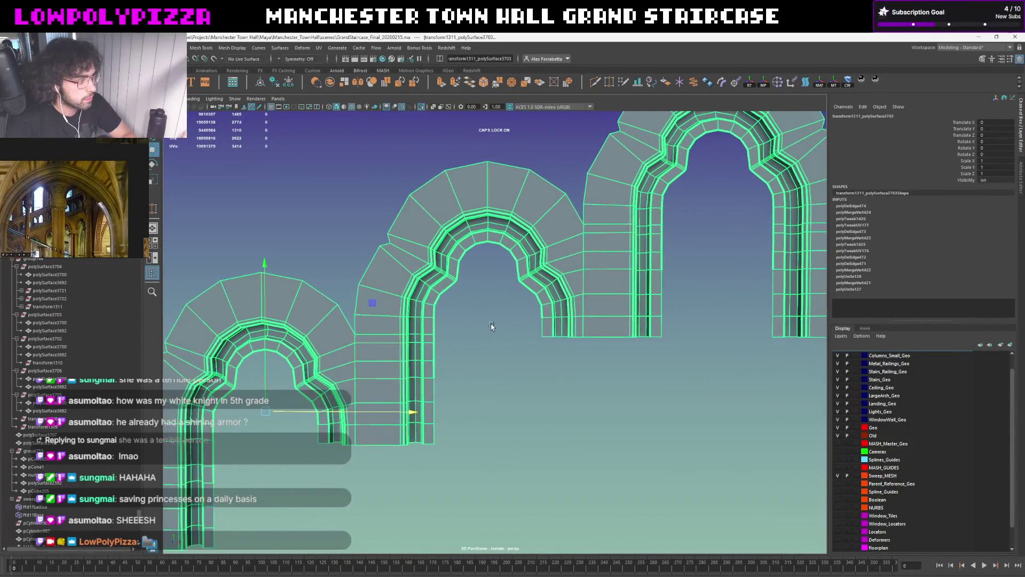
scroll(490, 329, up, 2)
scroll(490, 329, up, 2)
Weld the loose vertex at the panel junction onto its neighbour with Merge Vertices
mouse_move(490, 330)
right_down()
mouse_move(454, 322)
mouse_move(482, 302)
right_up()
click(473, 311)
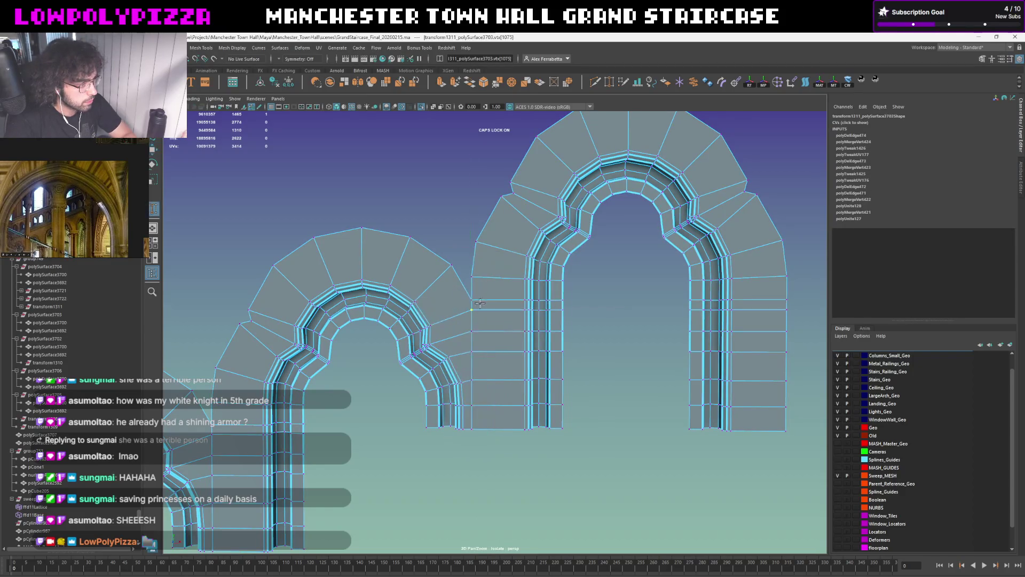
drag(472, 309, 517, 301)
shift+right_drag(505, 304, 545, 296)
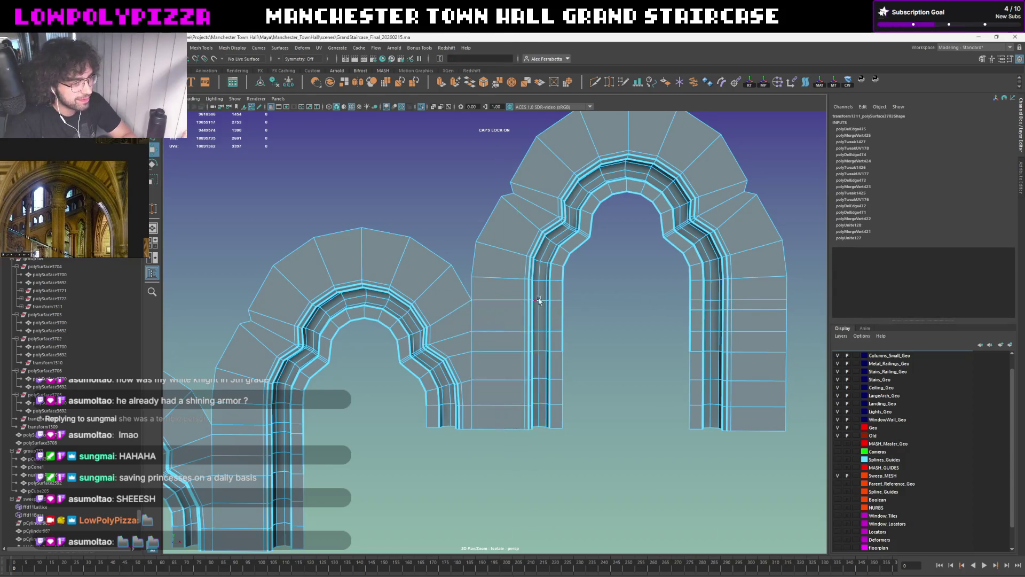
scroll(547, 294, down, 2)
Exit isolate to view the full staircase, then reselect the arch mesh and isolate it again
alt+drag(464, 334, 635, 283)
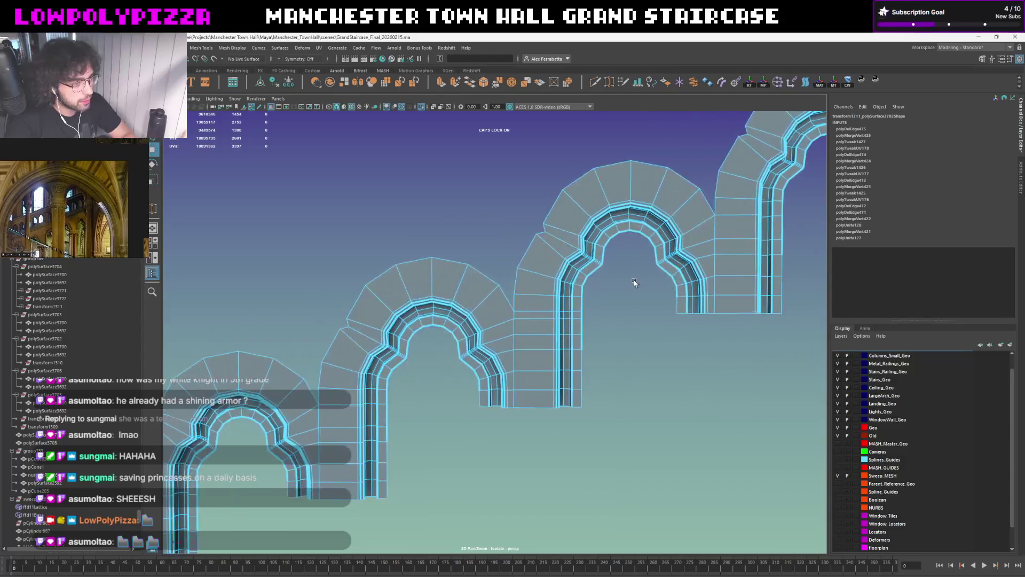
alt+drag(492, 321, 552, 284)
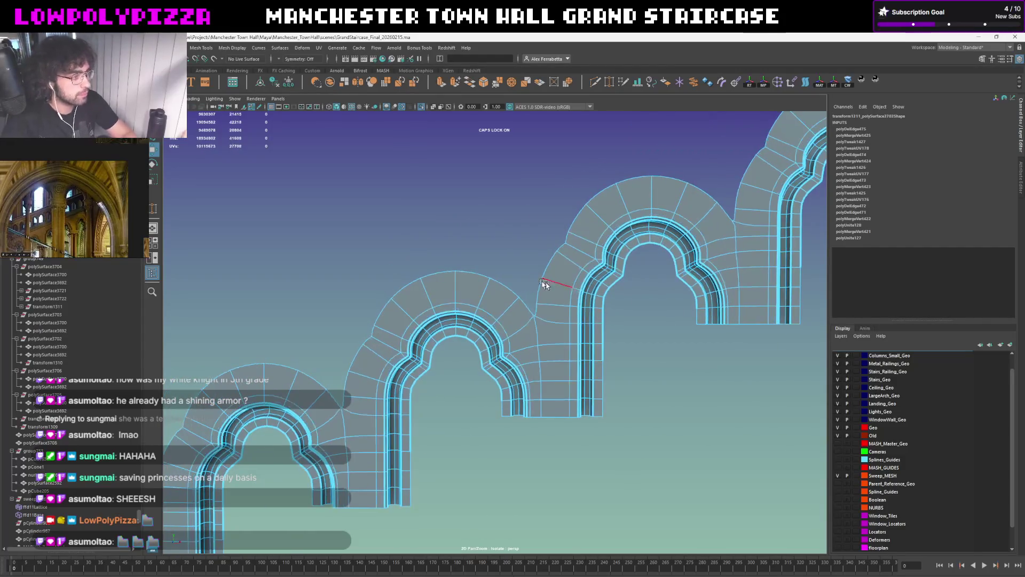
click(503, 227)
key(ctrl+1)
alt+drag(502, 227, 538, 291)
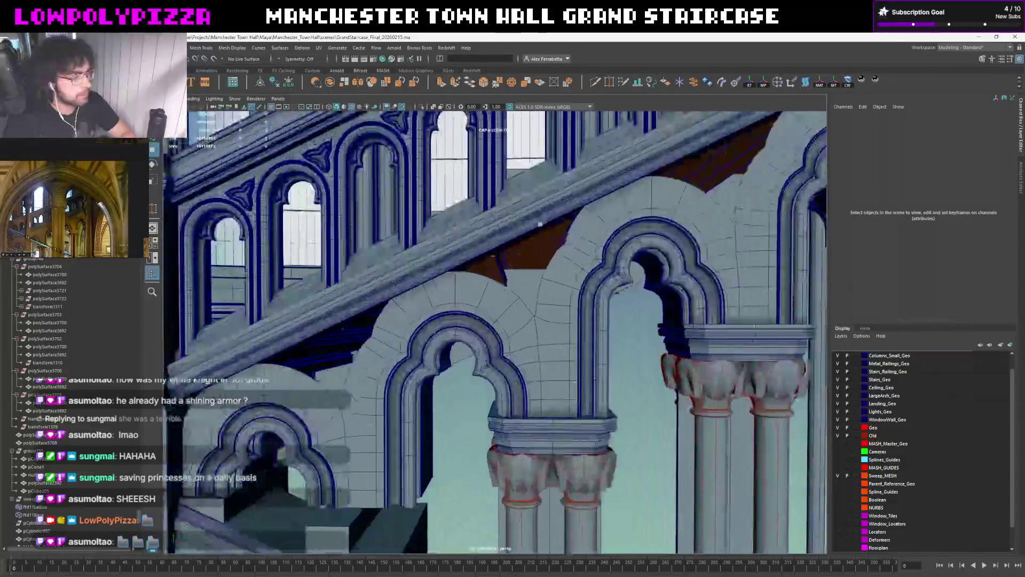
scroll(472, 295, up, 3)
click(553, 250)
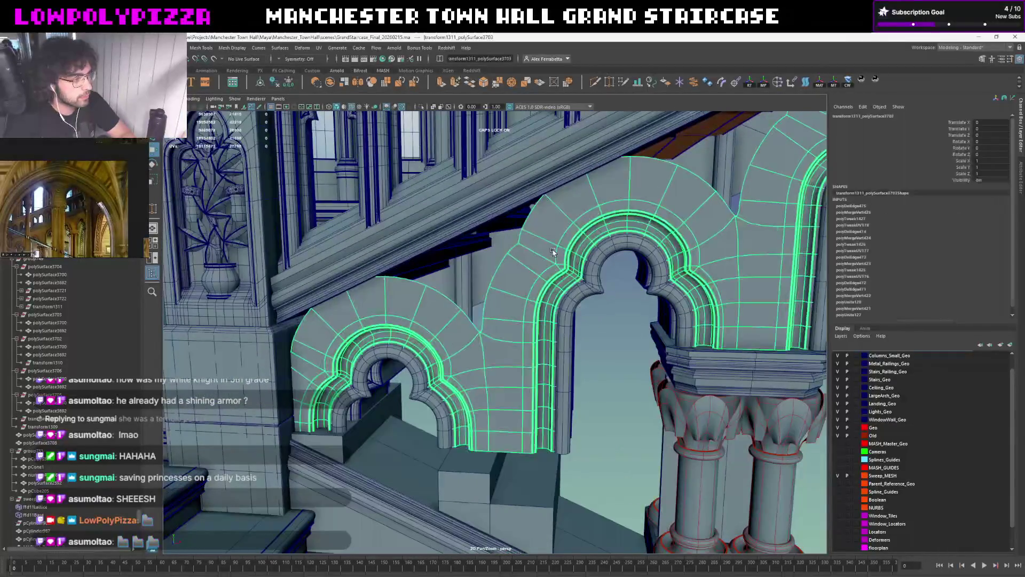
key(ctrl+1)
scroll(554, 248, down, 3)
scroll(565, 246, down, 3)
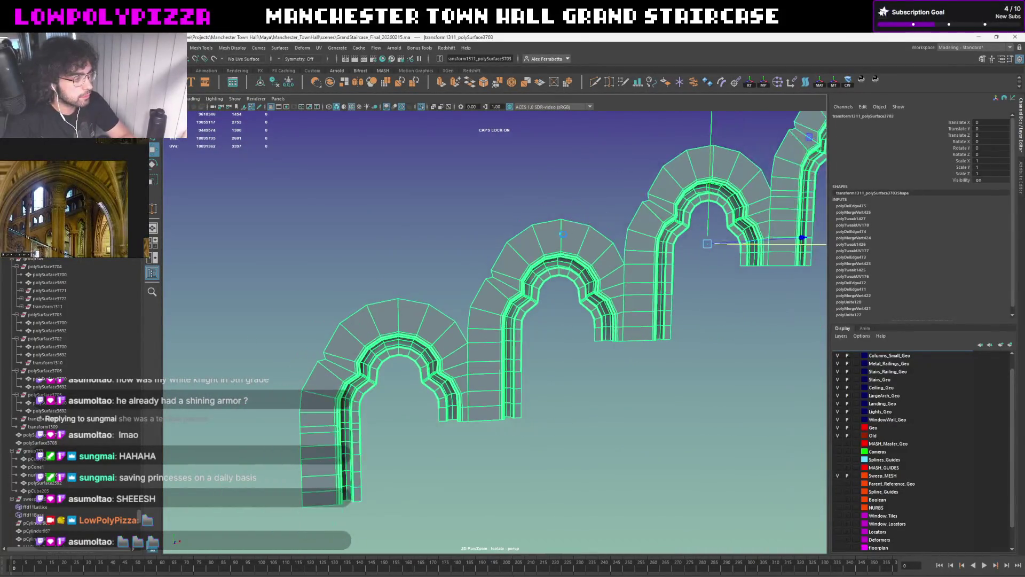